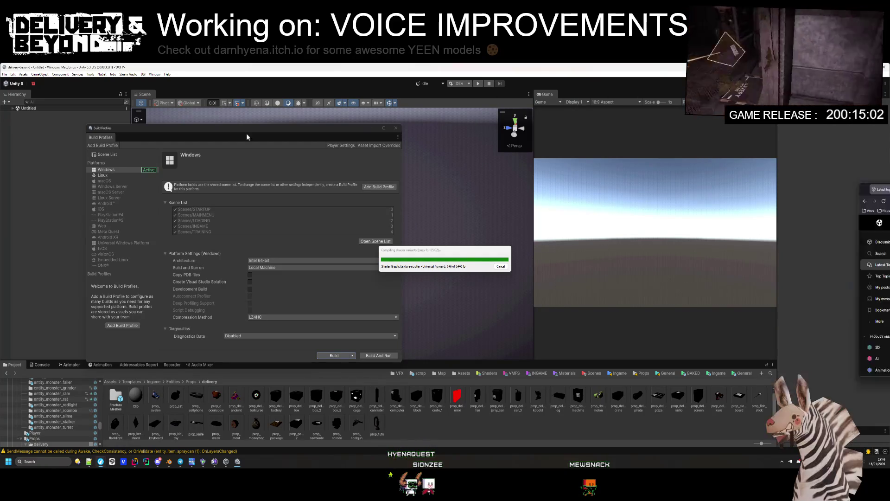
- Switch to the Unity Discussions browser window and enlarge it to show more topics
key("alt+Tab")
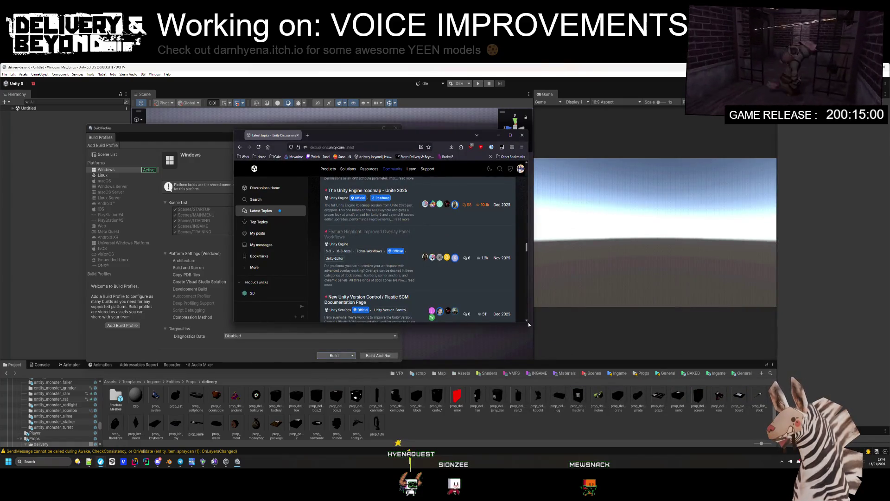
mouse_move(529, 323)
left_mouse_down()
mouse_move(690, 438)
mouse_move(757, 438)
left_mouse_up()
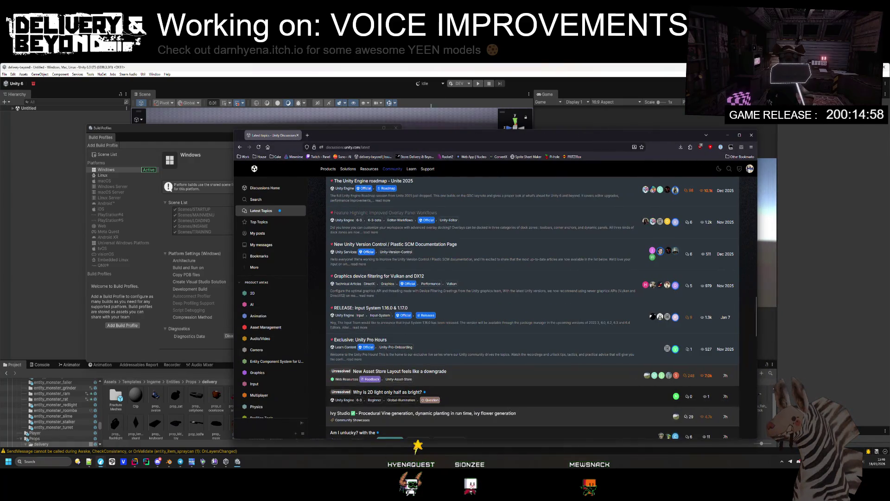
- Reposition the browser and search the forum for 'awake triggers on select editor'
mouse_move(413, 135)
left_mouse_down()
mouse_move(399, 116)
mouse_move(321, 102)
left_mouse_up()
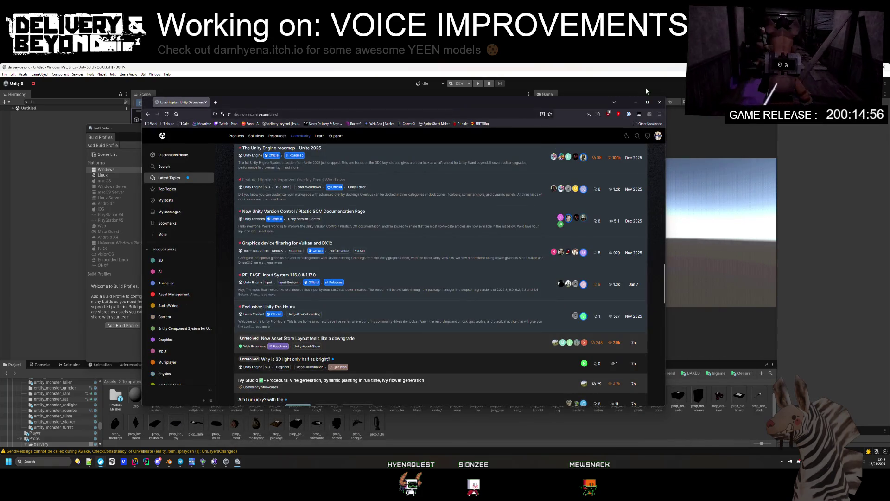
scroll(339, 166, "up", 10)
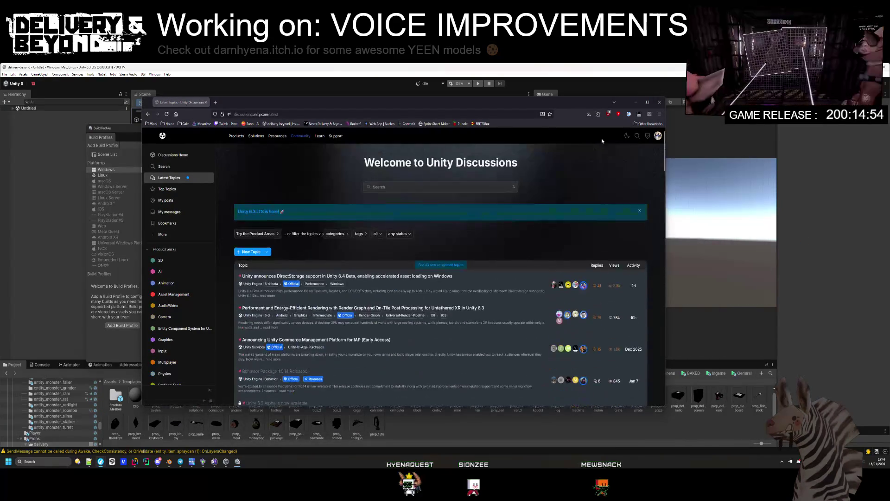
left_click(406, 187)
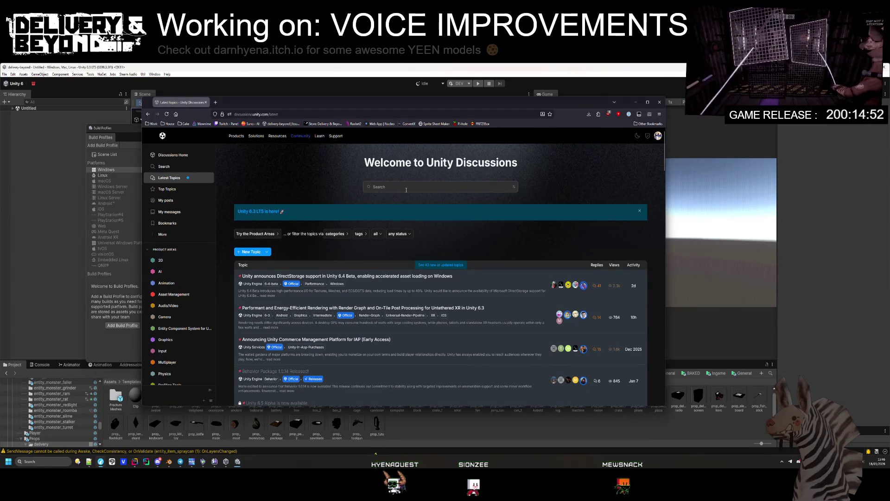
type("awa")
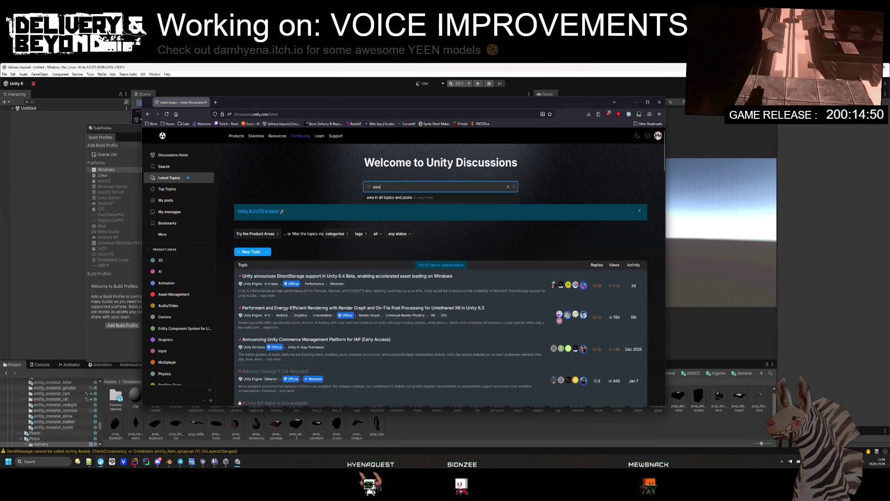
type("ke")
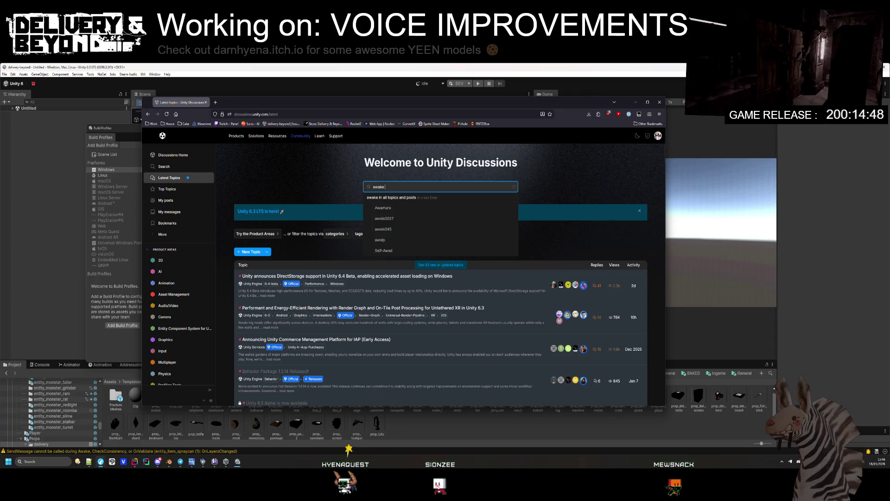
type(" trigg")
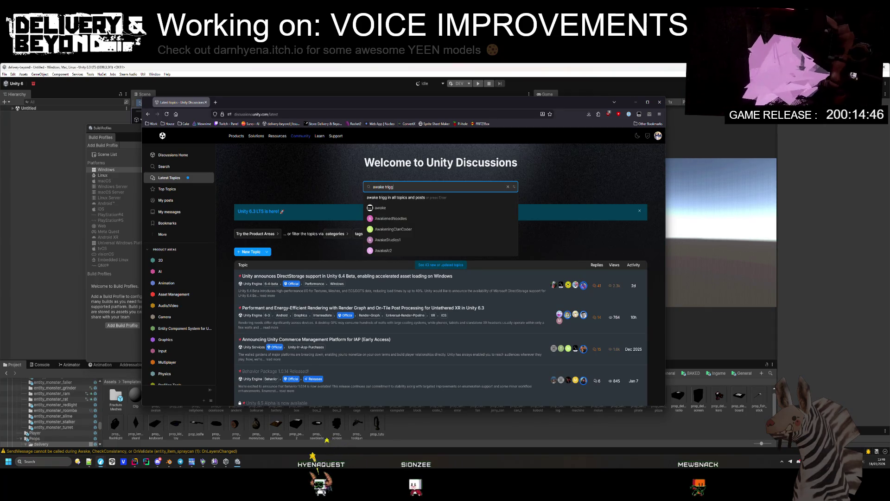
type("ers on ")
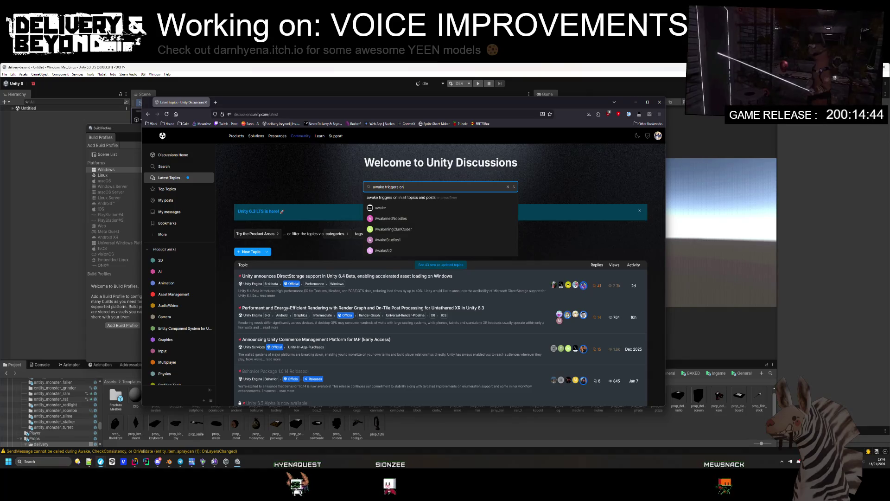
type("sel")
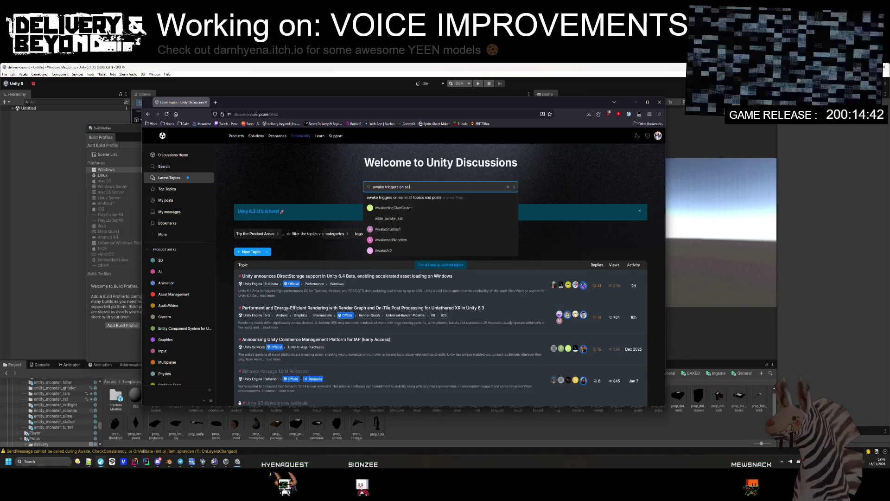
type("ect e")
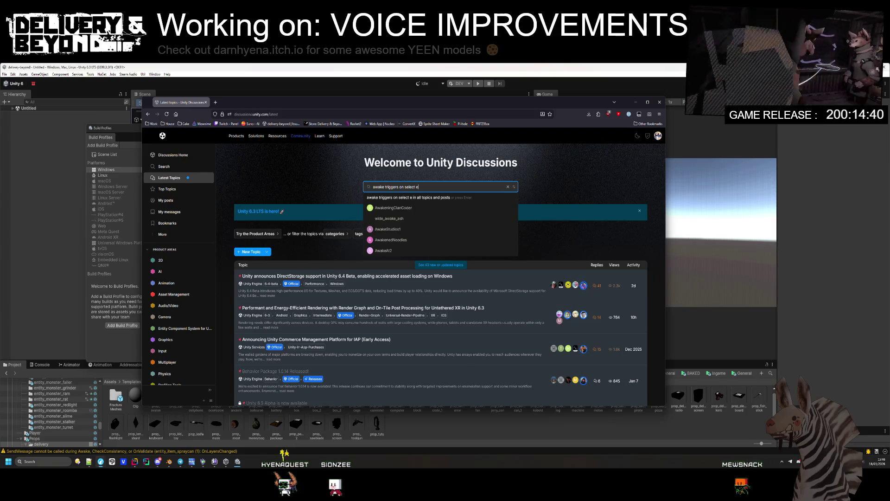
type("ditor")
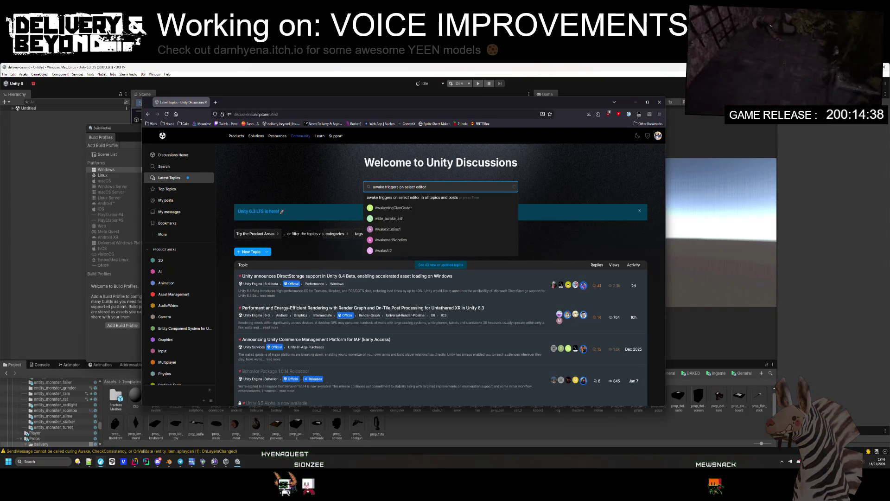
key("Return")
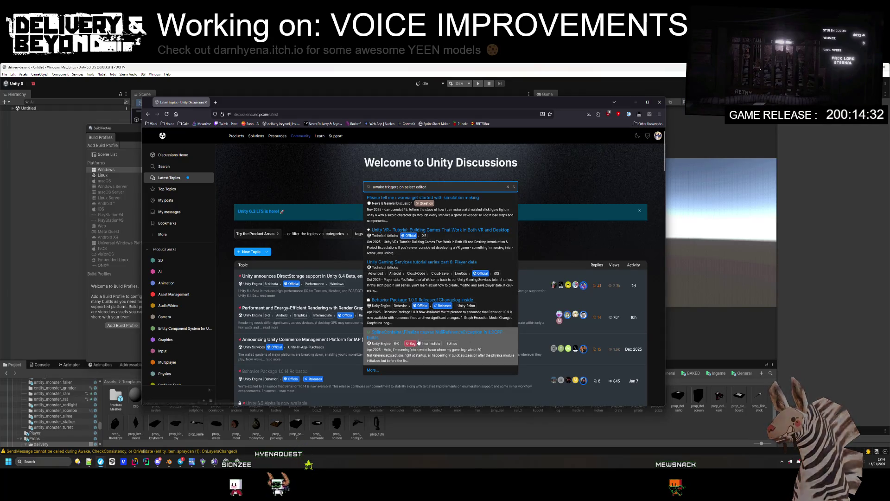
scroll(374, 343, "down", 1)
- Open the full search results page, then filter the topics by the Bug tag
left_click(373, 342)
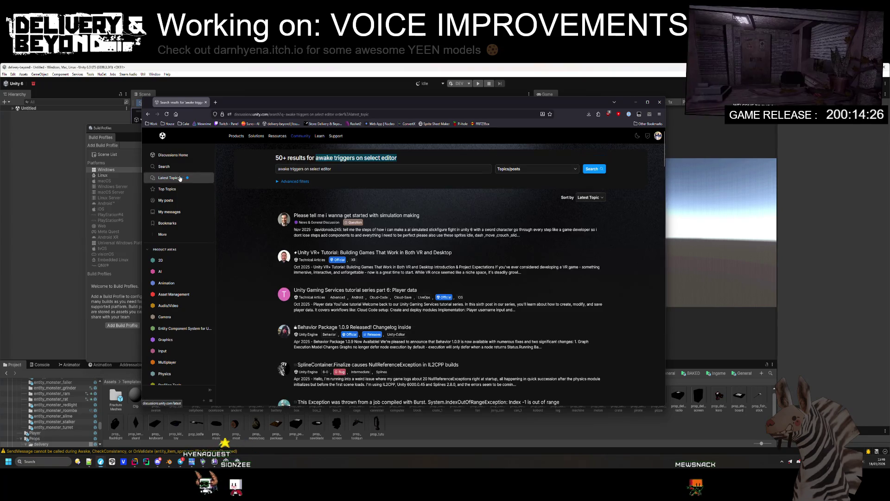
scroll(367, 302, "down", 1)
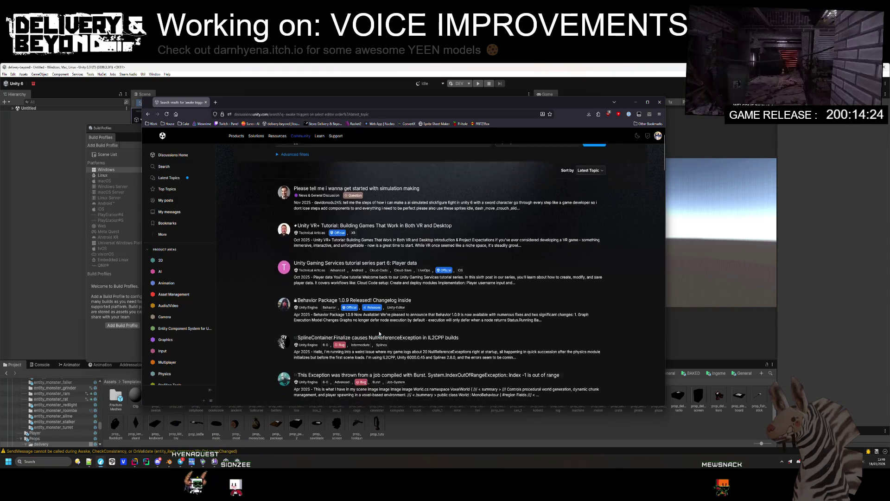
left_click(342, 343)
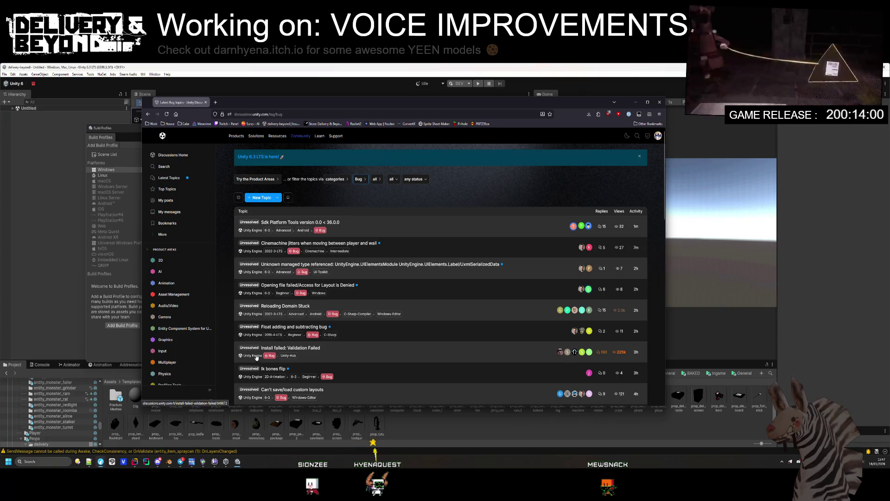
- List topics tagged 6-3 and open the 'Another confirmed bug' topic in a background tab
left_click(294, 376)
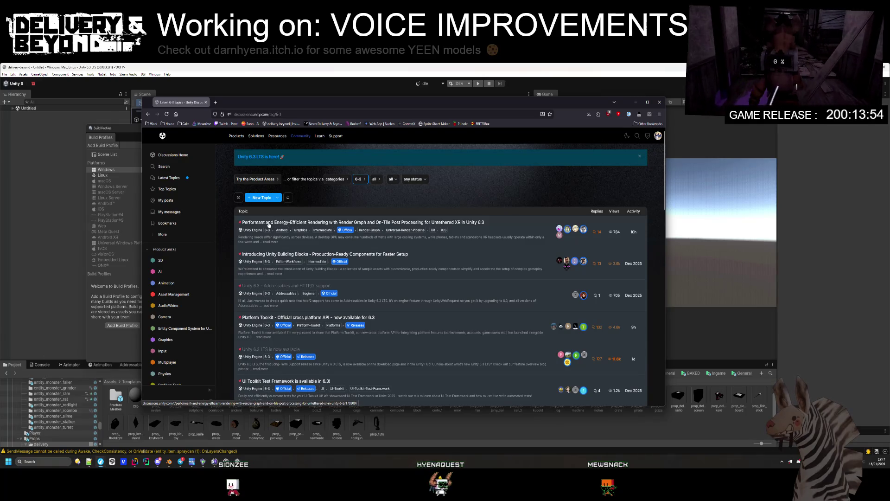
scroll(312, 246, "down", 10)
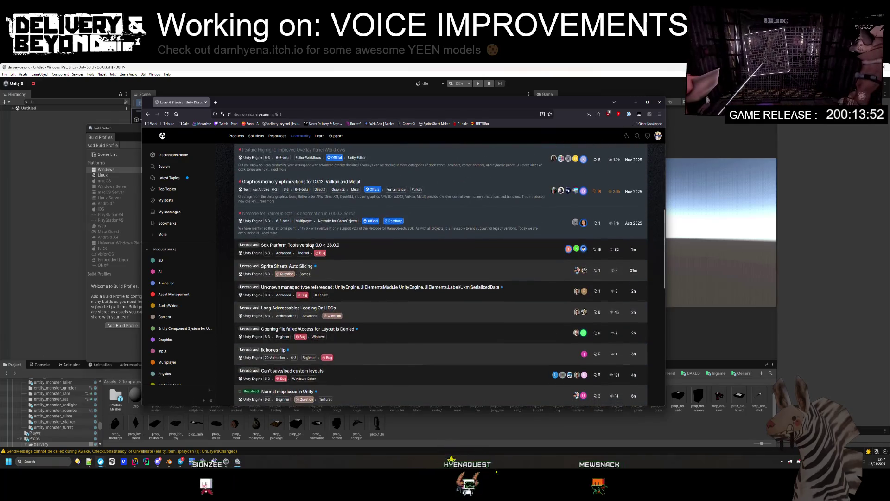
scroll(312, 246, "down", 1)
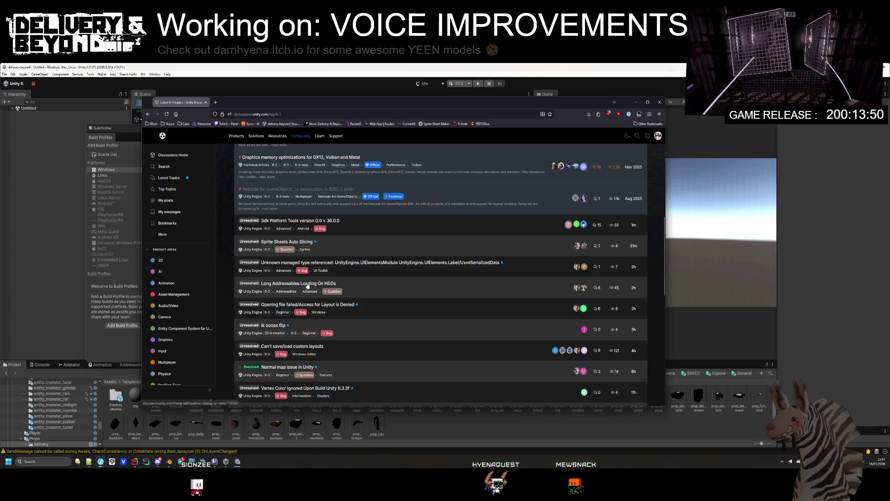
scroll(307, 285, "down", 1)
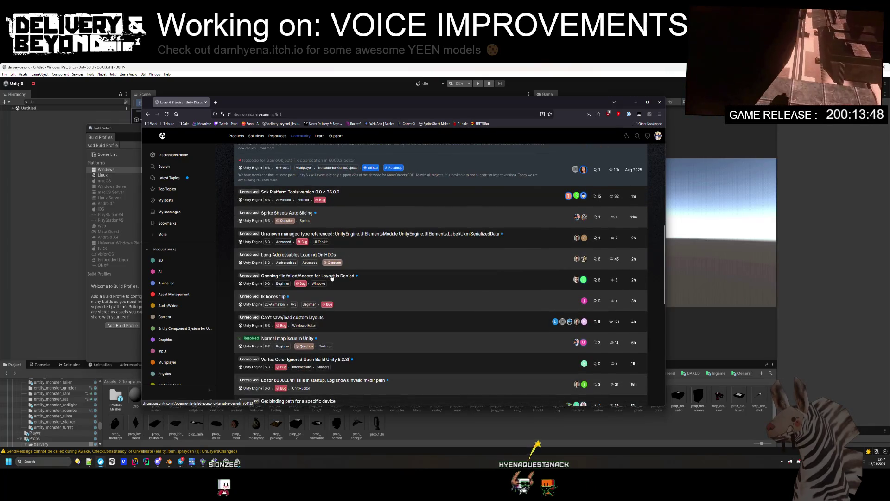
scroll(332, 277, "down", 2)
scroll(287, 313, "down", 3)
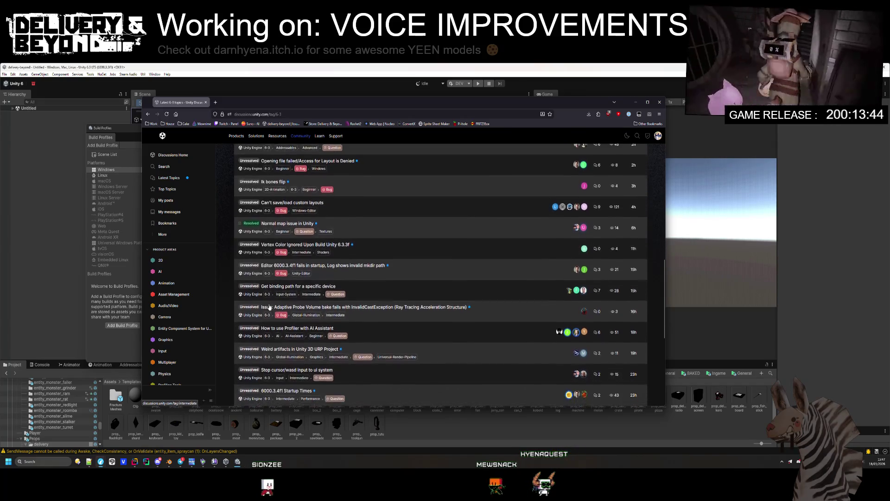
scroll(330, 279, "down", 3)
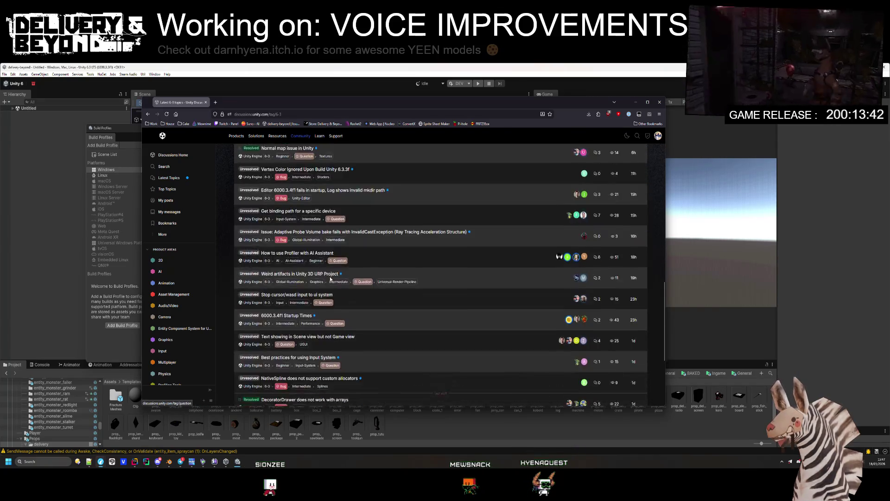
scroll(316, 279, "down", 2)
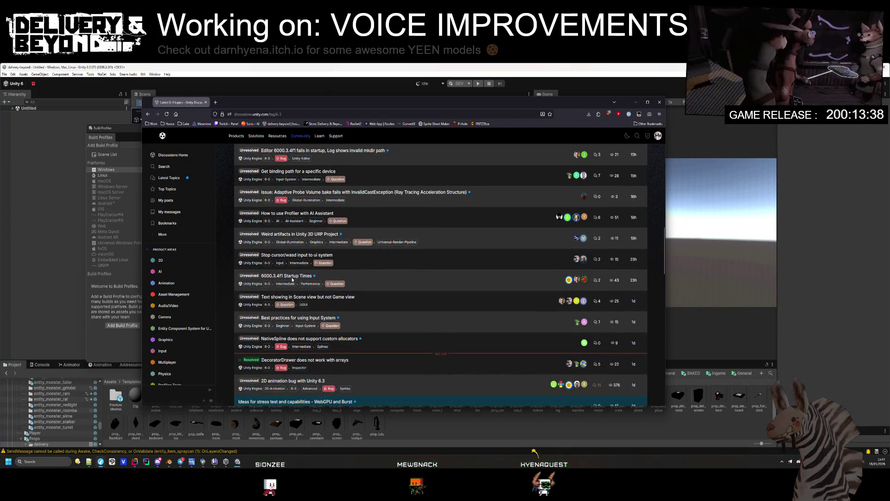
scroll(300, 311, "down", 3)
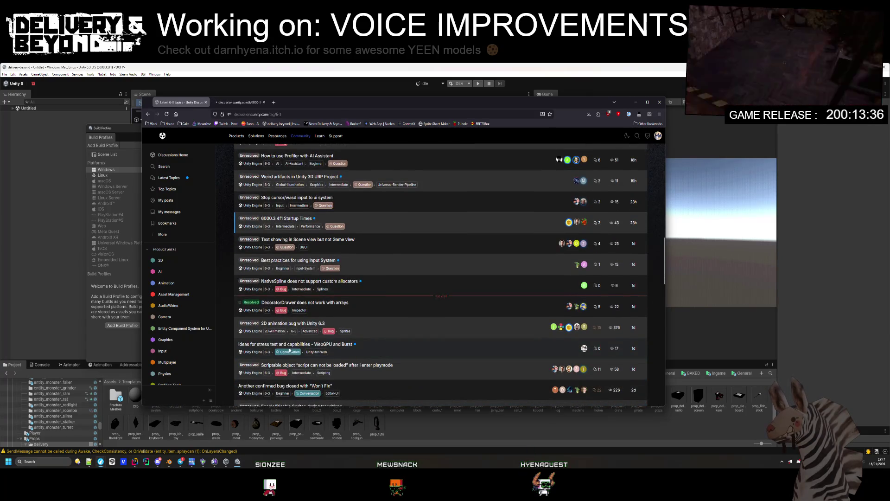
scroll(292, 327, "down", 2)
scroll(347, 337, "down", 3)
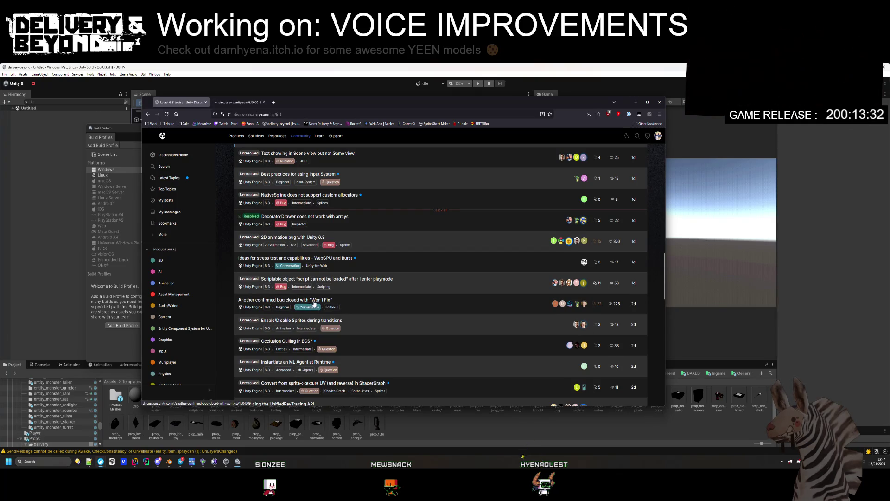
middle_click(315, 304)
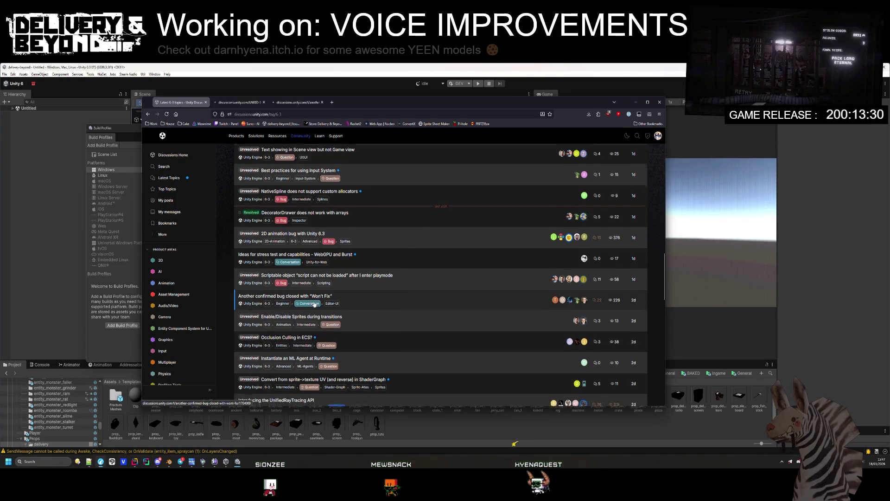
- Open the NetcodeDebugConfig and Unity 6.3.2 LTS selection-bug threads in background tabs
scroll(306, 330, "down", 5)
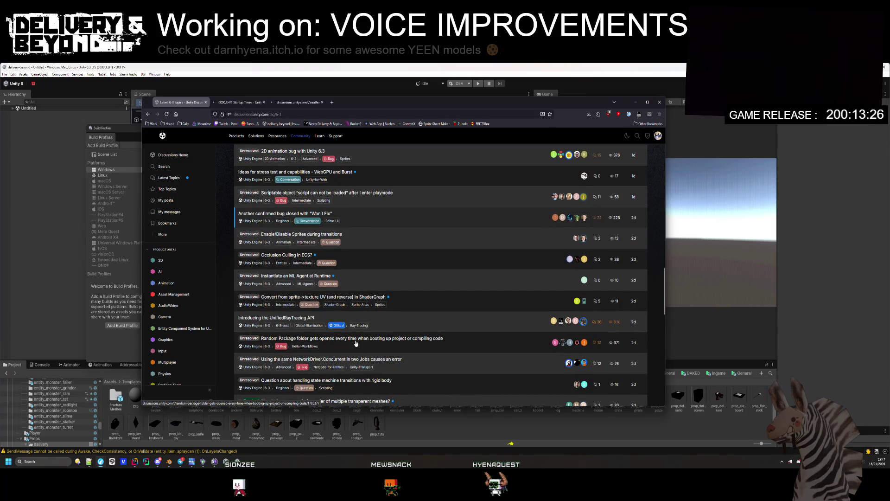
scroll(357, 342, "down", 3)
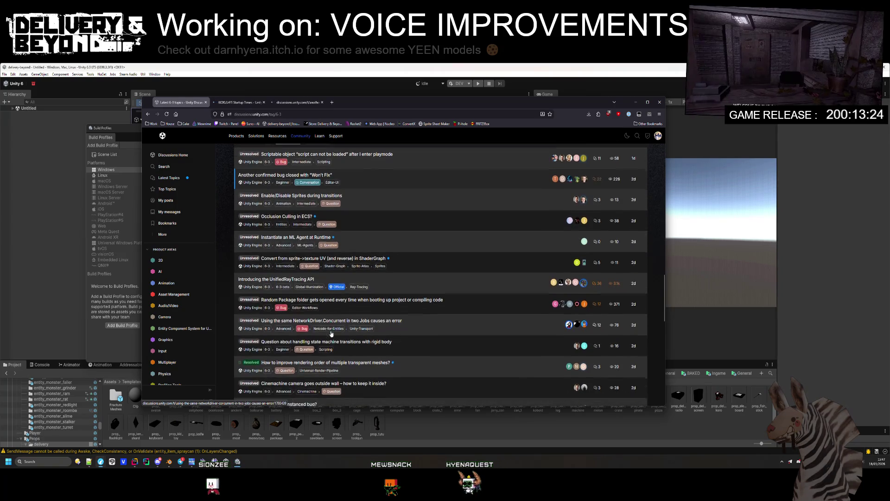
scroll(331, 334, "down", 6)
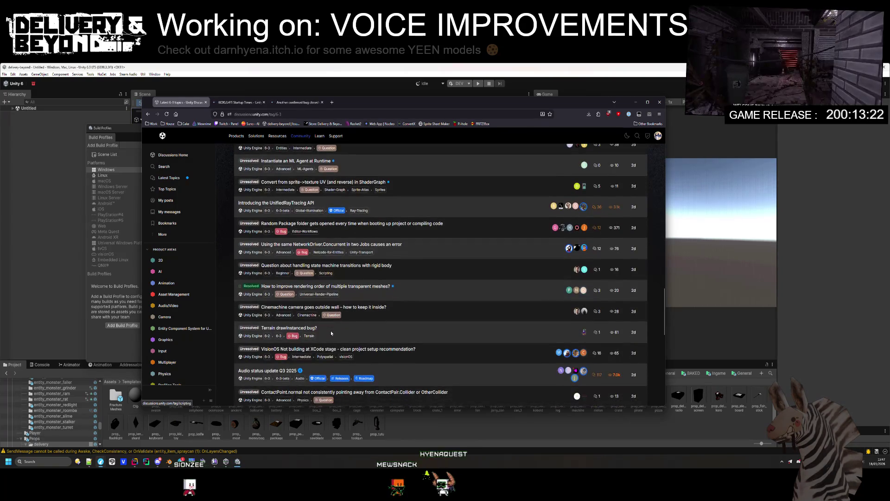
scroll(332, 330, "down", 2)
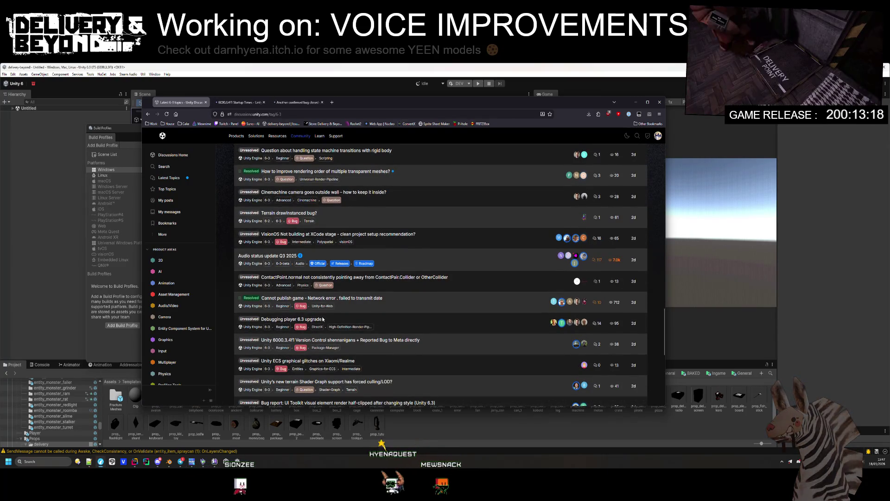
scroll(346, 348, "down", 2)
scroll(353, 356, "down", 3)
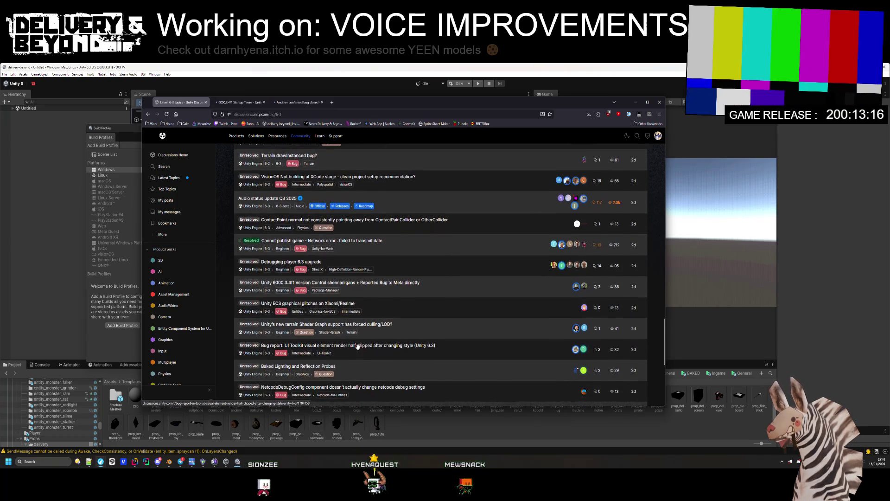
middle_click(364, 358)
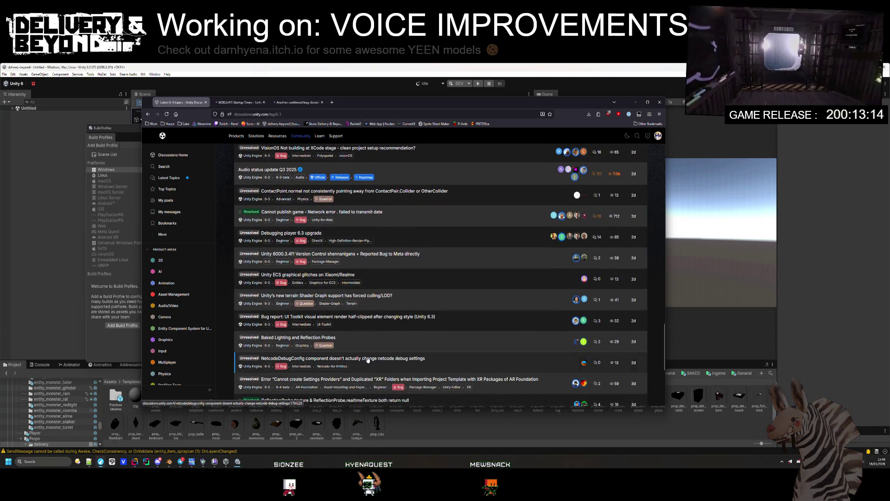
scroll(325, 348, "down", 1)
scroll(406, 355, "down", 1)
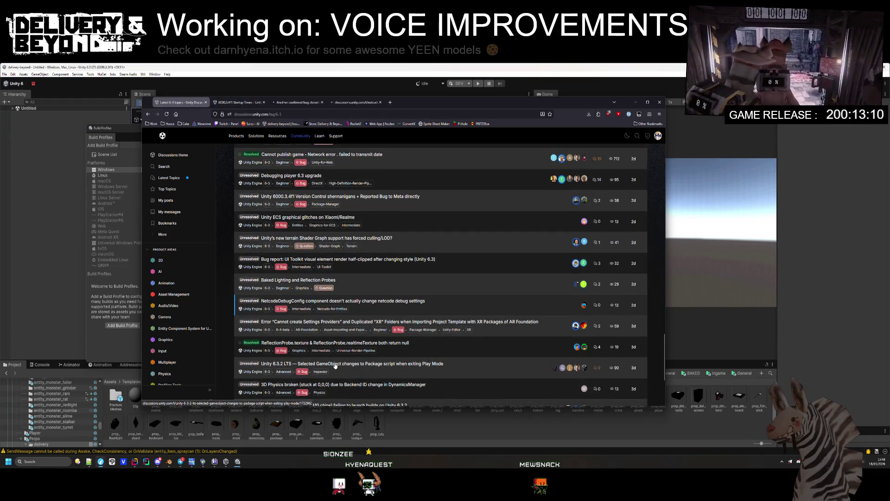
middle_click(334, 365)
scroll(362, 309, "down", 2)
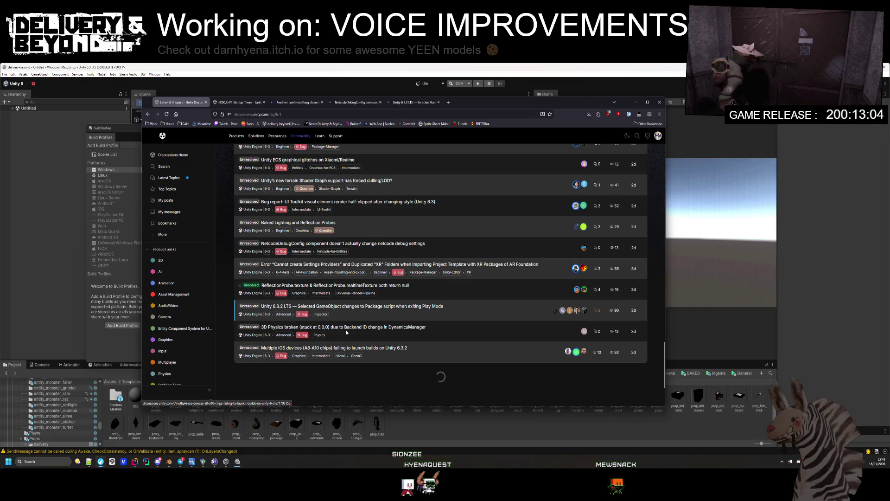
- Read the 6000.3.4f1 Startup Times thread, then close its tab
left_click(255, 103)
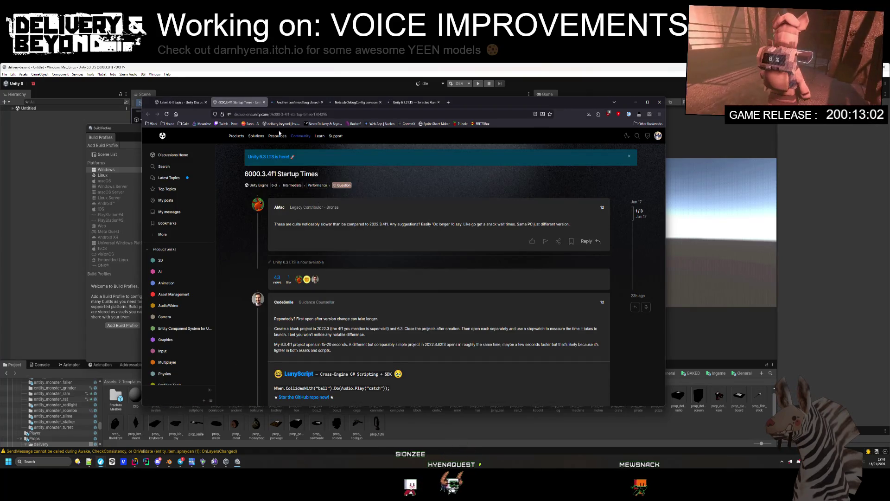
scroll(342, 271, "down", 3)
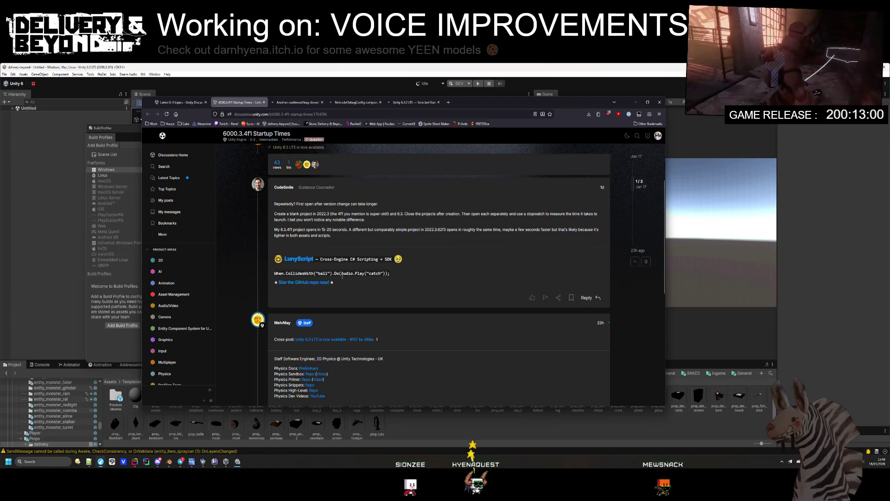
scroll(343, 276, "down", 3)
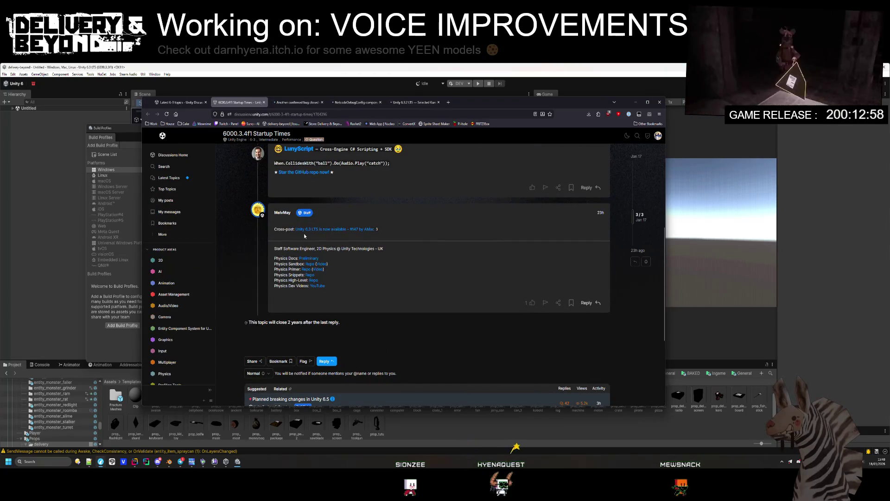
scroll(306, 204, "up", 2)
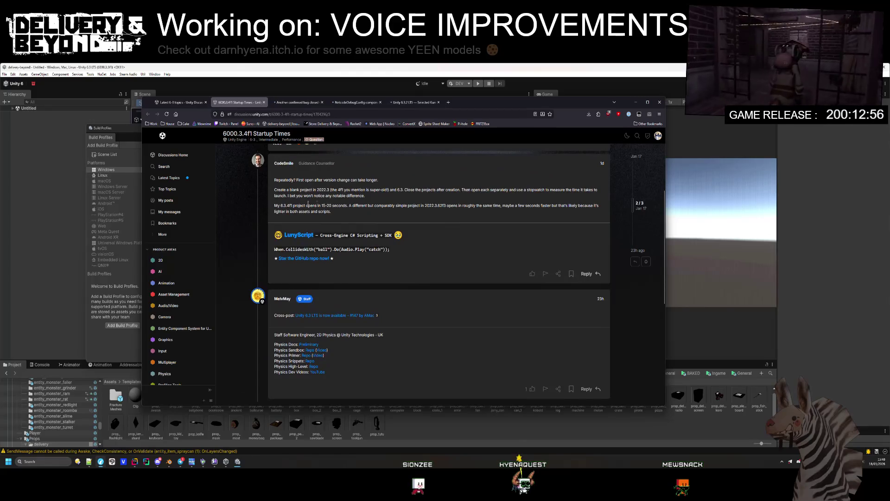
middle_click(251, 104)
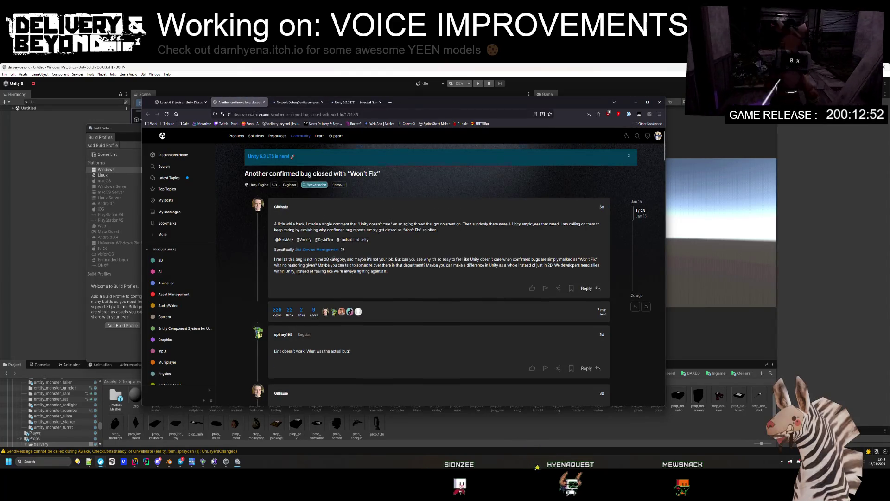
- Read through the Won't Fix bug thread and close it with Ctrl+W
scroll(336, 250, "down", 3)
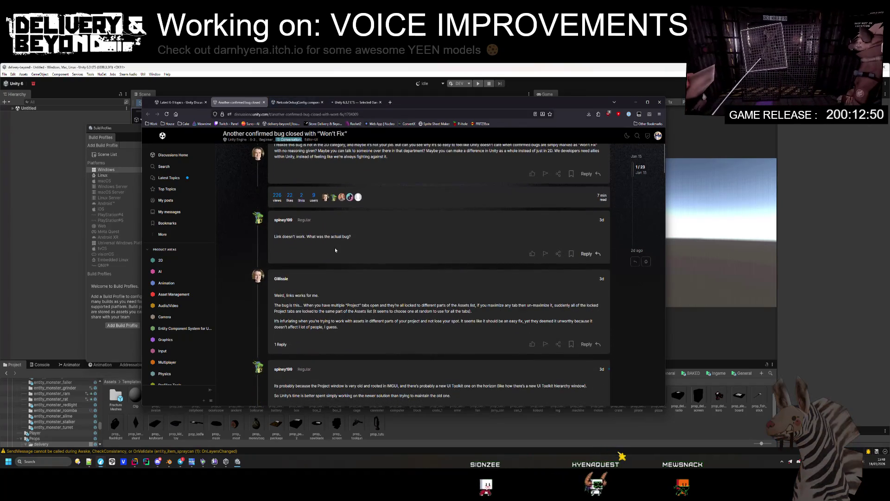
scroll(335, 250, "down", 6)
scroll(349, 261, "down", 10)
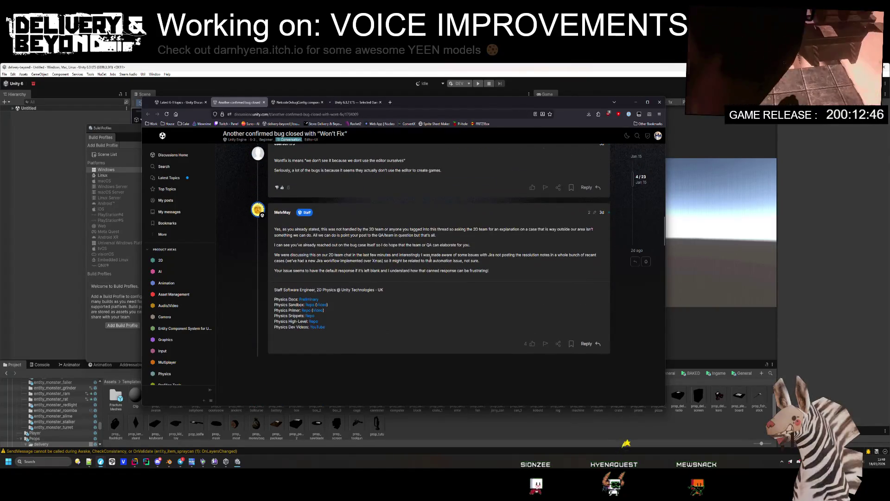
scroll(436, 257, "down", 15)
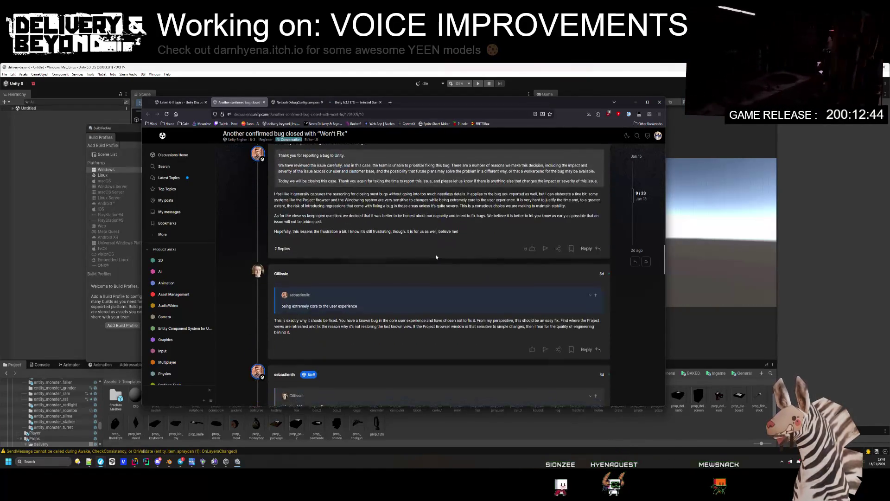
scroll(436, 257, "down", 20)
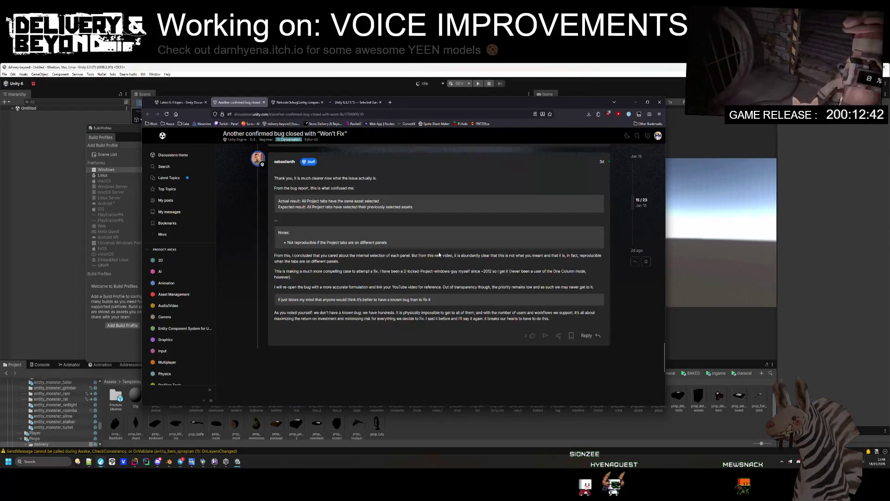
scroll(439, 254, "up", 3)
key("ctrl+w")
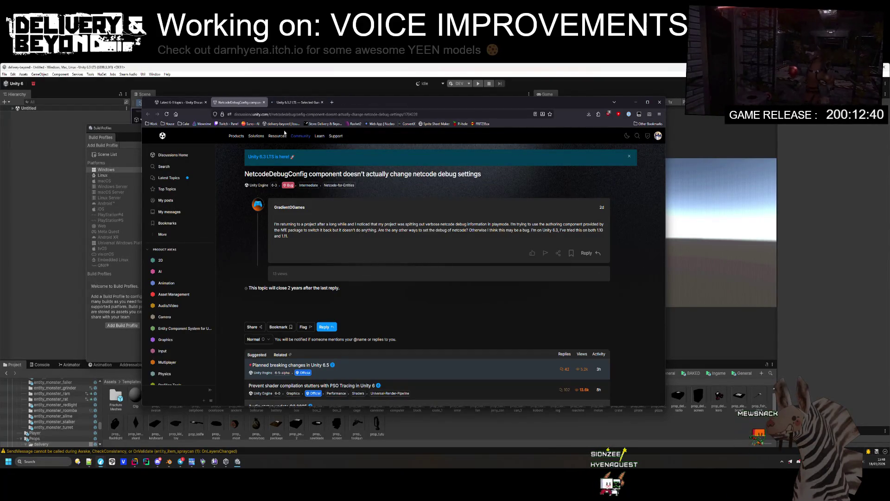
- Close the NetcodeDebugConfig tab and read the Play Mode selection passage in the Unity 6.3.2 thread
middle_click(244, 106)
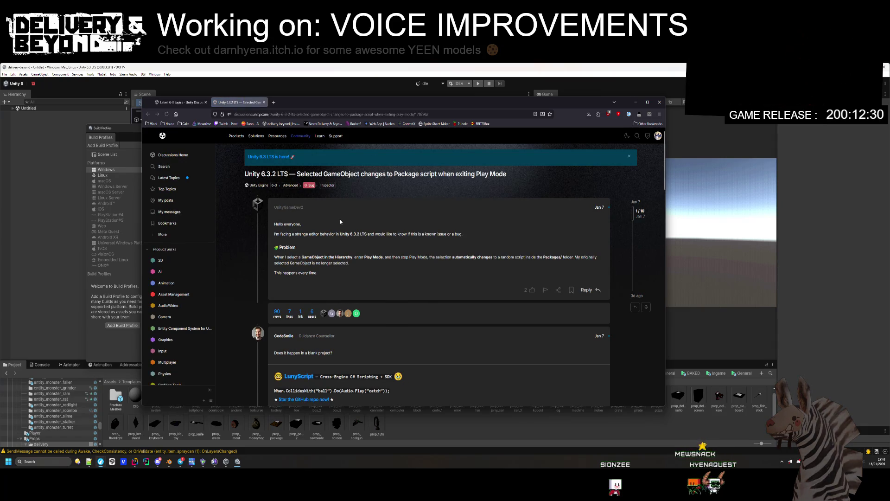
scroll(343, 229, "down", 4)
scroll(346, 237, "down", 1)
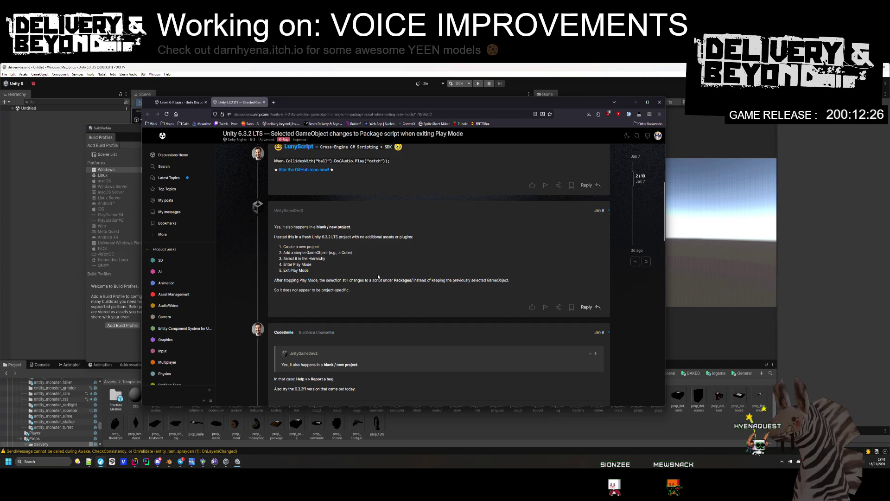
left_click_drag(275, 281, 391, 279)
left_click(392, 280)
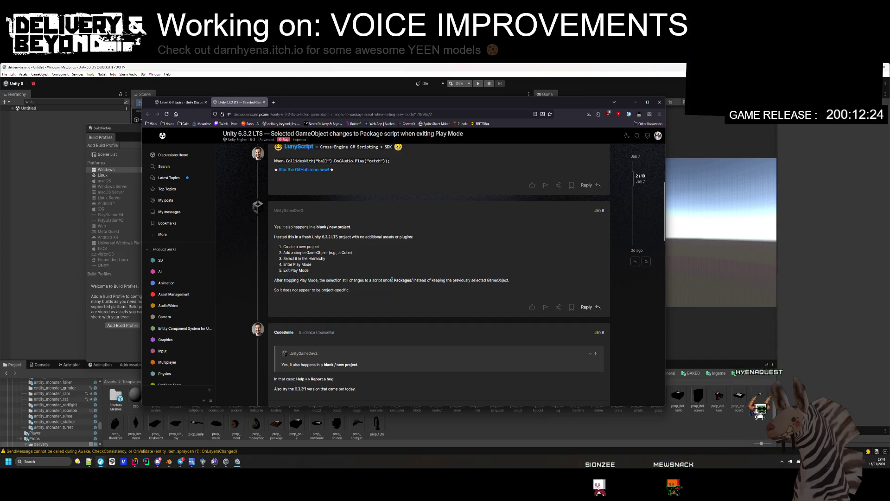
left_click_drag(507, 282, 506, 284)
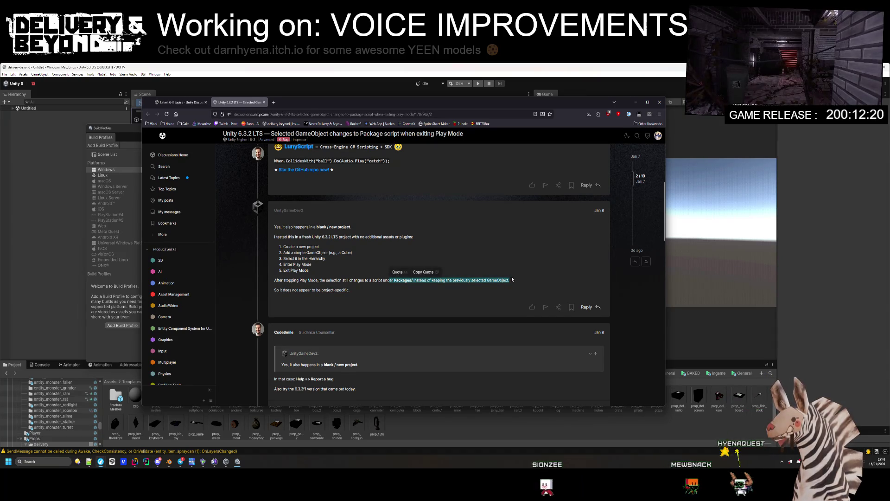
- Read down to the replies recommending resetting the layout to Default
scroll(456, 316, "down", 4)
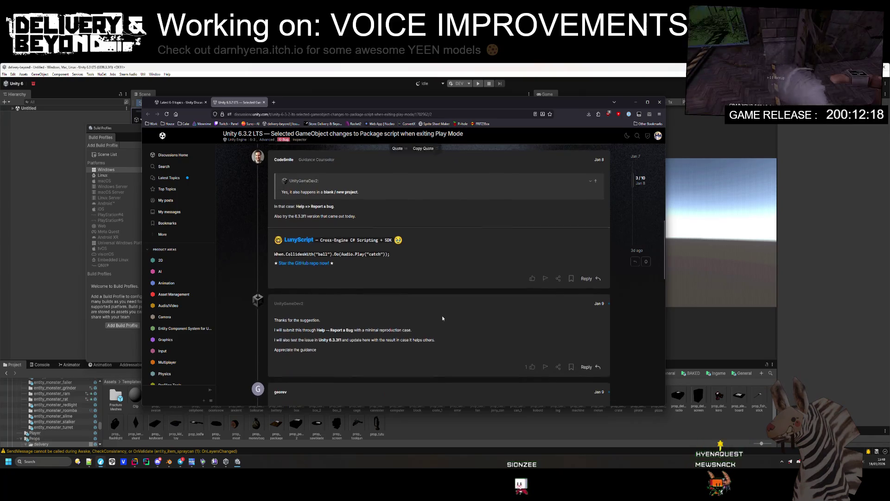
scroll(441, 316, "down", 5)
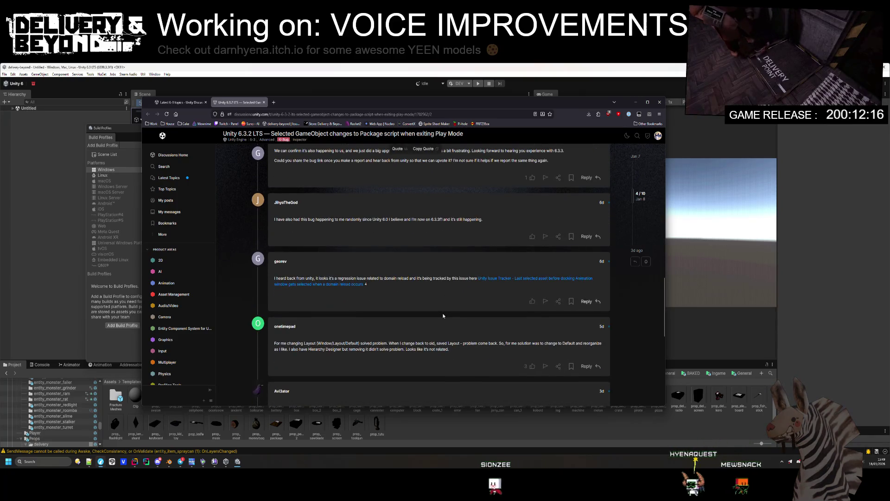
scroll(443, 315, "down", 3)
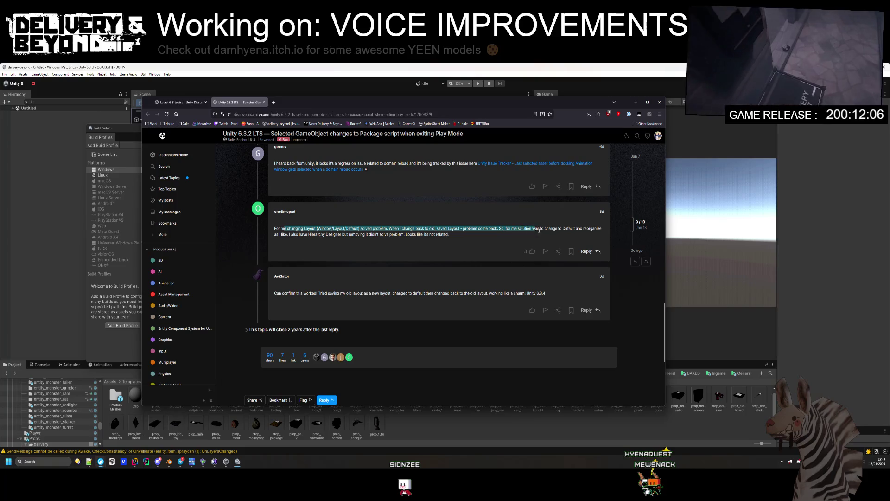
left_click(566, 231)
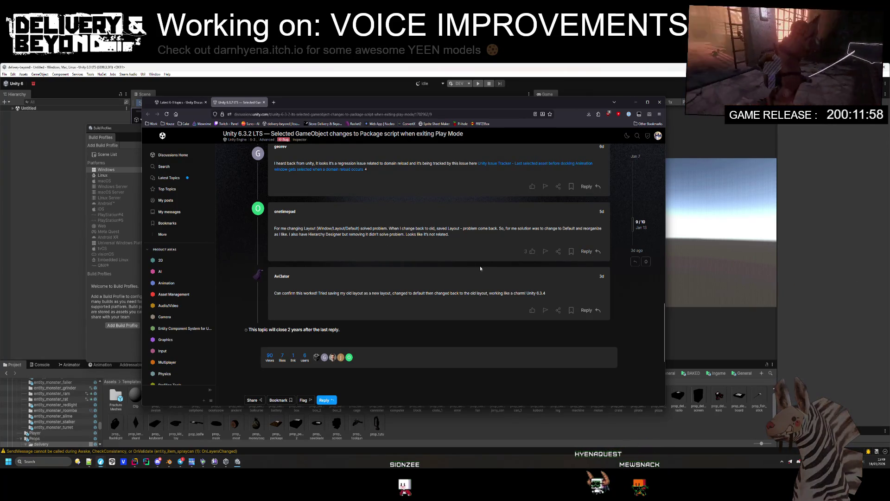
scroll(397, 249, "up", 1)
scroll(396, 248, "up", 1)
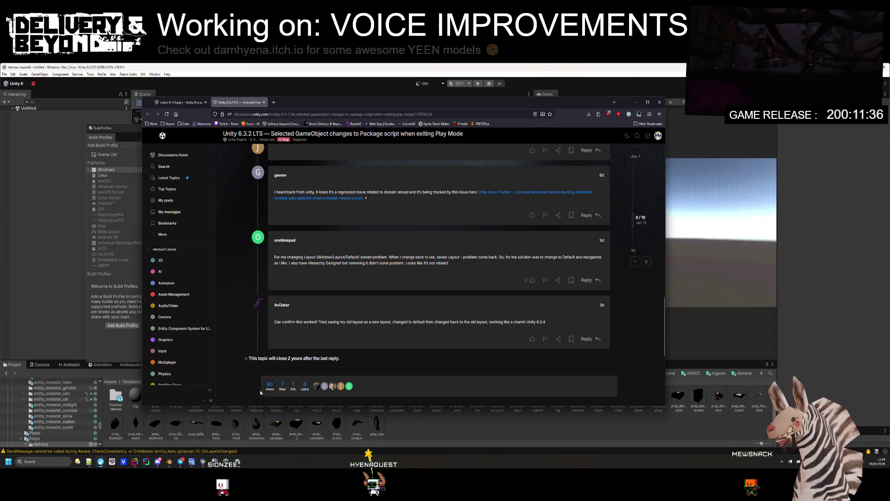
- Move the shader compilation progress window to the top-right and bring the 'Compiled shaders aren't cached?' thread into view
mouse_move(180, 463)
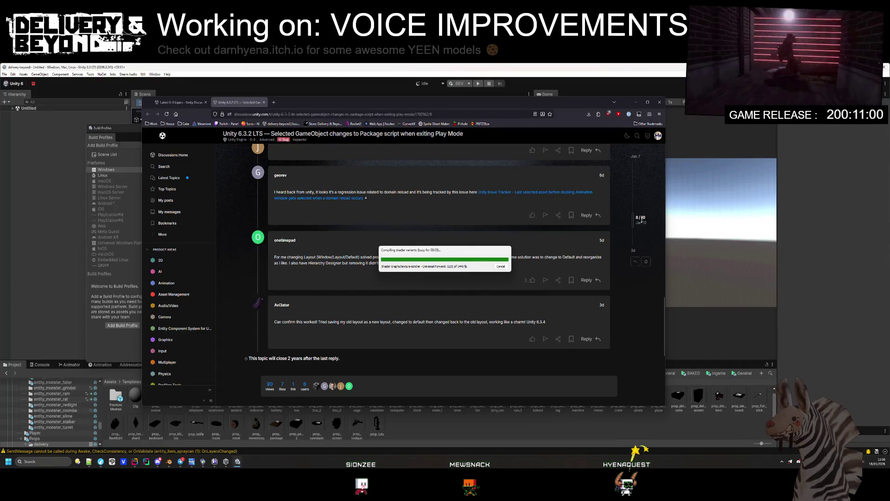
left_click_drag(459, 254, 742, 141)
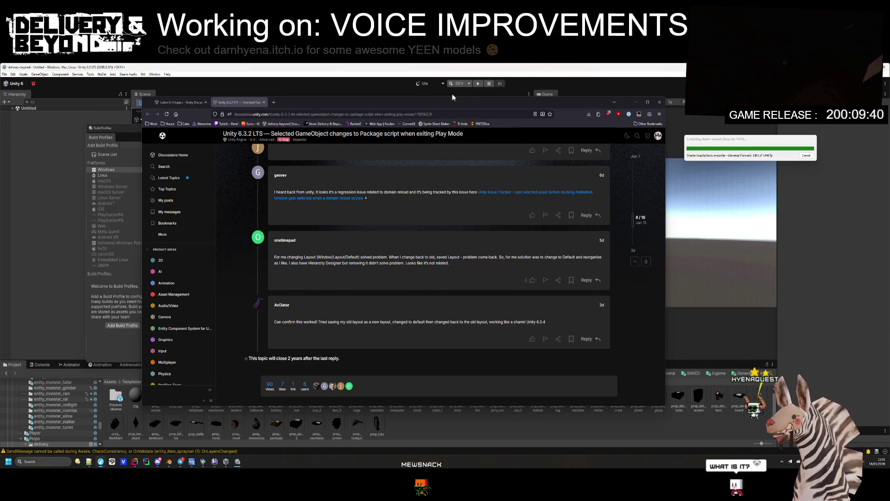
left_click_drag(433, 108, 333, 155)
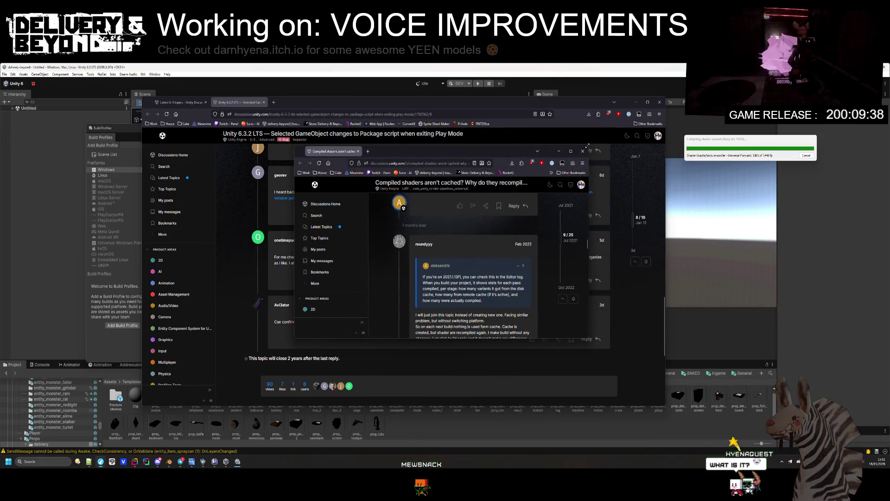
- Maximize the shader-cache thread and highlight the build-time bullets and 'compiles everything AGAIN' line
left_click(571, 152)
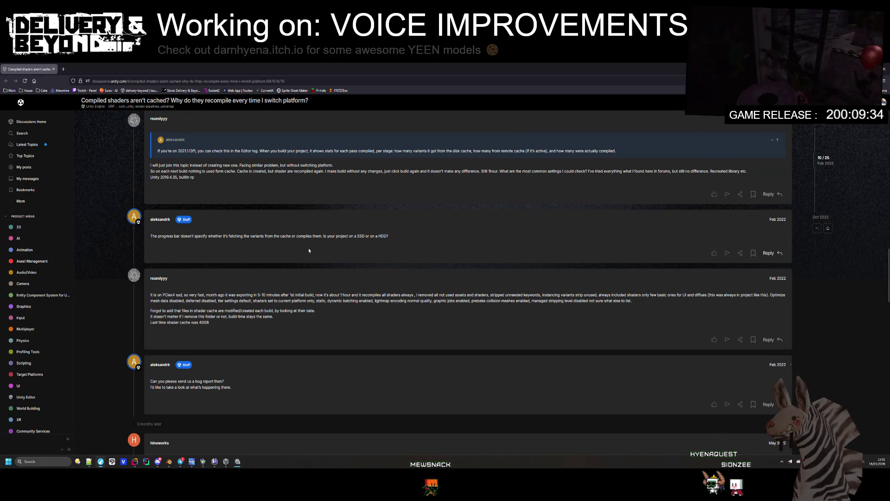
scroll(308, 248, "up", 4, "ctrl")
scroll(324, 254, "up", 5)
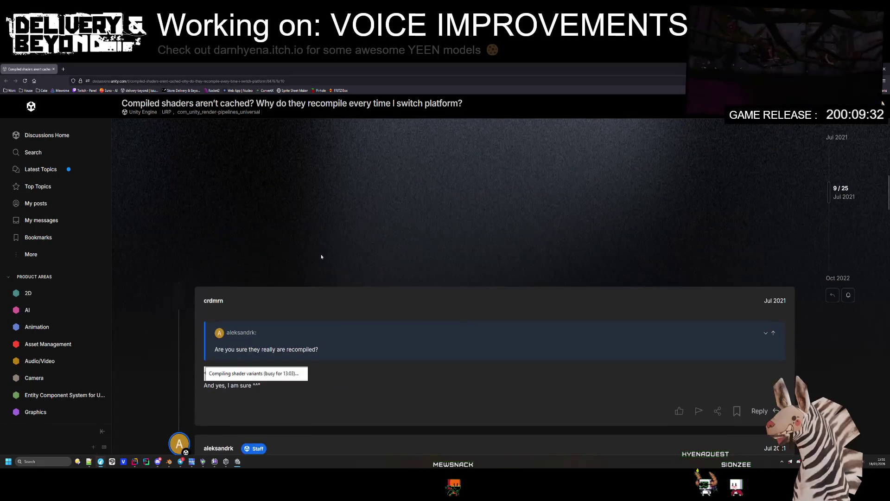
scroll(314, 316, "up", 5)
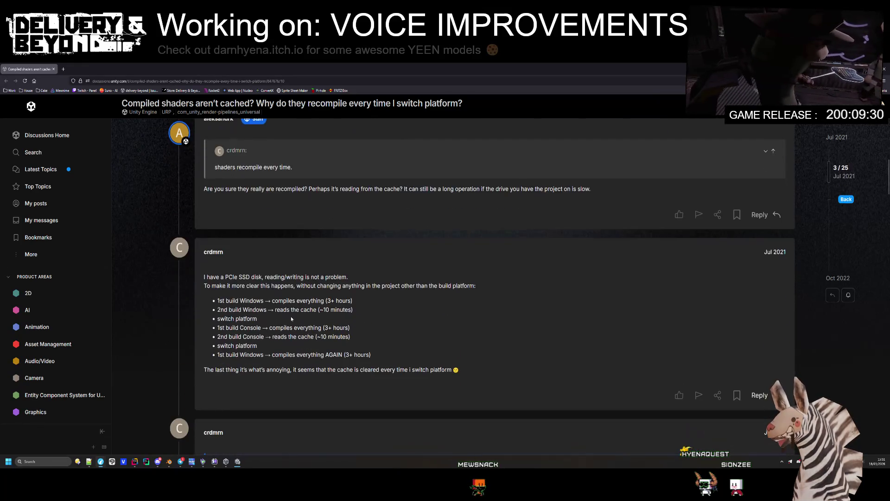
mouse_move(353, 301)
left_mouse_down()
mouse_move(232, 301)
mouse_move(353, 300)
left_mouse_up()
left_click(356, 312)
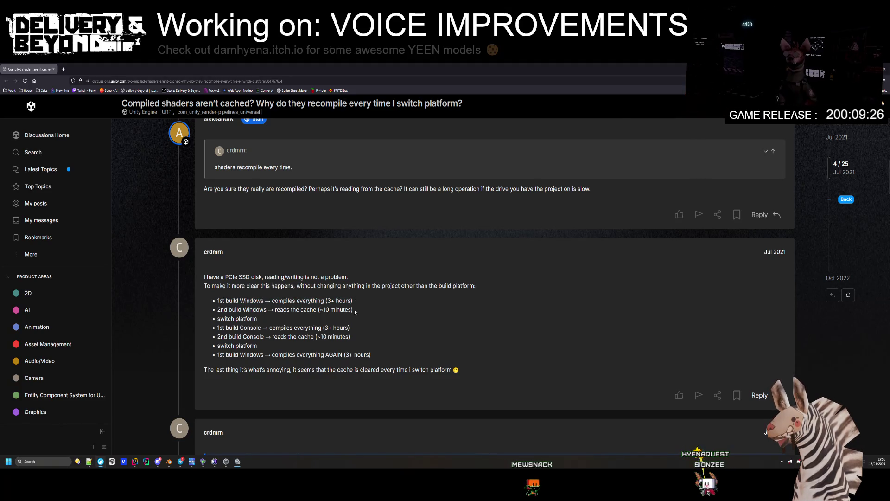
left_click_drag(220, 309, 206, 309)
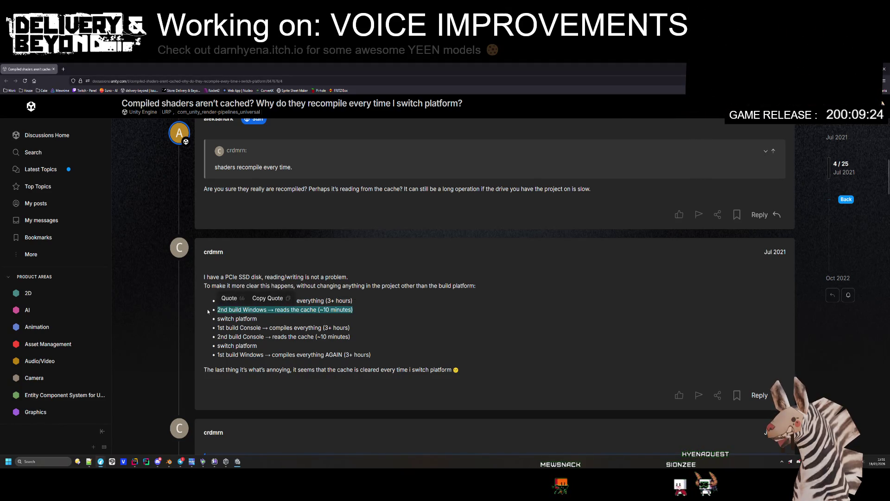
left_click(210, 310)
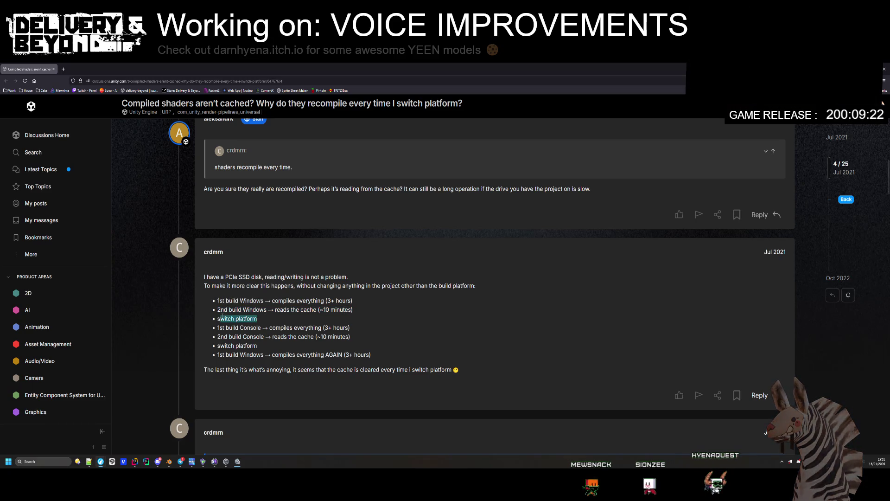
left_click_drag(366, 328, 218, 336)
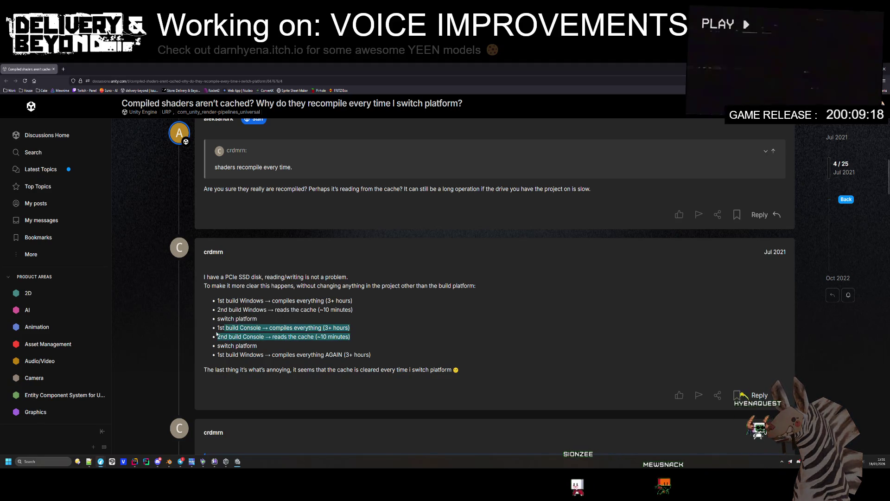
left_click(334, 302)
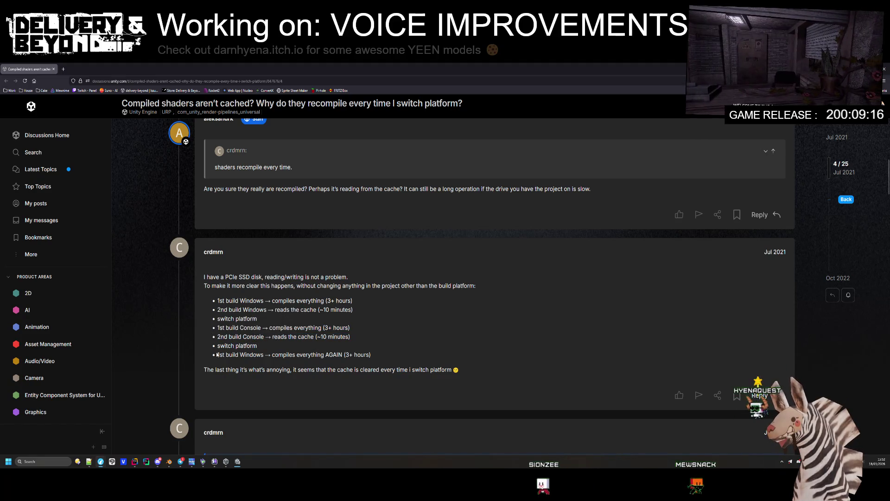
triple_click(391, 355)
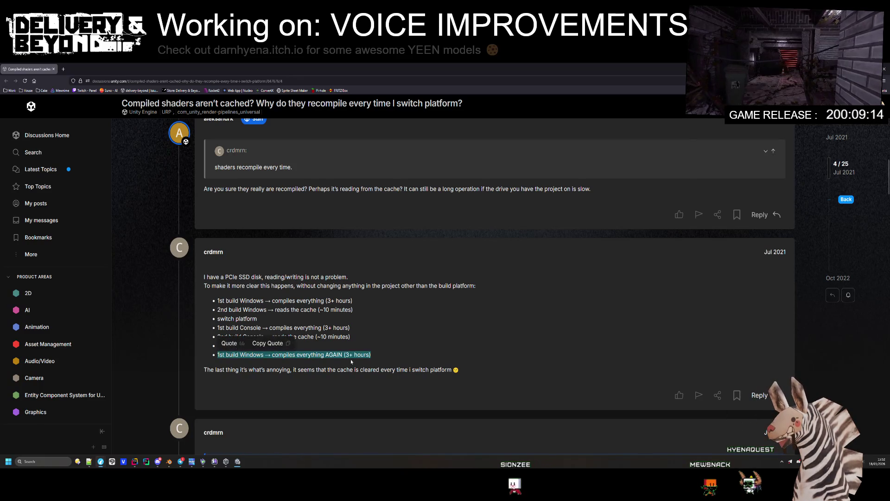
- Scroll down to the May 2022 reply with reproduction steps, highlighting the build-time remark
scroll(353, 357, "down", 8)
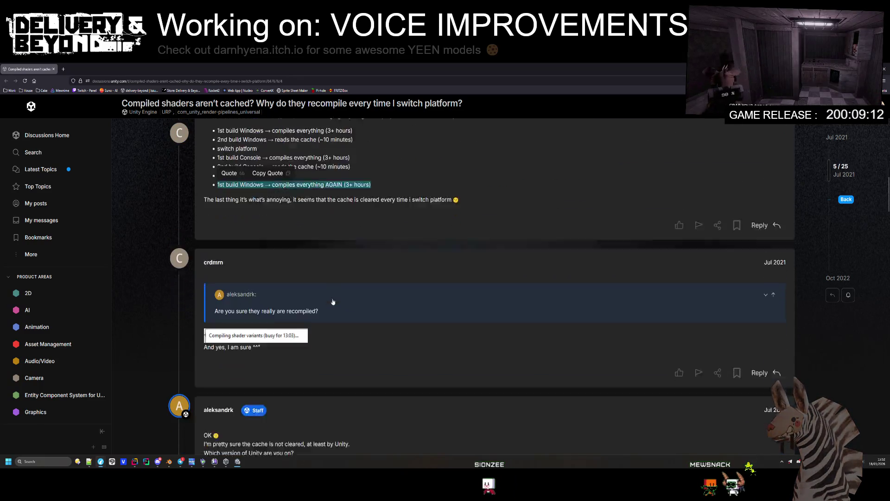
scroll(349, 218, "down", 10)
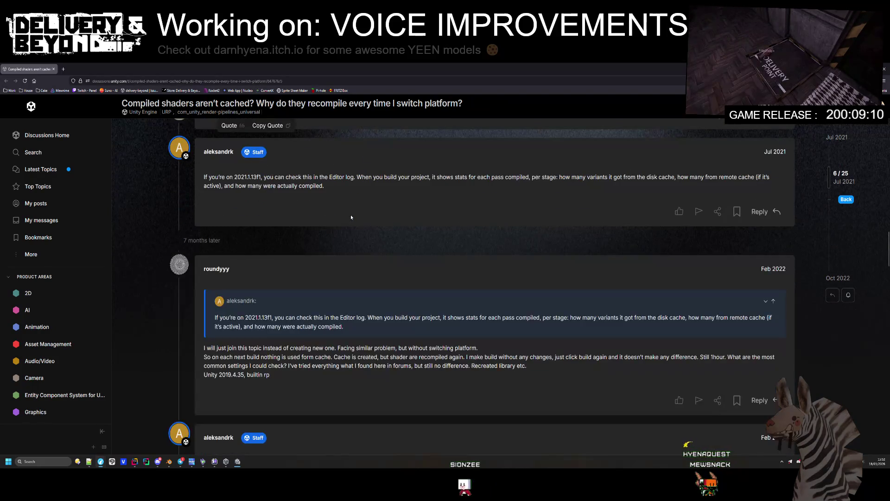
scroll(362, 219, "down", 2)
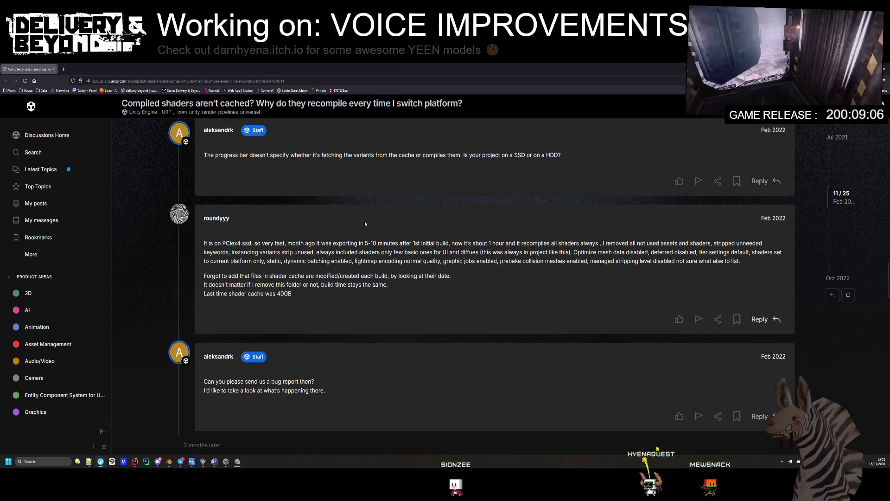
left_click_drag(388, 284, 251, 284)
scroll(272, 326, "down", 6)
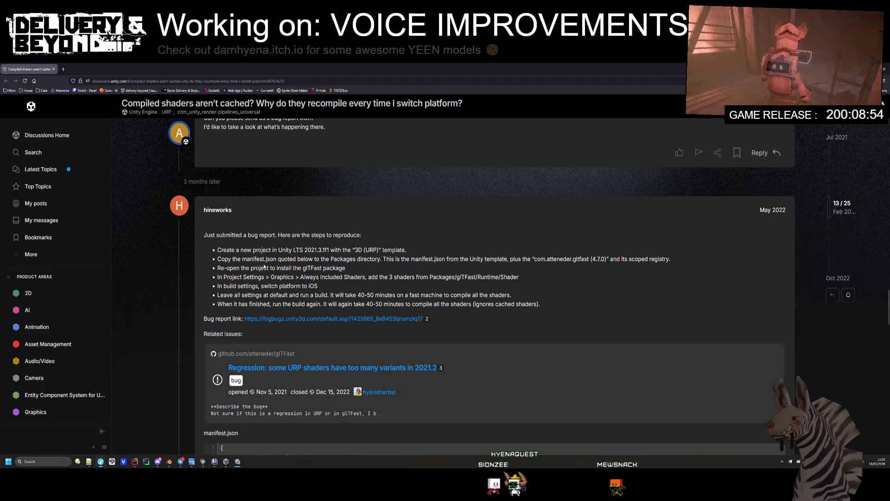
- Read on in the thread and open the linked Issue Tracker bug in a new tab
scroll(264, 267, "down", 10)
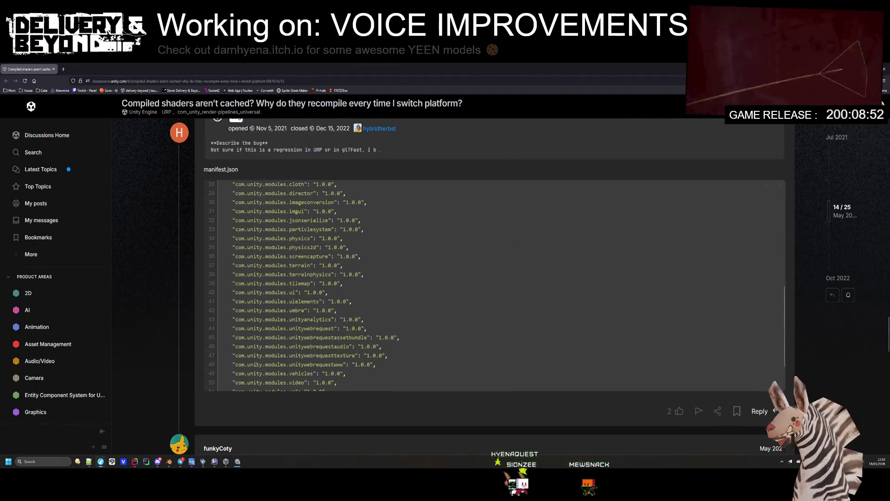
scroll(255, 365, "down", 5)
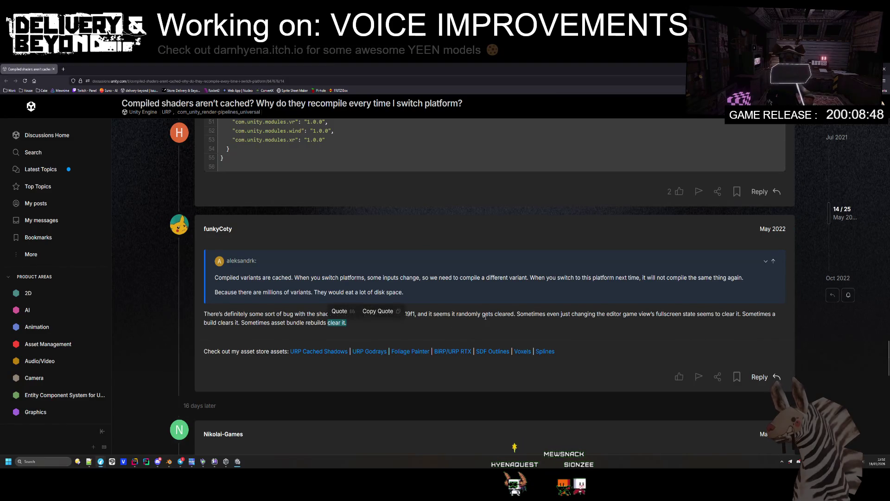
left_click_drag(486, 317, 499, 322)
left_click(617, 316)
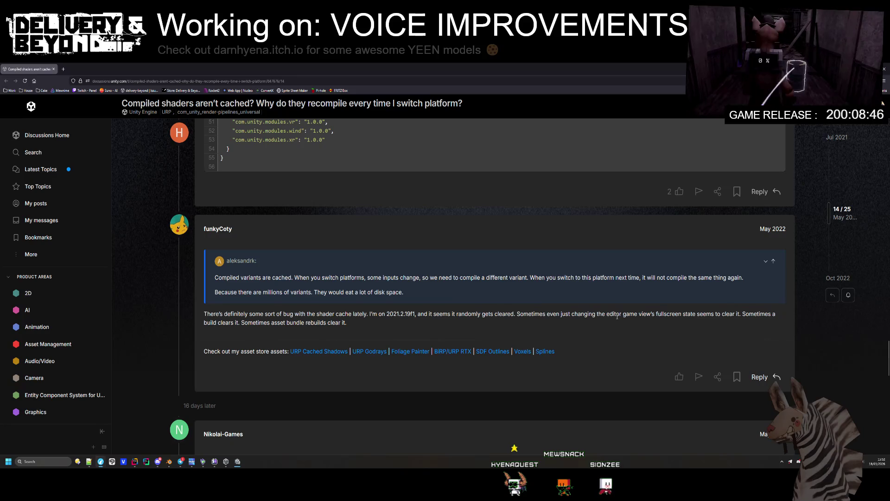
scroll(301, 313, "down", 3)
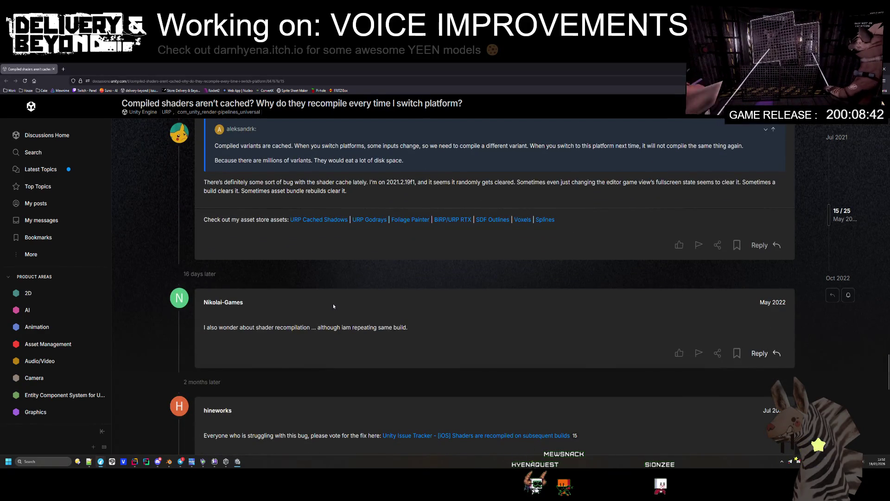
scroll(332, 308, "down", 2)
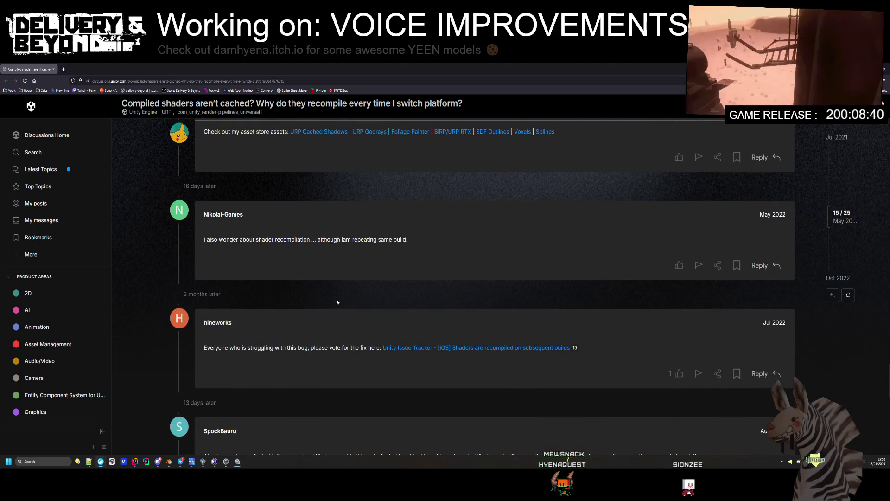
middle_click(409, 348)
- Read the later replies about half-hour test builds and the new version fixing everything
scroll(408, 347, "down", 2)
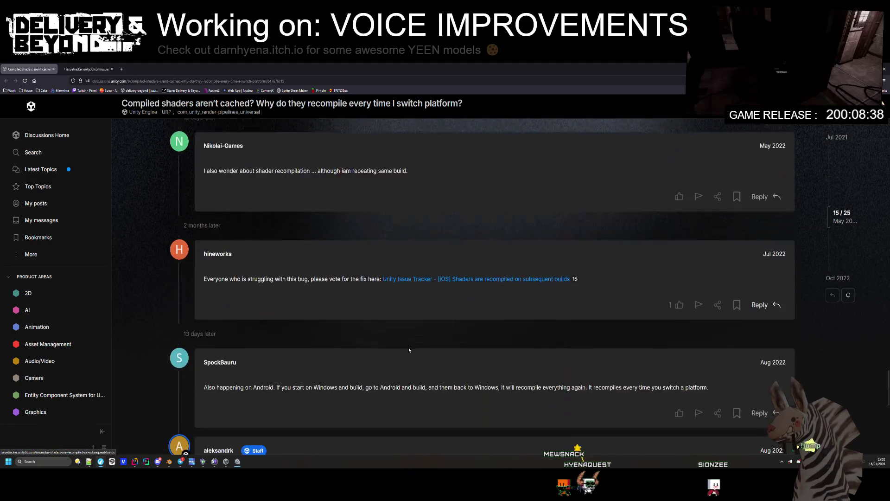
scroll(399, 343, "down", 4)
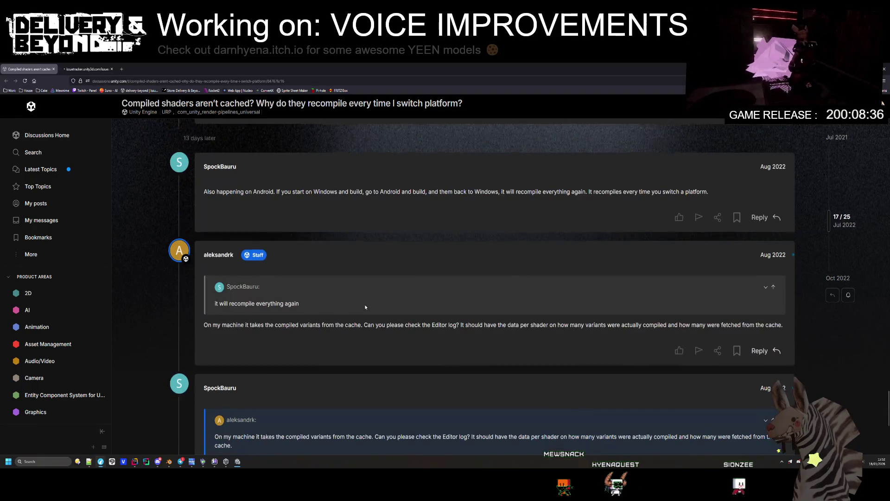
scroll(359, 288, "down", 1)
scroll(334, 265, "down", 3)
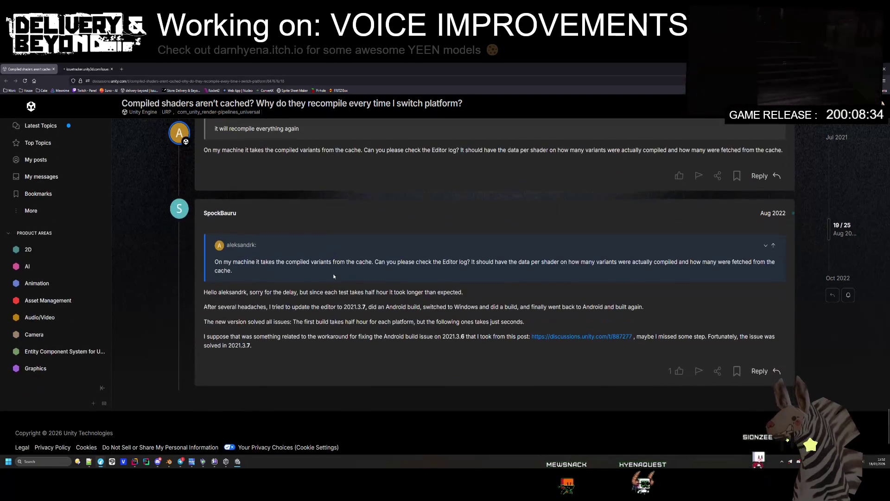
left_click_drag(436, 293, 300, 292)
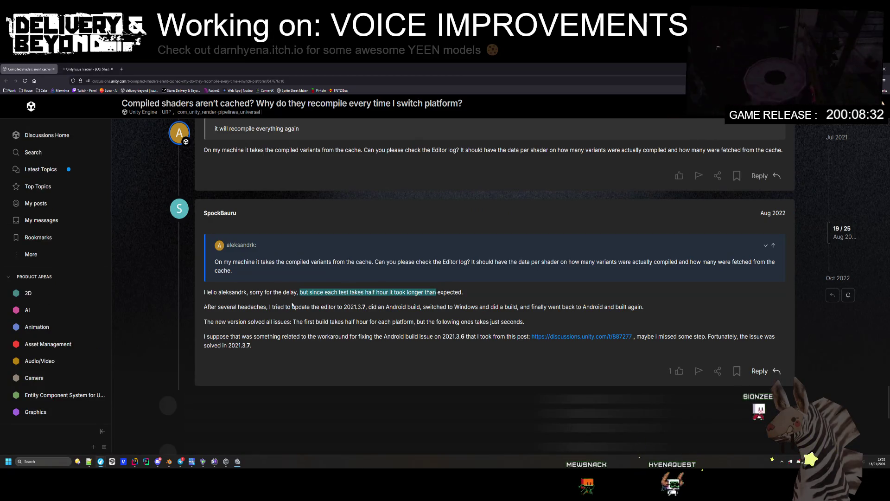
left_click_drag(468, 305, 320, 307)
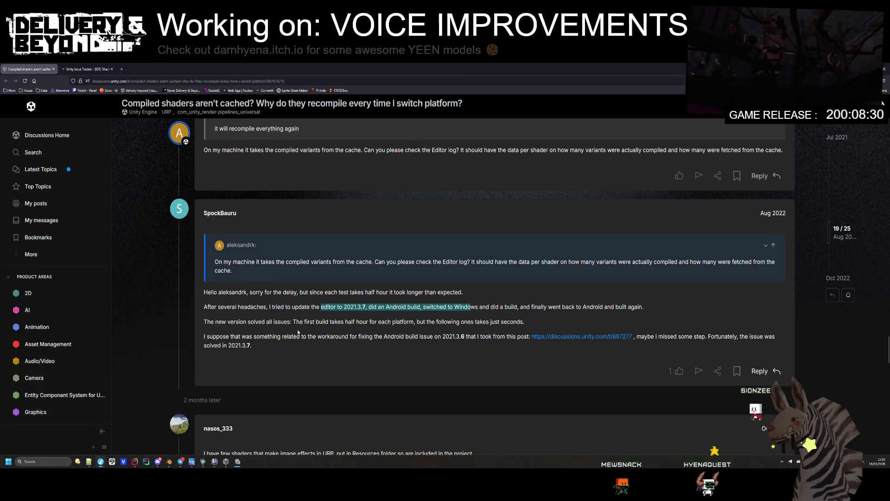
left_click(231, 321)
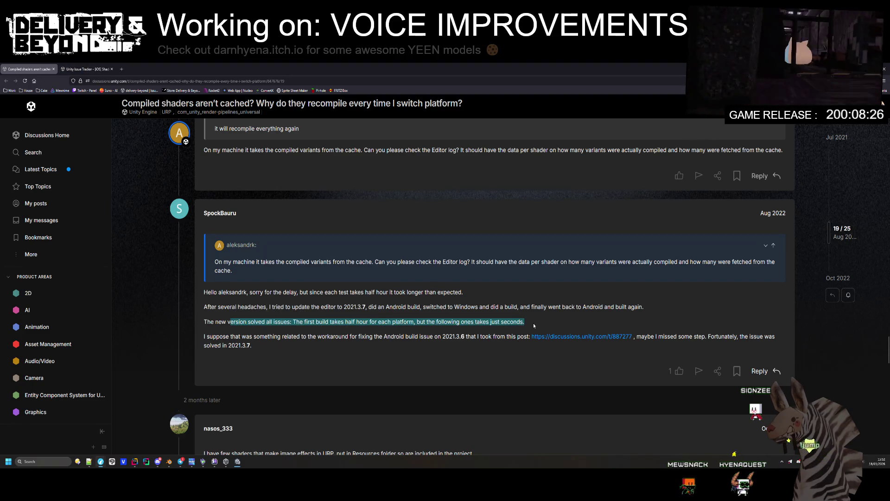
left_click_drag(534, 326, 507, 337)
left_click(501, 336)
- Scroll to the thread's final October 2022 post
scroll(490, 310, "down", 2)
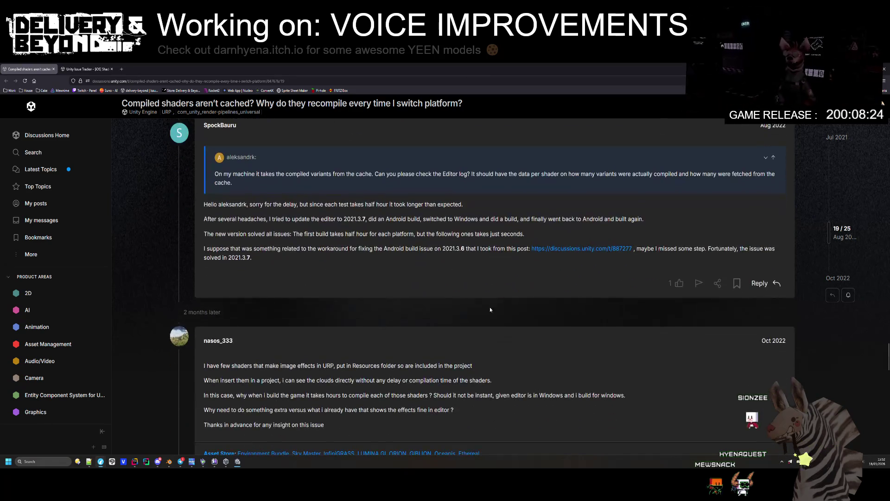
scroll(560, 249, "down", 2)
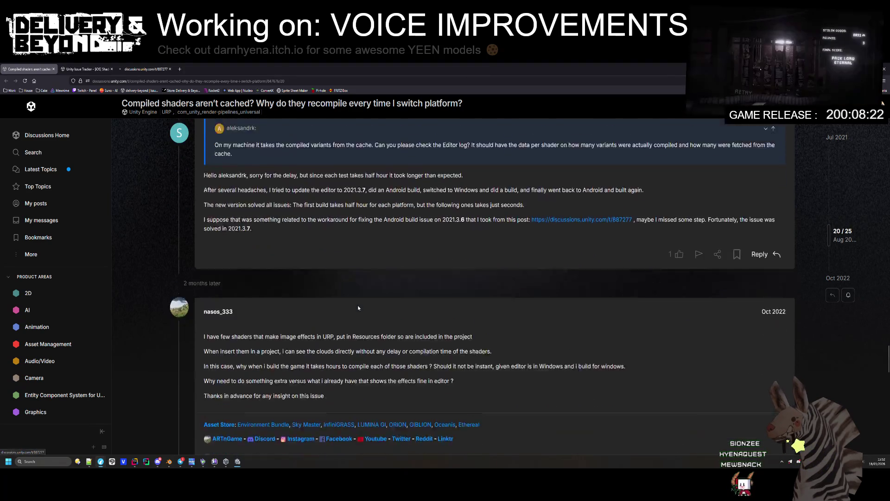
scroll(362, 301, "down", 4)
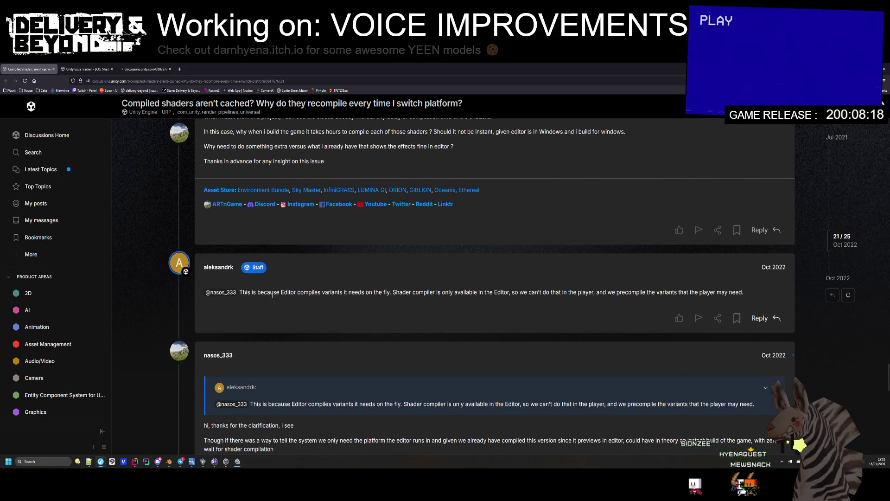
left_click(341, 288)
scroll(341, 288, "down", 3)
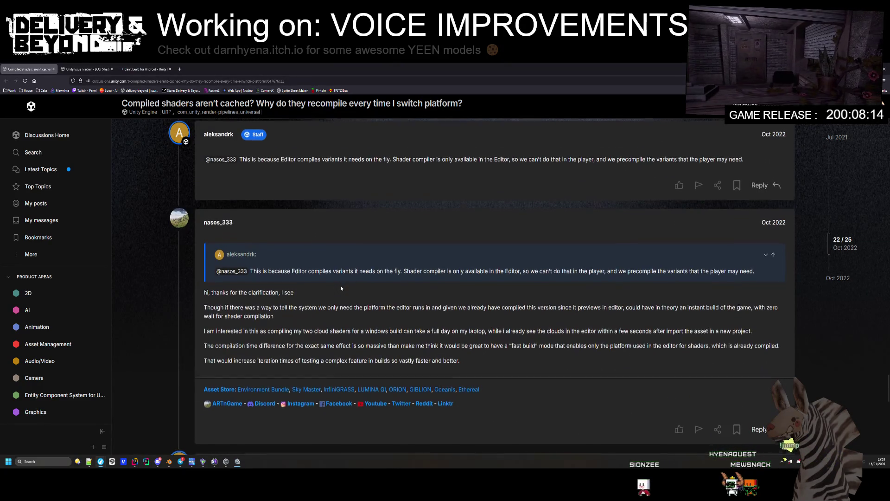
scroll(342, 288, "down", 6)
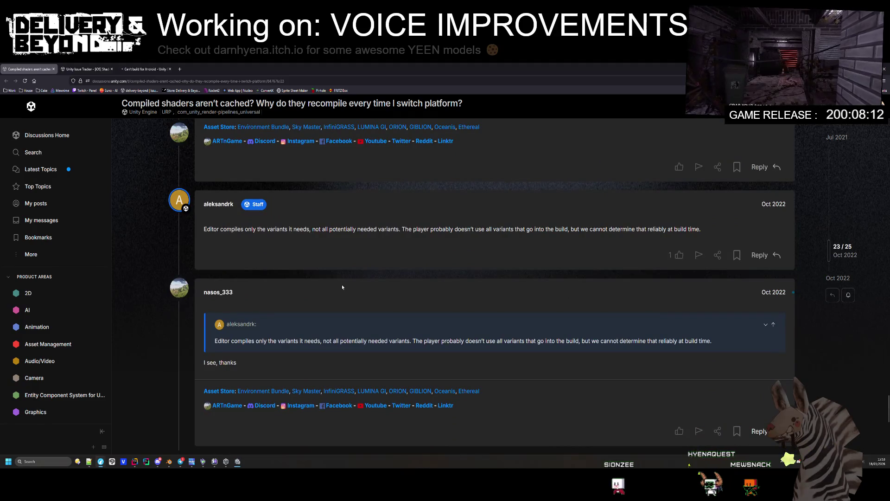
scroll(343, 287, "down", 5)
scroll(343, 287, "up", 3)
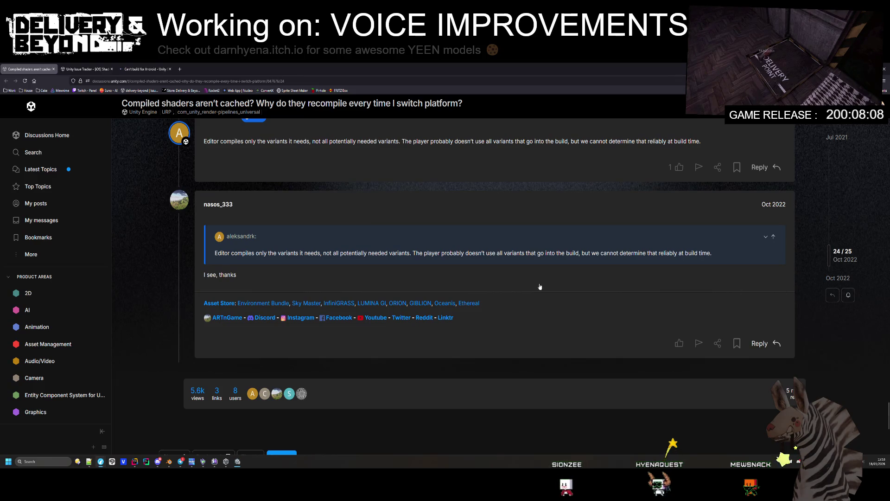
scroll(481, 288, "down", 2)
- Glance at the Android build thread tab, return, and open a reply to the shader-cache thread
left_click(135, 68)
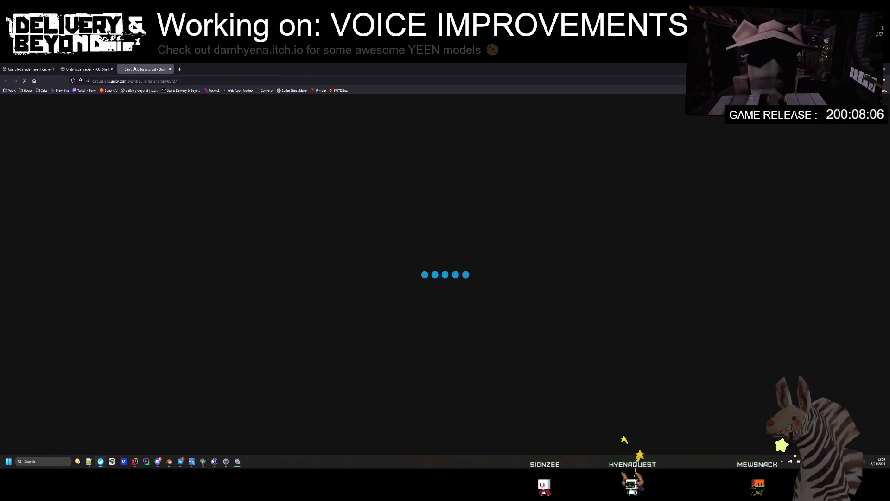
left_click(41, 67)
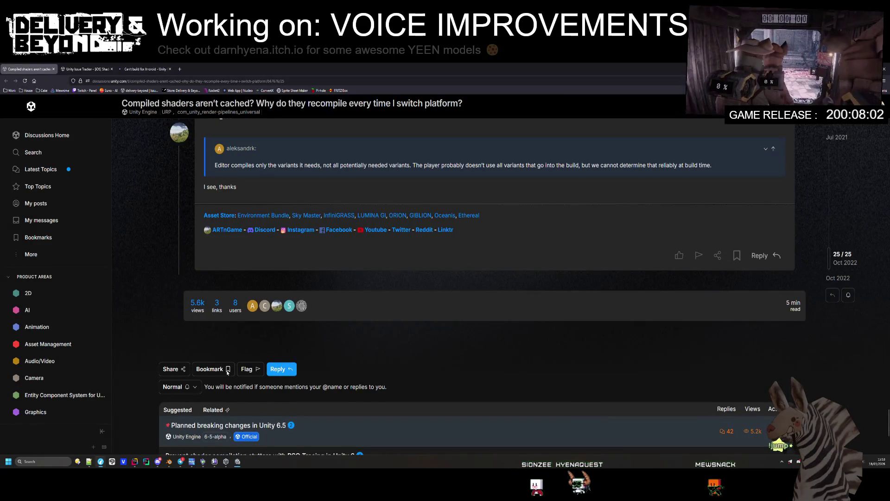
left_click(278, 368)
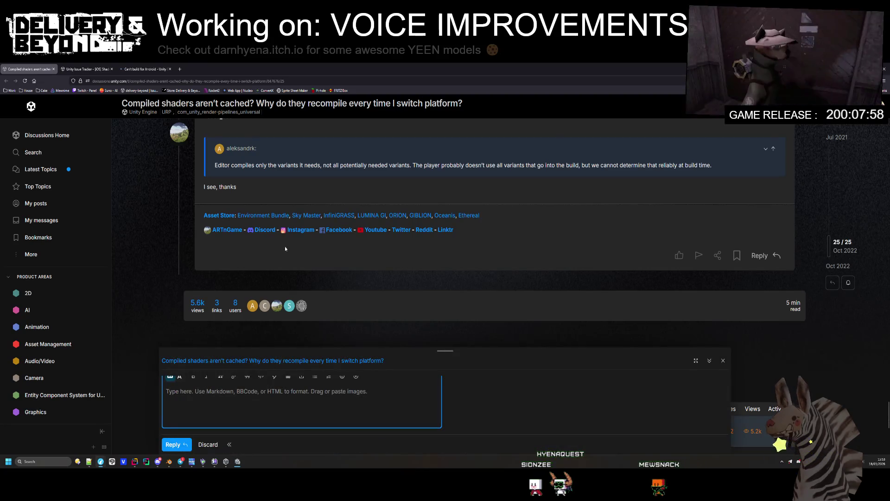
- Type 'Having this issue…' stating builds take 40+min, or 1h 30min after an editor update
scroll(230, 385, "down", 3)
scroll(249, 404, "down", 1)
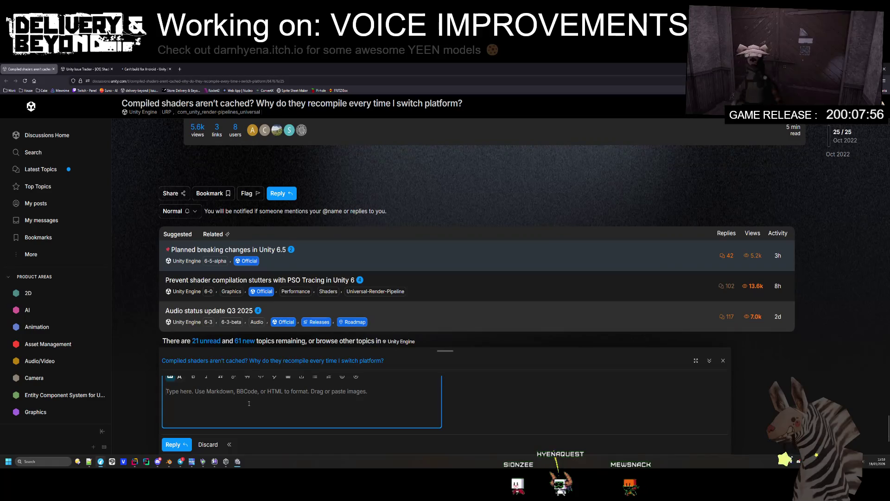
scroll(320, 261, "up", 3)
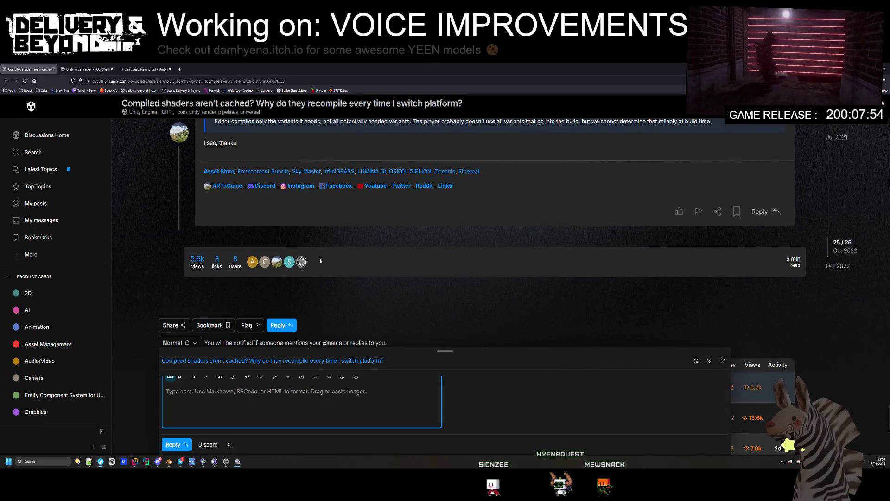
type("Having this issue on unity 6.3:")
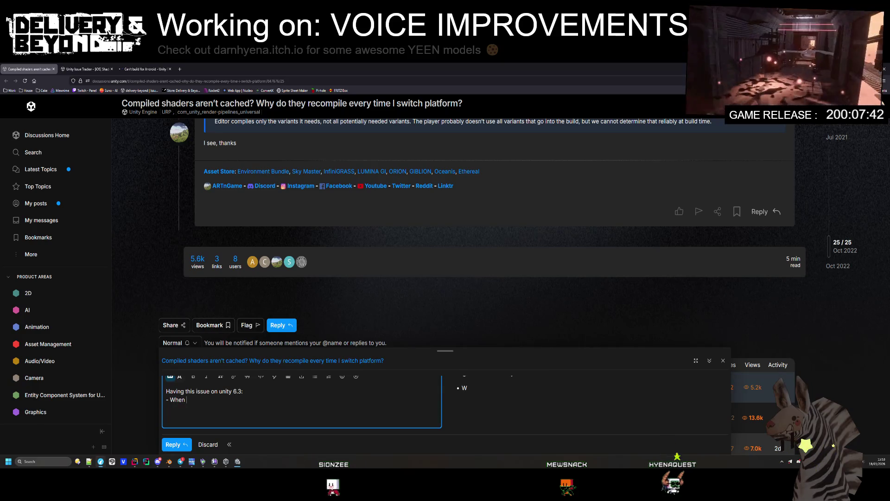
type("ject is ")
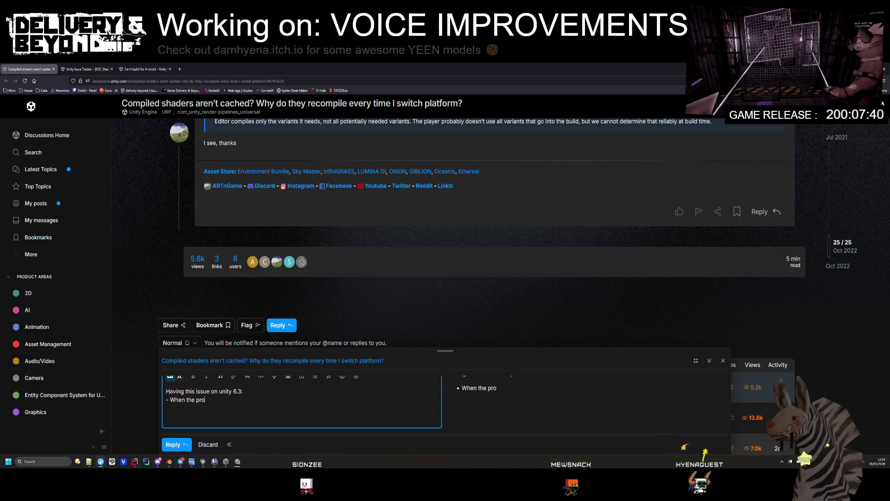
type("open, t")
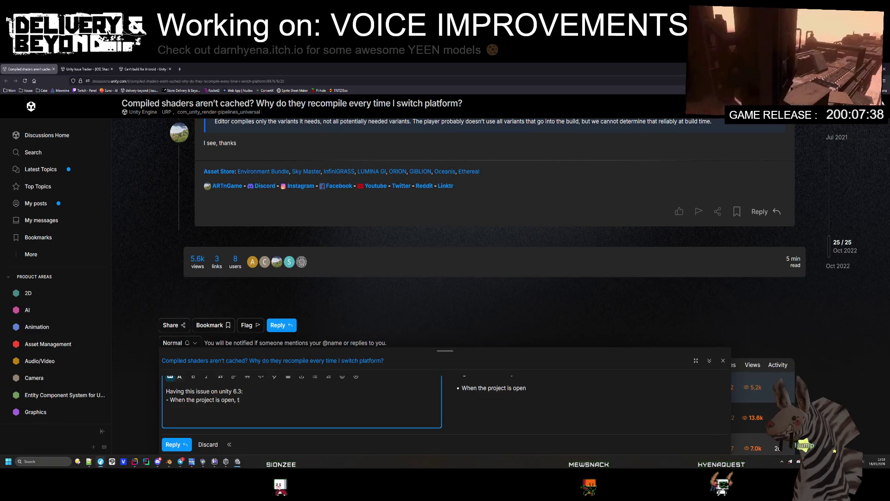
type("he build takes ")
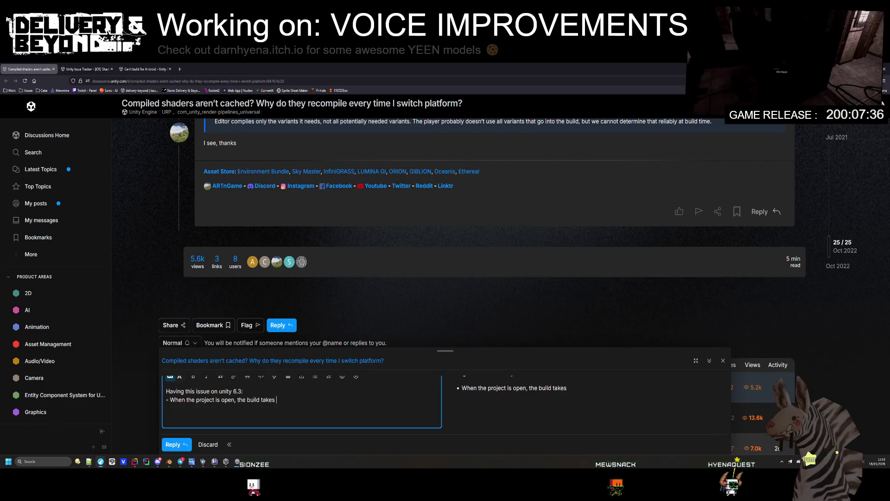
type("40")
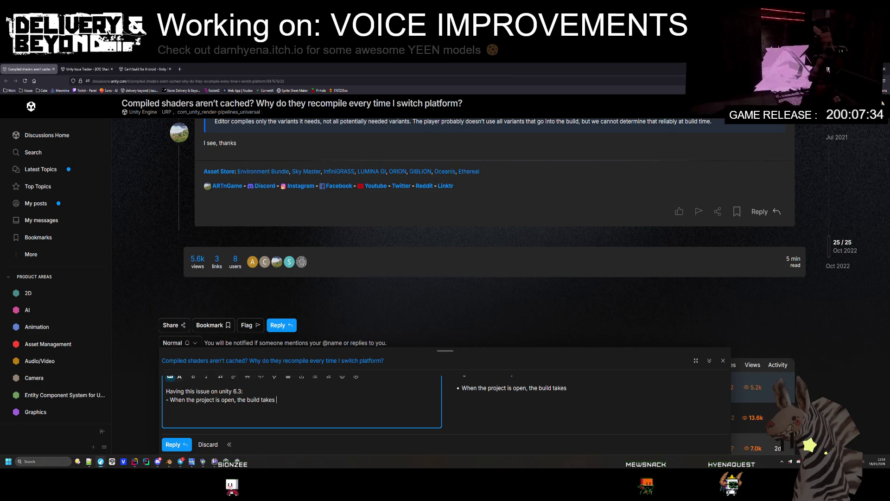
type("+min ")
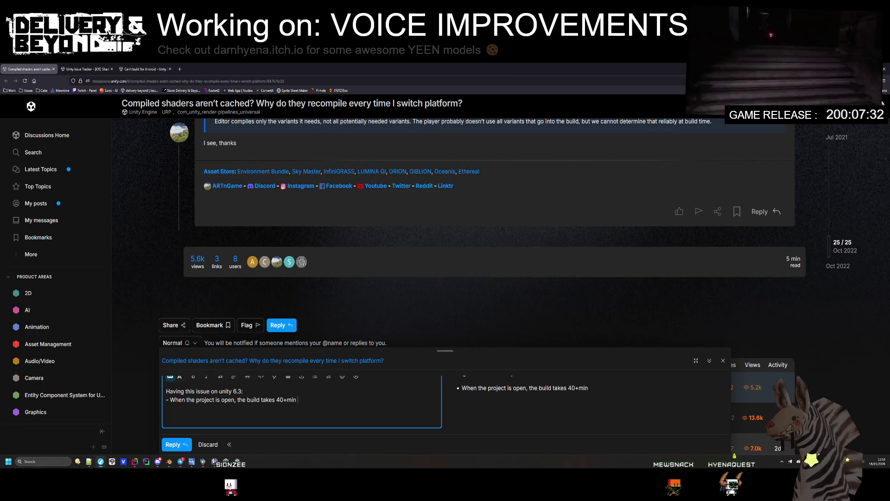
type("(if the ")
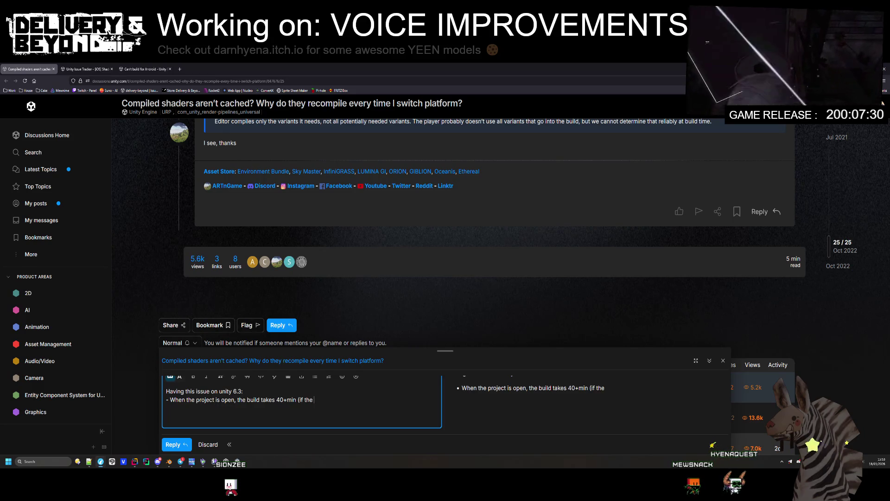
type("editor was updated, it take")
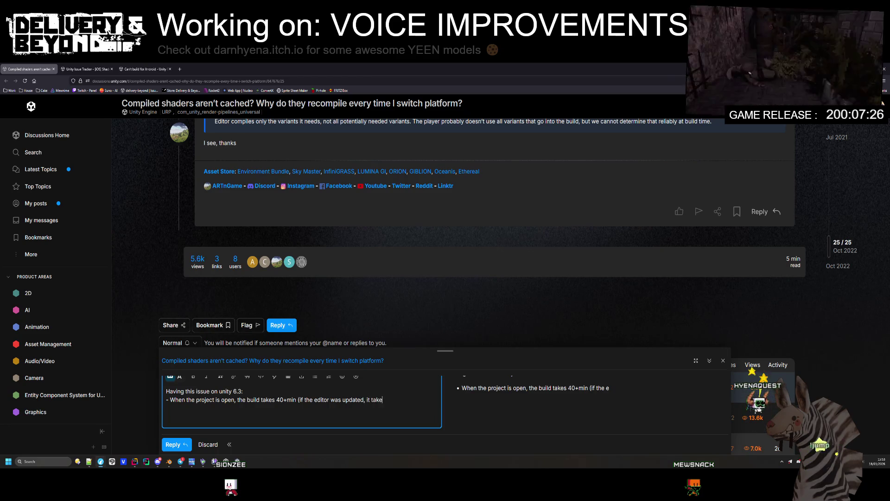
type("s 1")
type("h ")
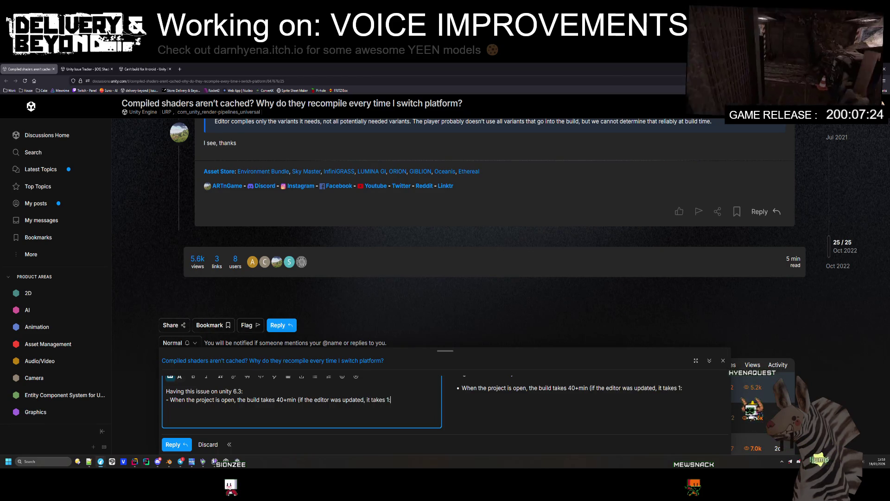
type("30min")
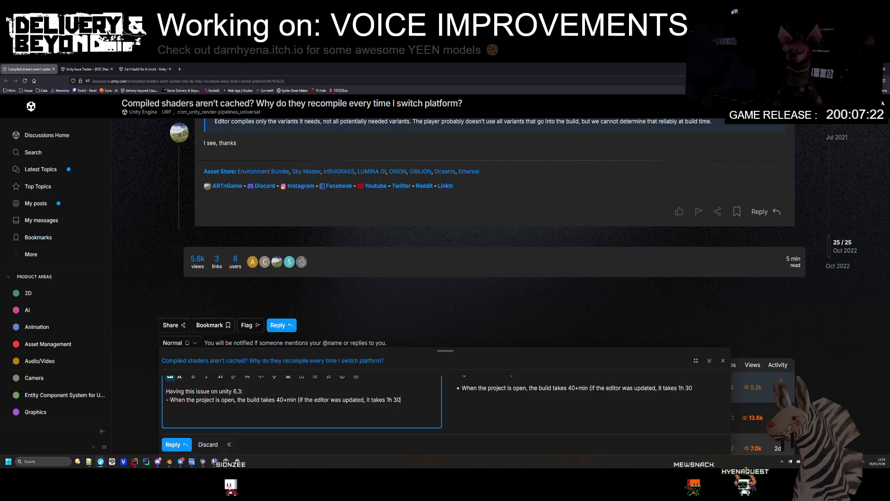
- Correct the post-update build time from '1h 30min' to '2h'
key("Left")
key("Left")
key("Left")
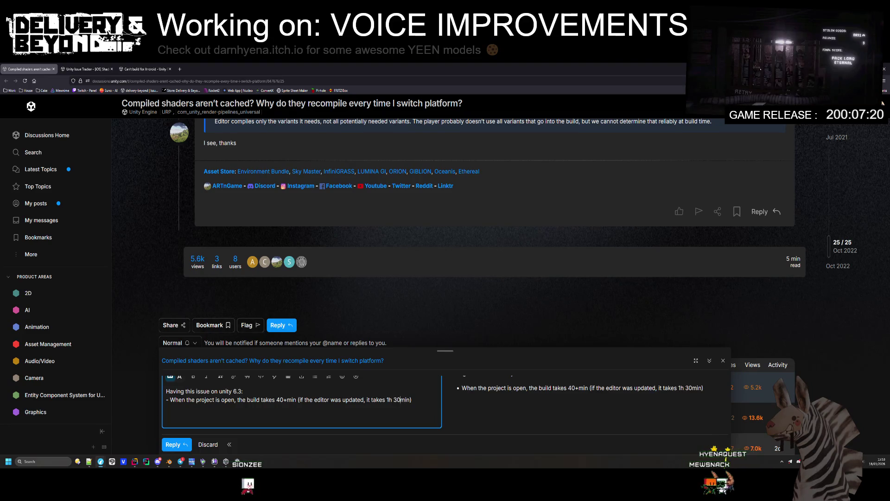
key("BackSpace")
key("BackSpace")
key("BackSpace")
type("2h")
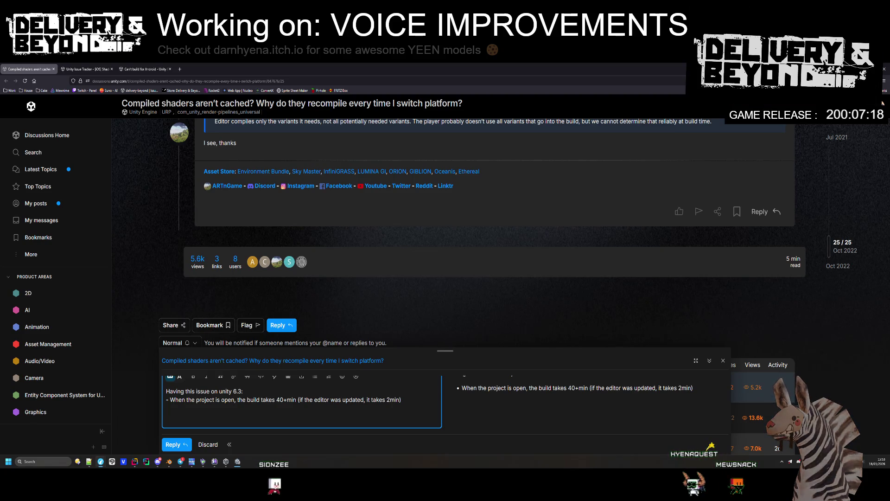
key("Delete")
key("Delete")
key("Delete")
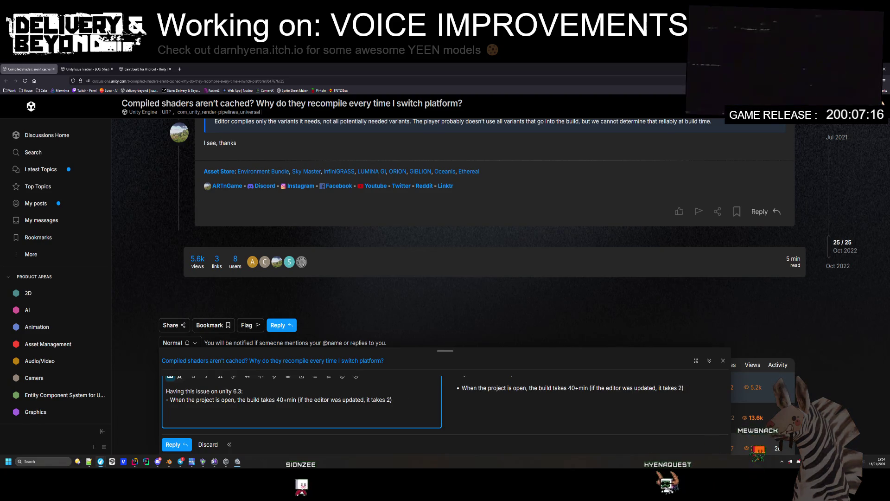
- Start a second bullet on a new line reading '- If i change'
key("Return")
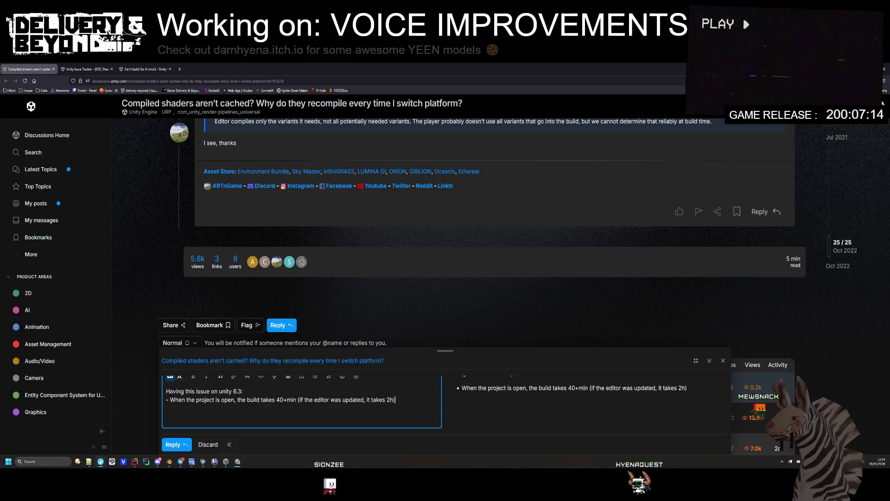
type("- -")
key("BackSpace")
type("If i change")
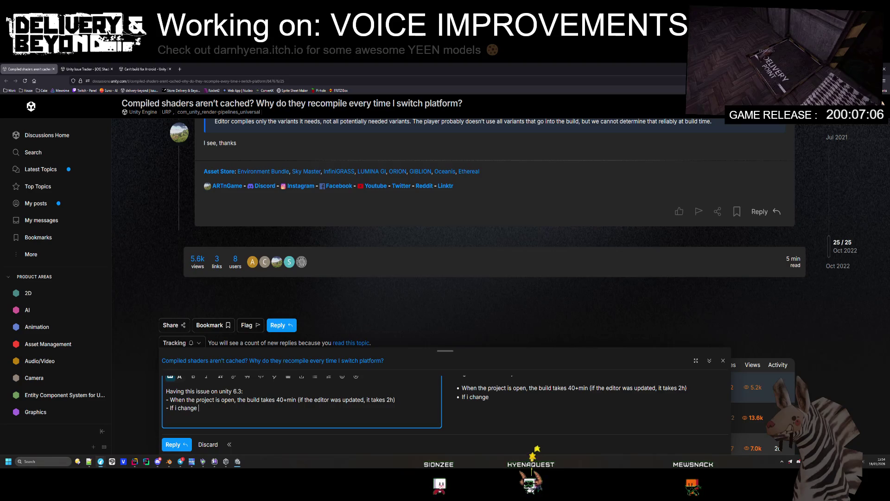
- Write that switching platform from windows to linux is the same and build time drops to 10min
type("platform (form wi")
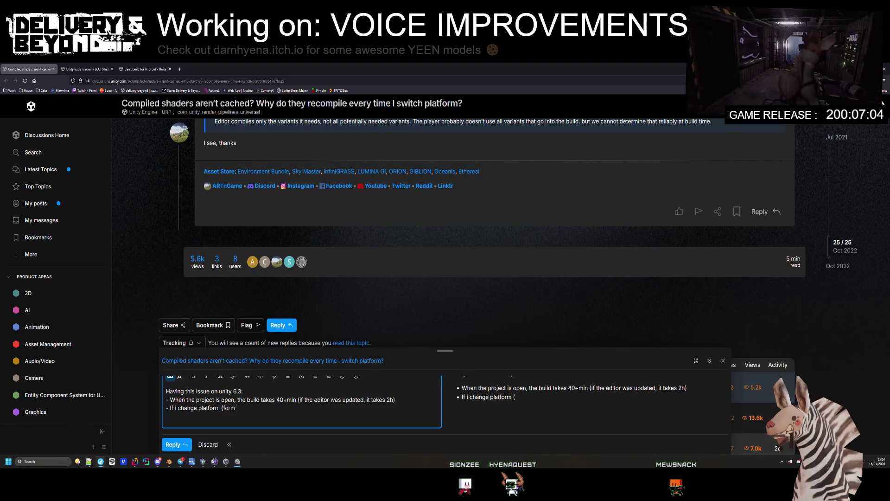
key("BackSpace")
key("BackSpace")
key("BackSpace")
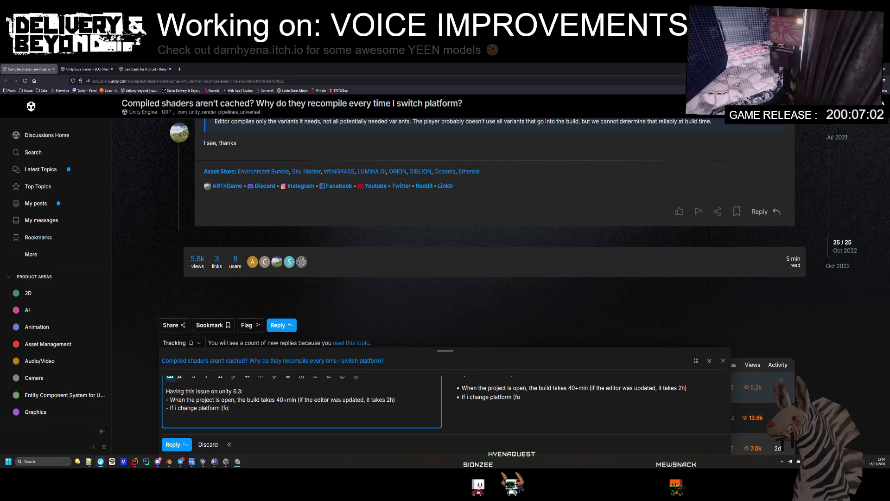
type("rom windows to linux) it's")
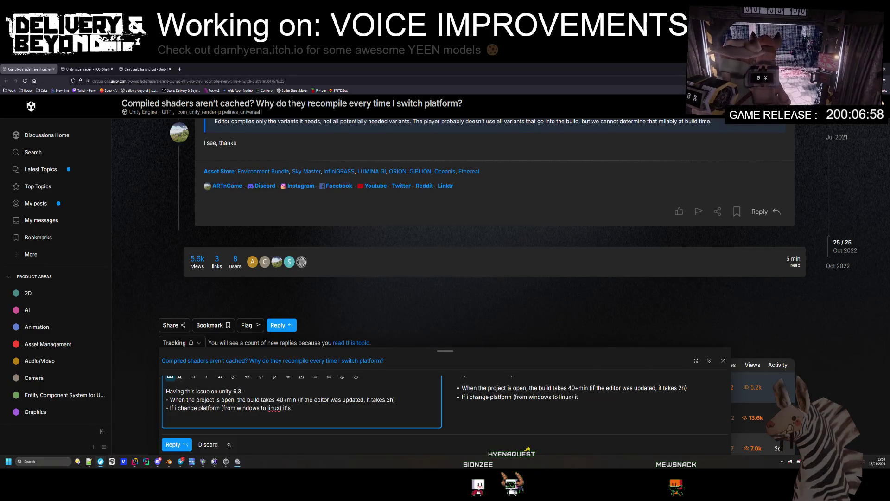
type(" the same.")
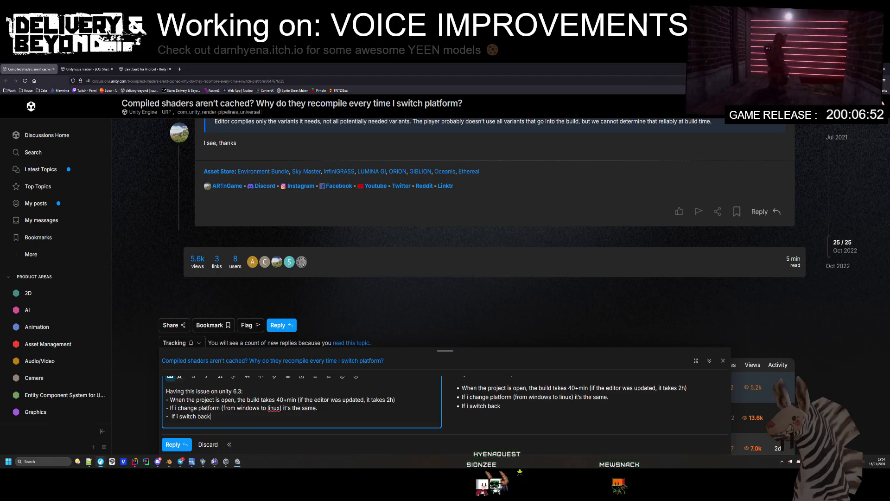
type("ter a fe")
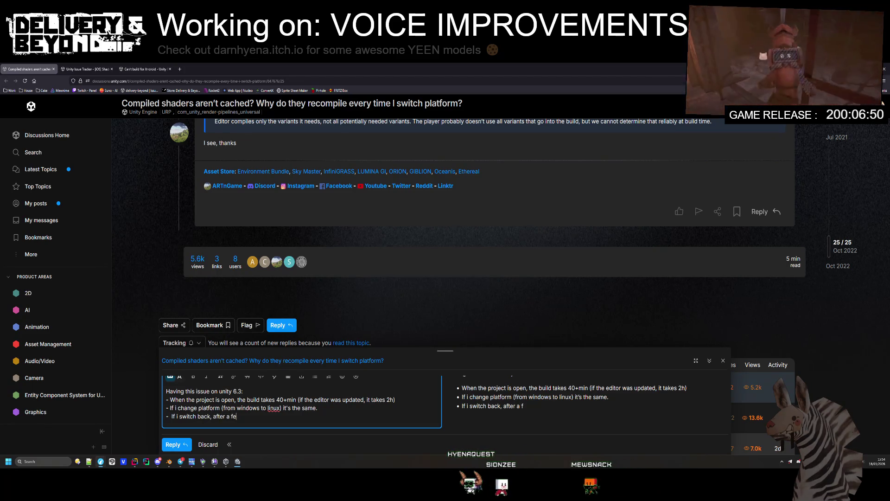
type("w switches the build tg")
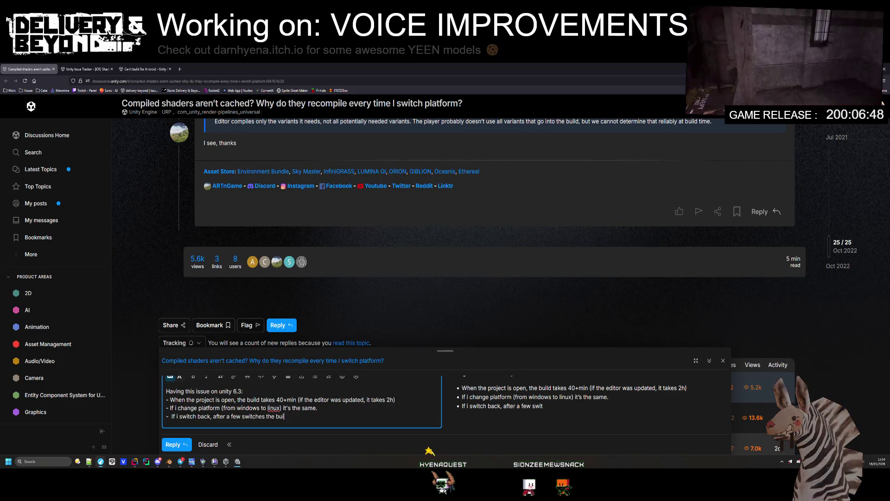
key("BackSpace")
type("ime re")
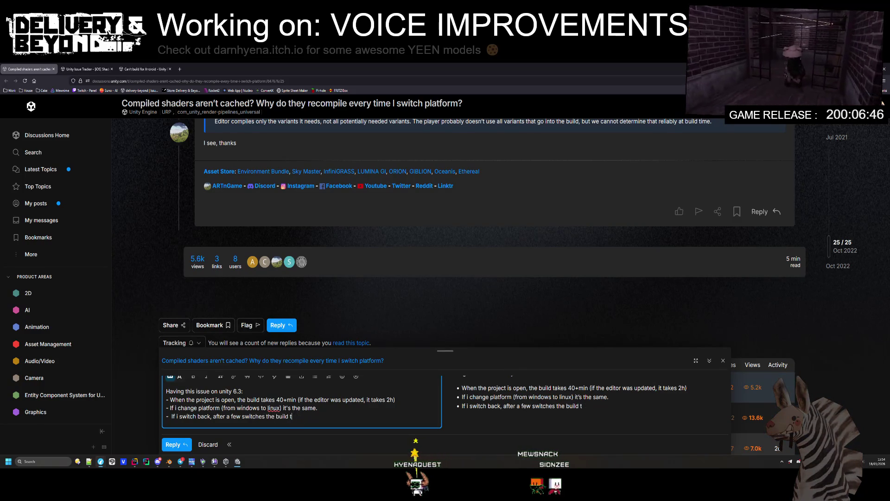
type("duces to")
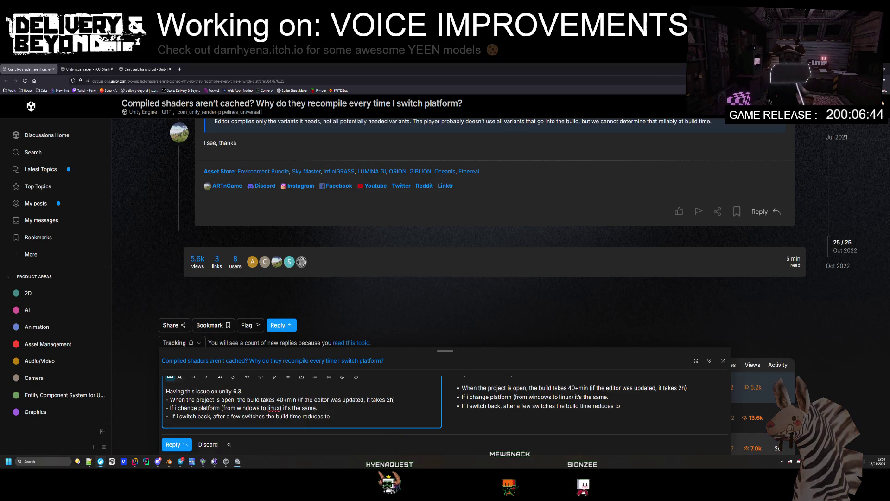
type(" 10m")
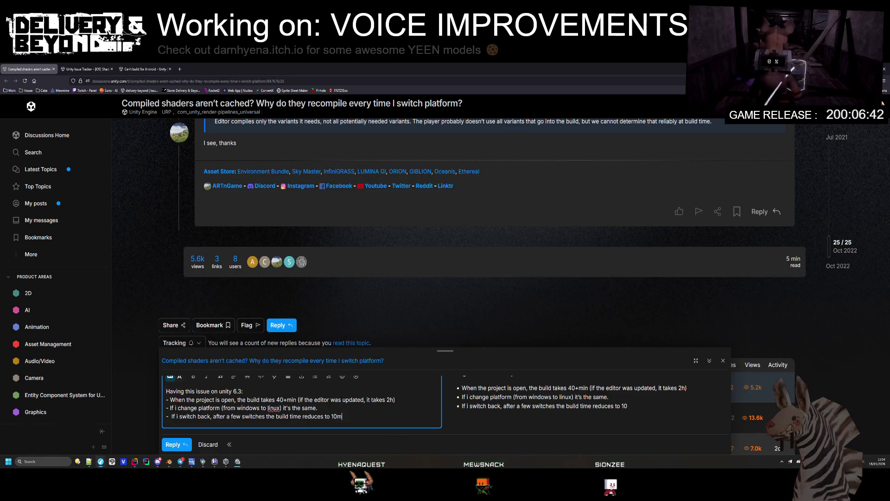
type("in.")
- Add the bullet about reopening the editor going back to 40min, and the closing shader-cache line
key("Return")
type("- ")
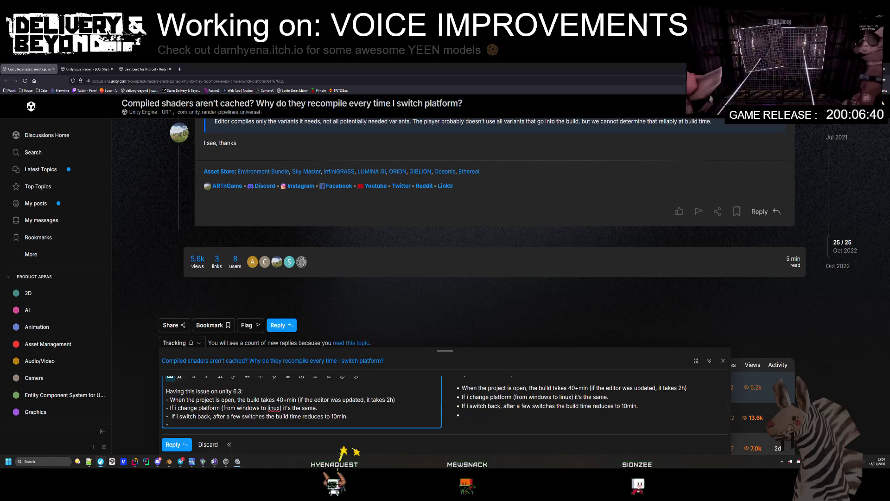
type("If the editor is clos")
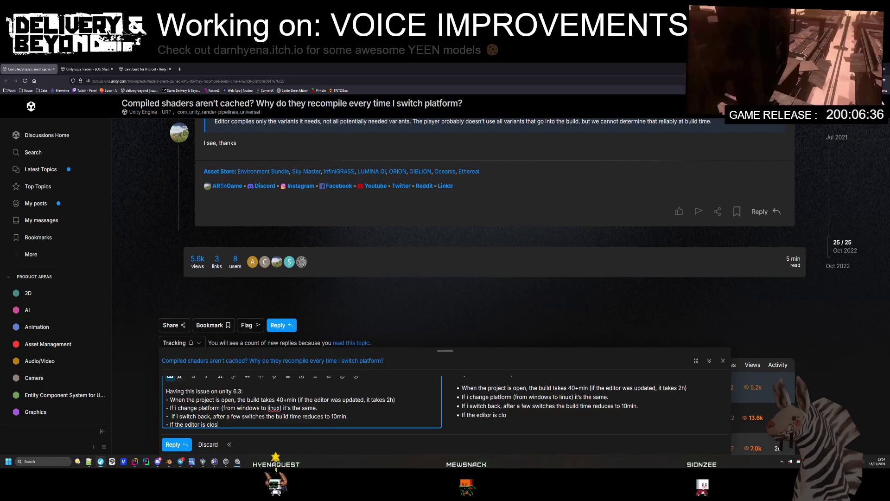
type("ed and then re-opened, then it g")
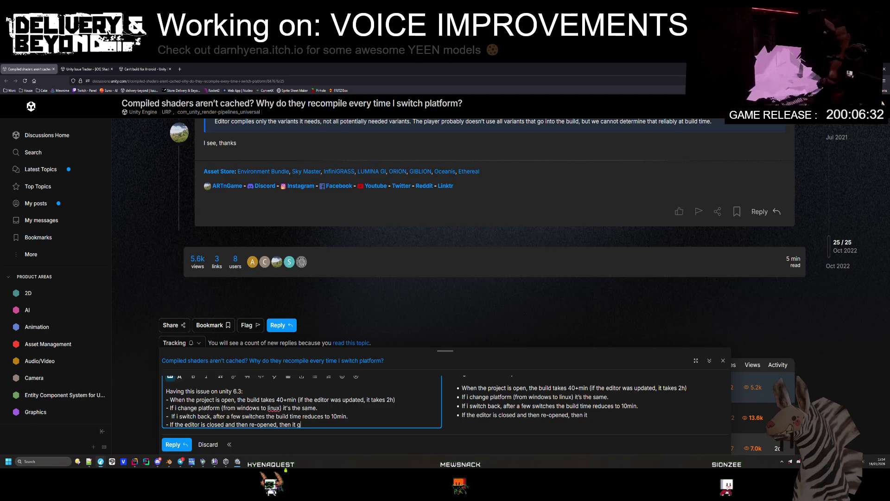
type("oes back to the 40")
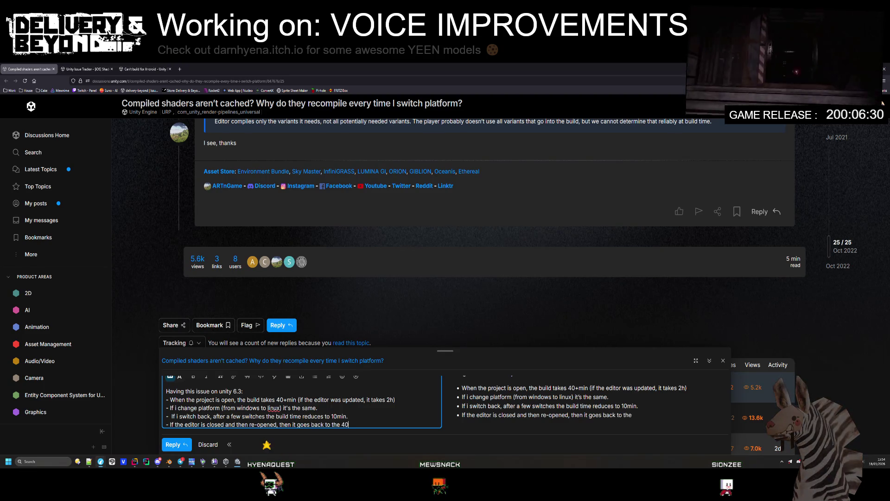
type("min")
key("Return")
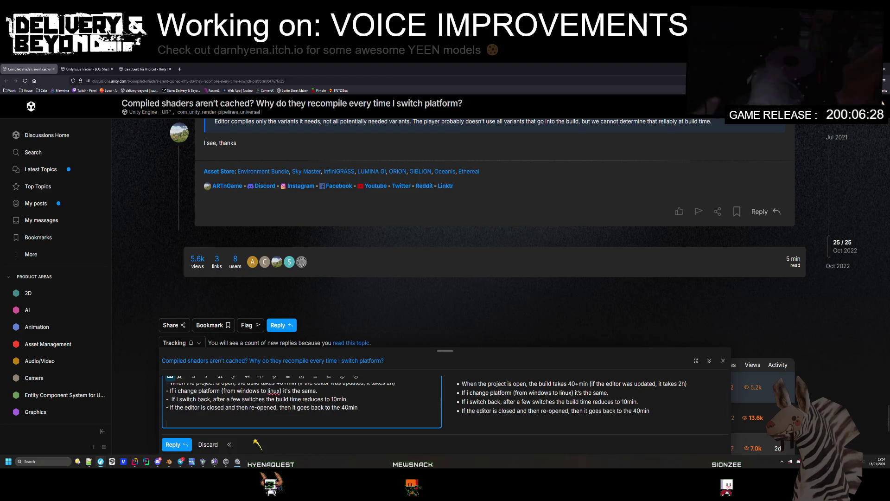
type("Something is")
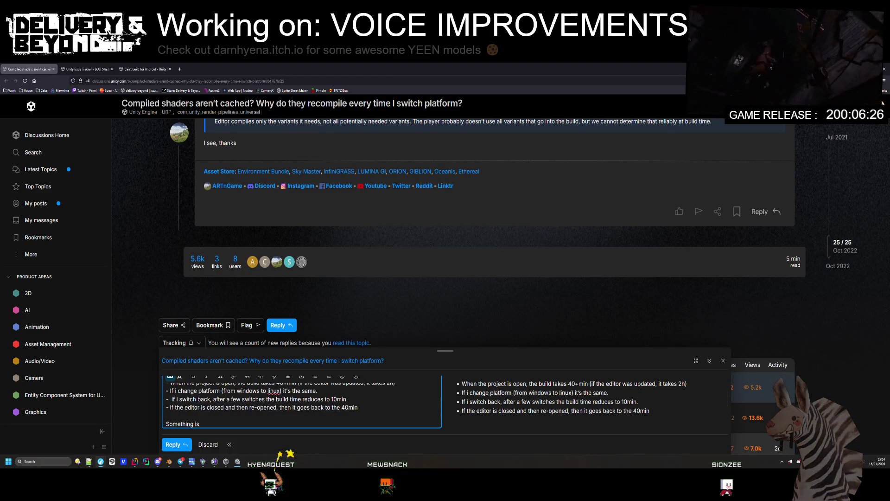
type("with")
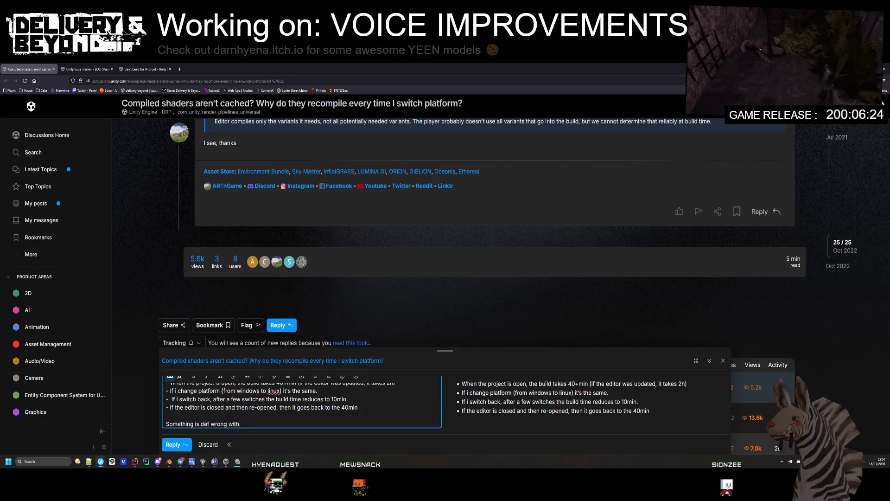
type(" the shader cache,")
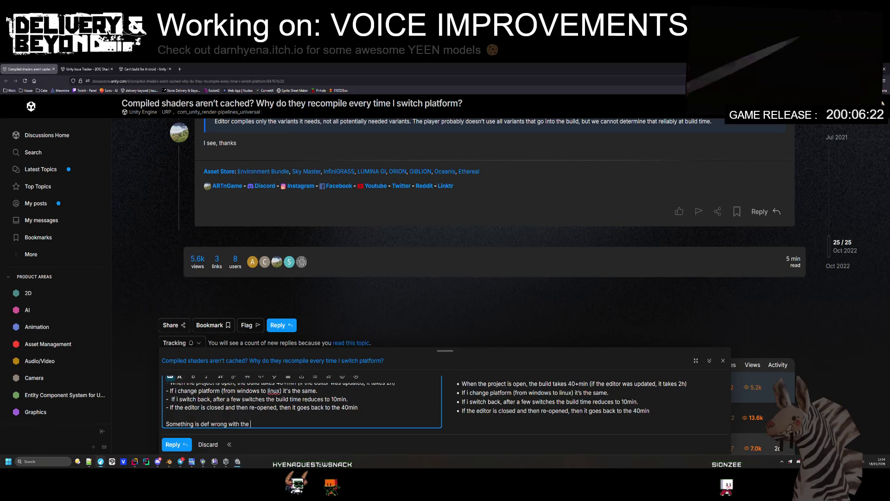
key("BackSpace")
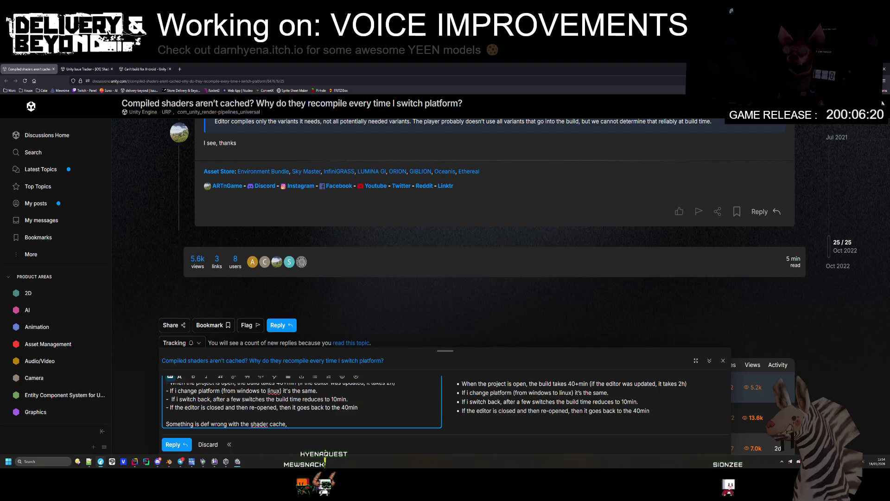
key("BackSpace")
key("BackSpace")
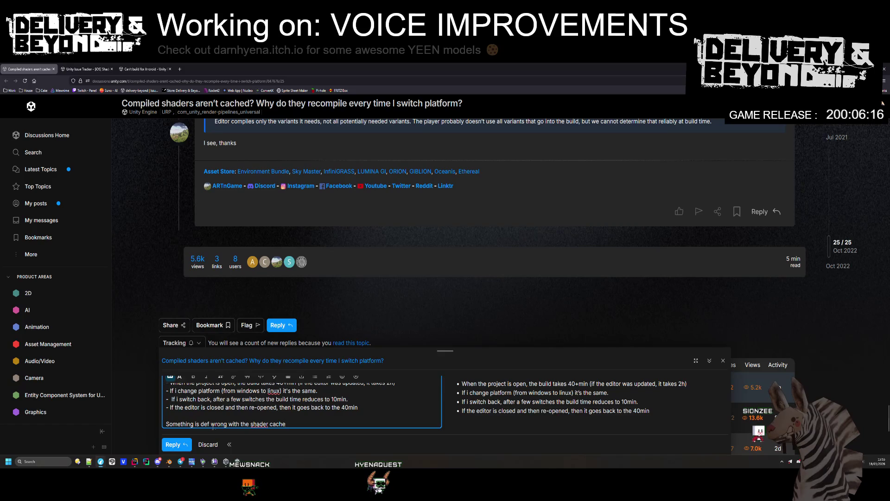
left_click(271, 372)
- Post the reply with Ctrl+Enter, then read through the iOS recompile issue on the Issue Tracker
key("ctrl+Return")
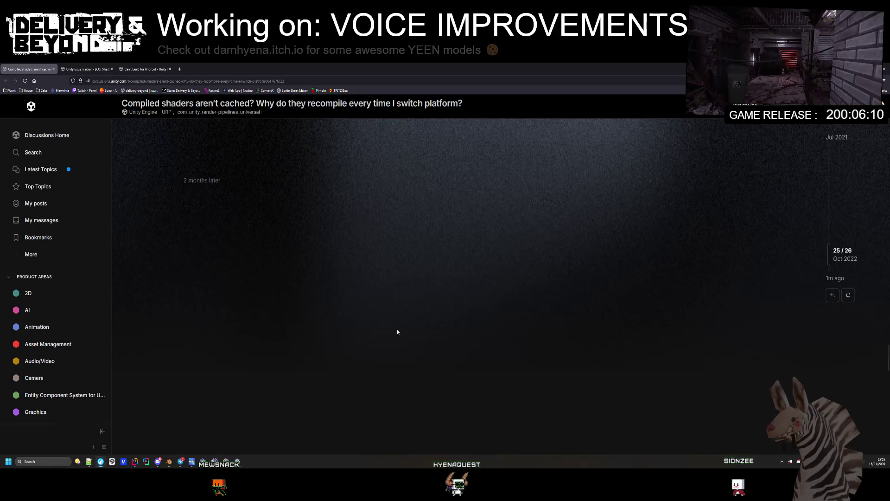
left_click(111, 67)
scroll(273, 219, "down", 1)
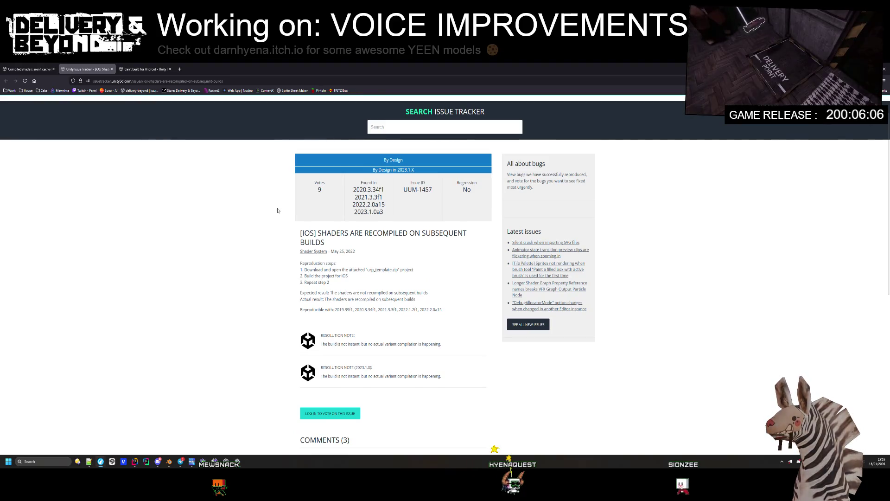
scroll(244, 288, "down", 1)
scroll(245, 288, "down", 1)
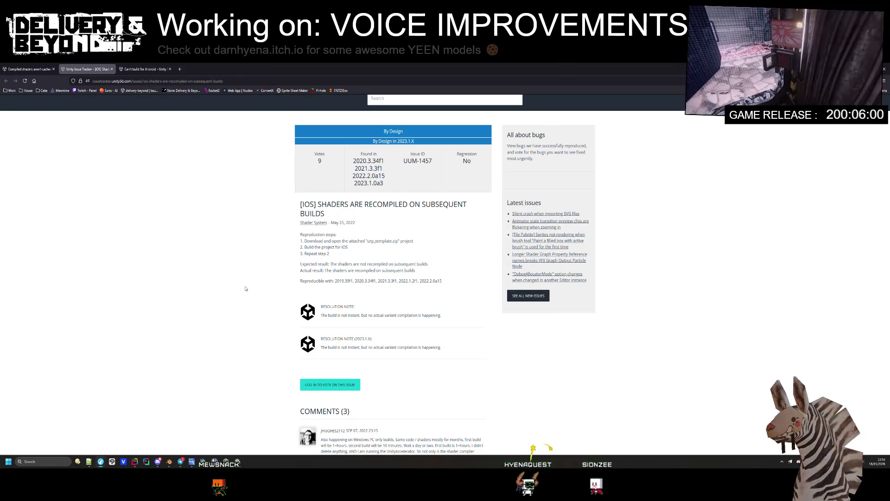
scroll(246, 289, "up", 2)
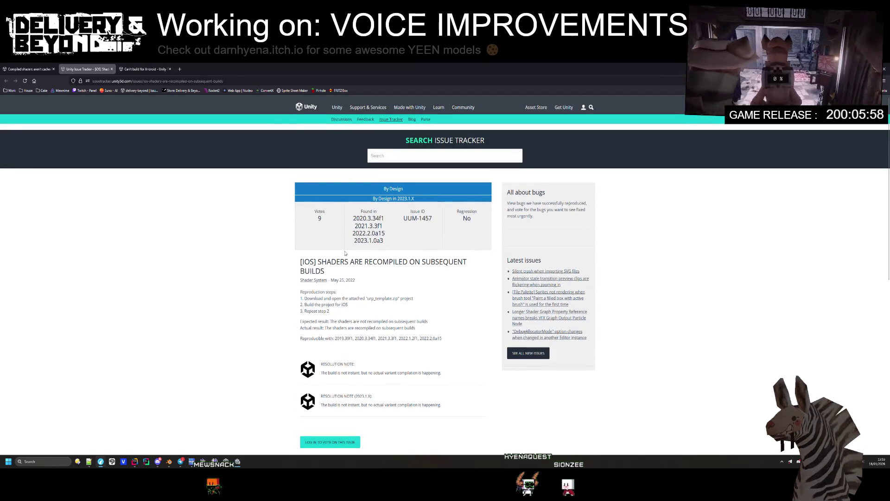
- Close the Issue Tracker page, jump to the Android thread's last post, then return to the shader thread
middle_click(87, 65)
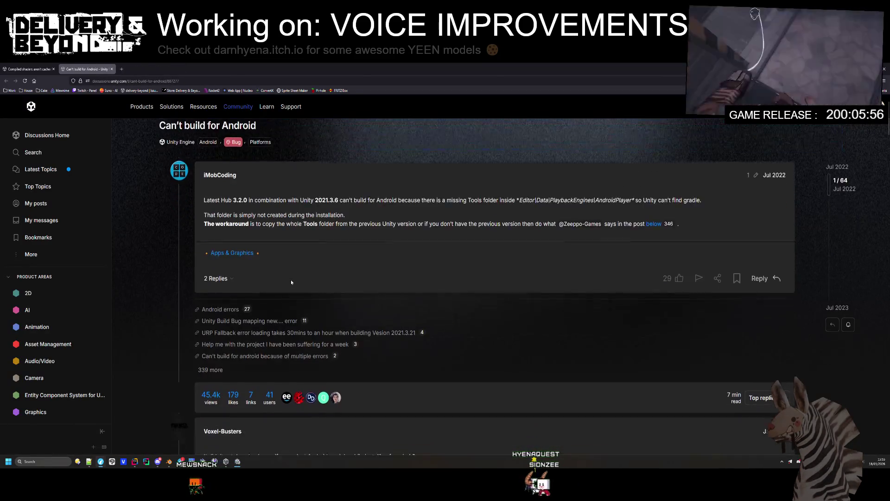
scroll(294, 280, "down", 5)
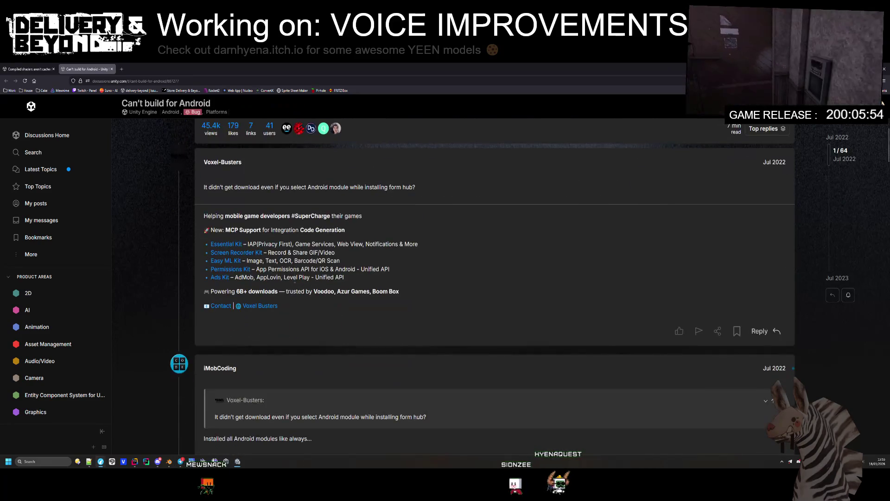
scroll(303, 280, "down", 5)
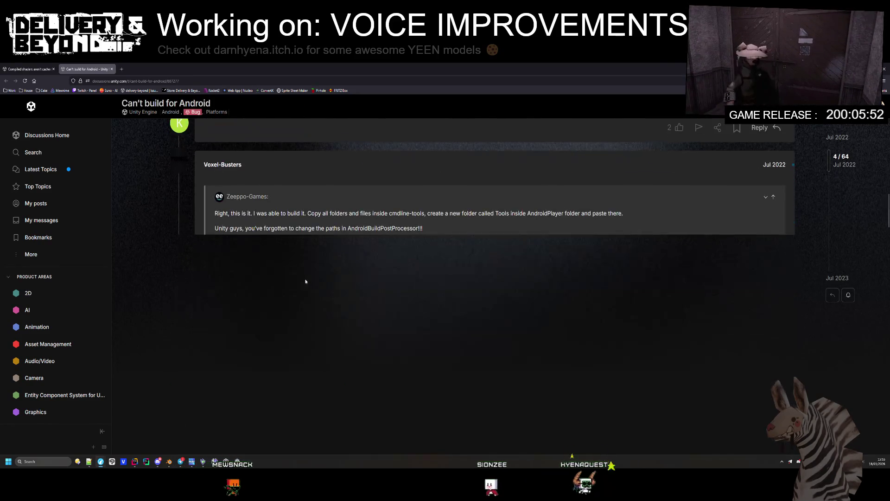
scroll(308, 284, "down", 10)
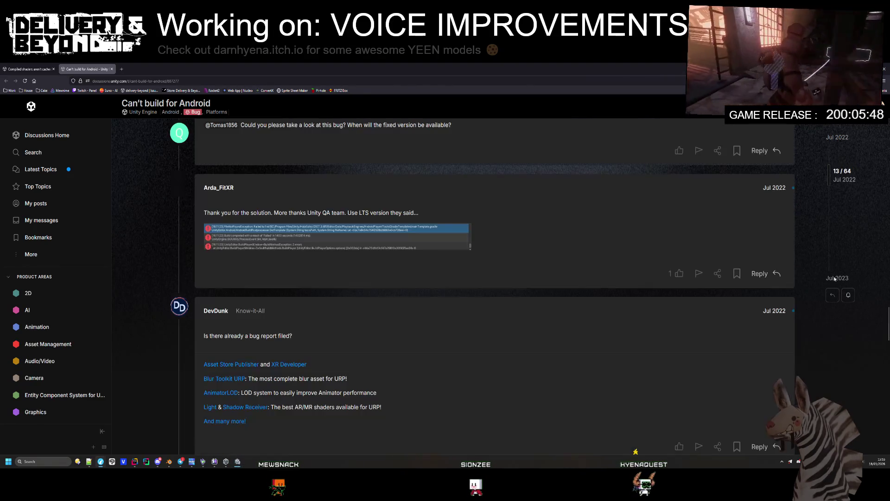
left_click(837, 278)
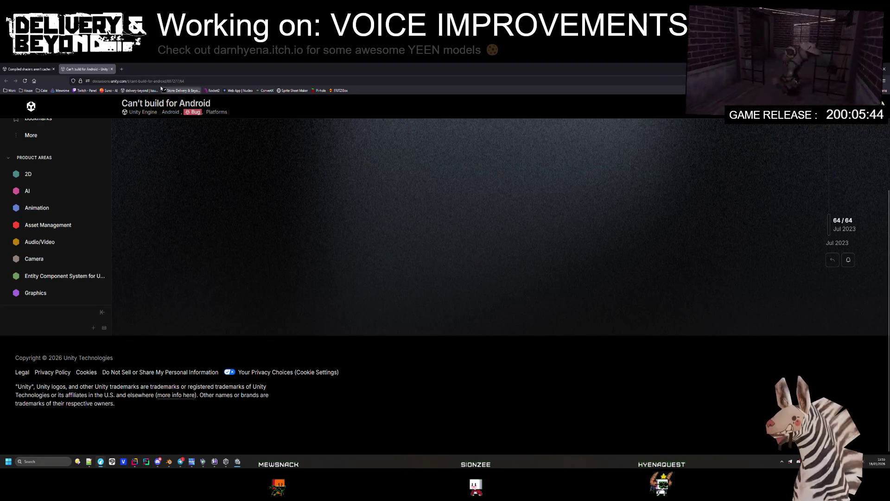
left_click(39, 68)
- Scroll down to the new 40+min build reply, then bring up Unity's 'Compiling shader variants' progress window
scroll(234, 262, "down", 6)
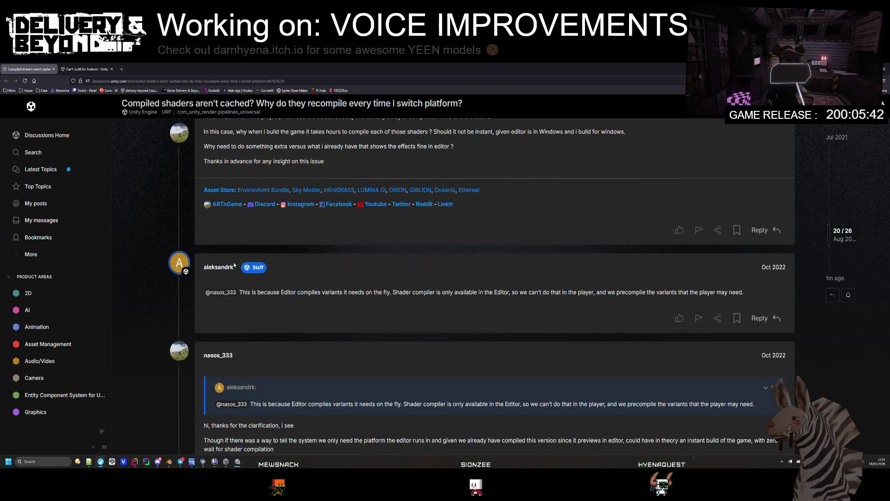
scroll(235, 265, "down", 3)
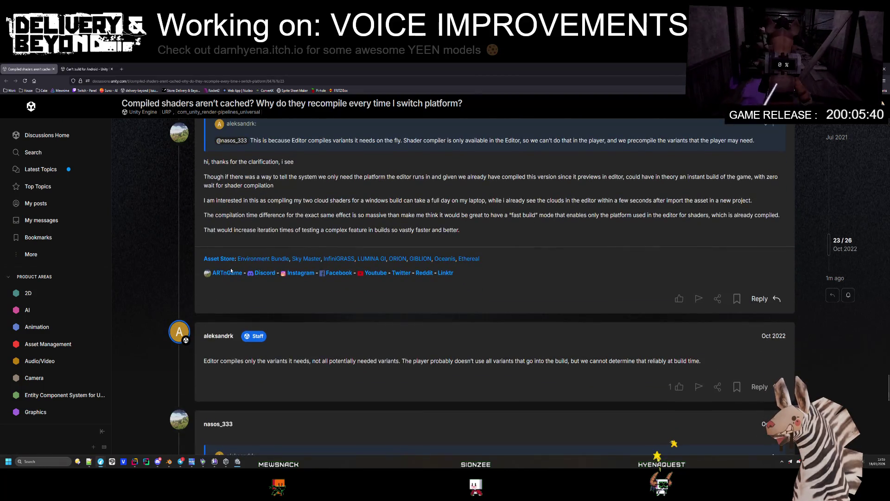
scroll(250, 306, "down", 10)
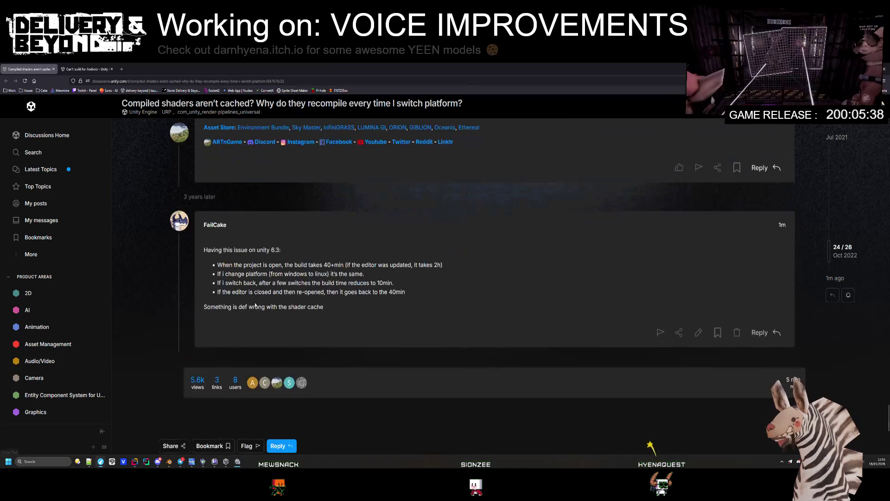
scroll(269, 324, "down", 2)
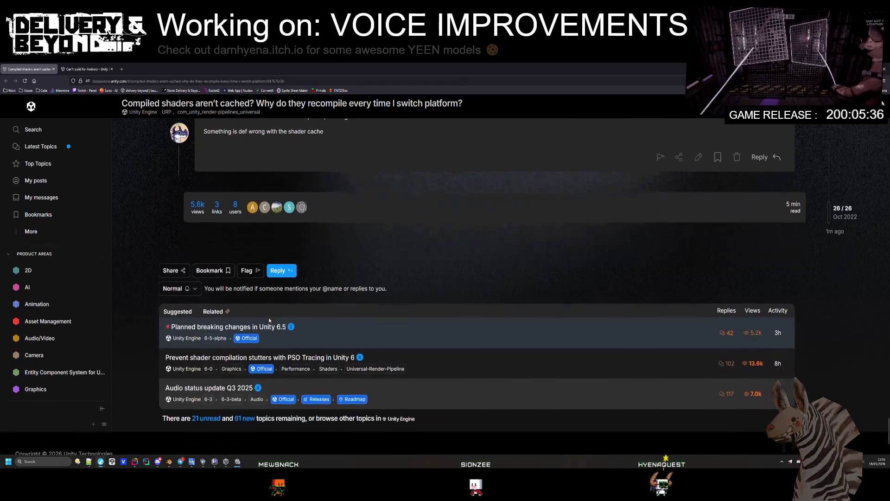
scroll(277, 327, "up", 5)
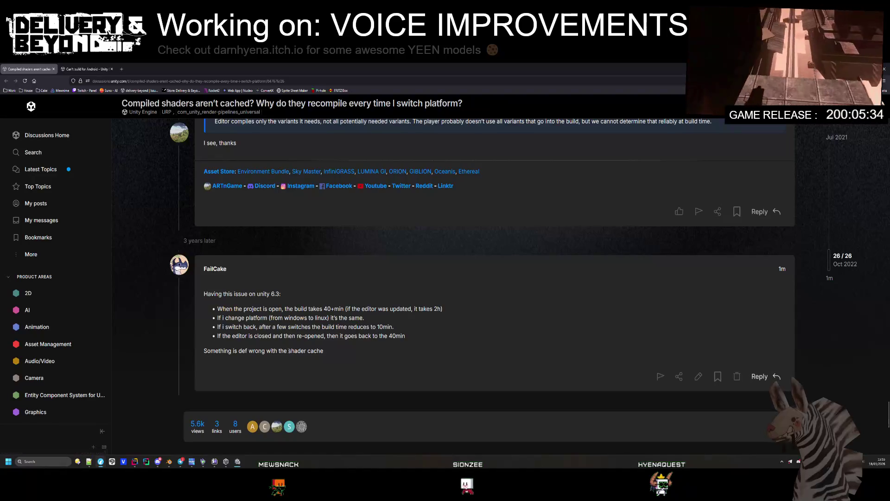
mouse_move(239, 463)
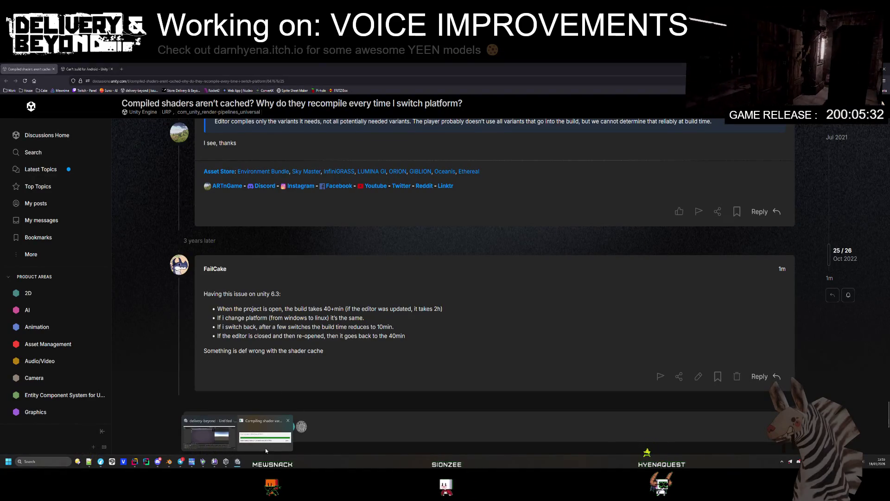
left_click(266, 448)
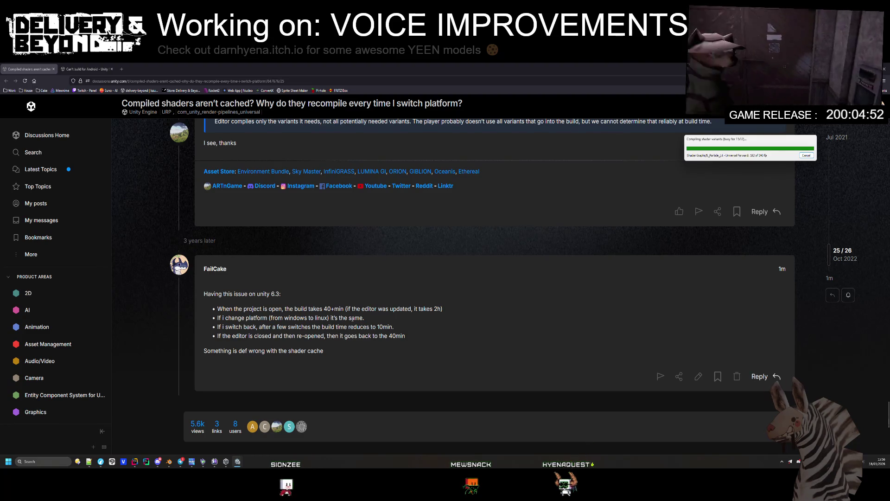
scroll(351, 318, "up", 10)
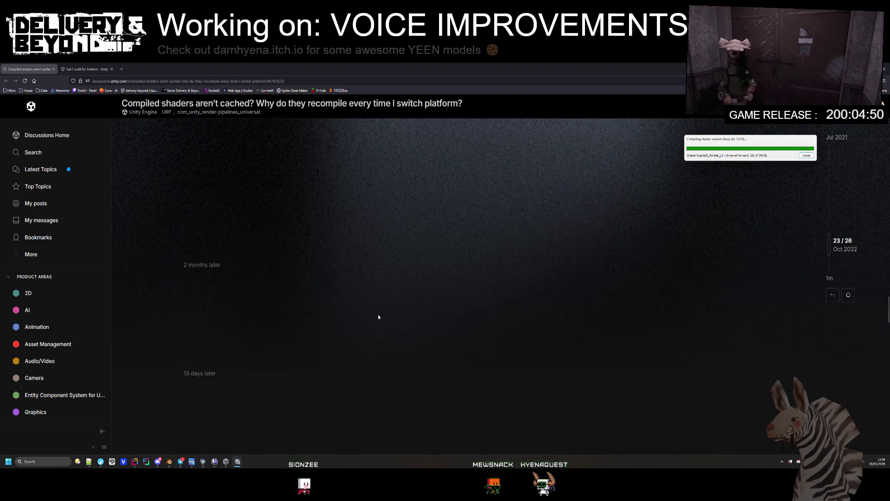
scroll(378, 317, "up", 10)
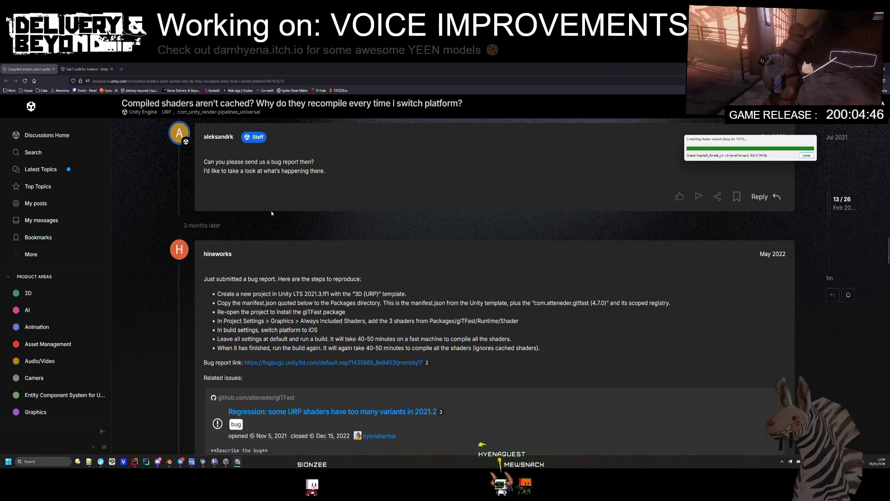
- Browse the topics tagged Universal-Render-Pipeline, then bring up the delivery-beyond folder in Directory Opus
left_click(166, 113)
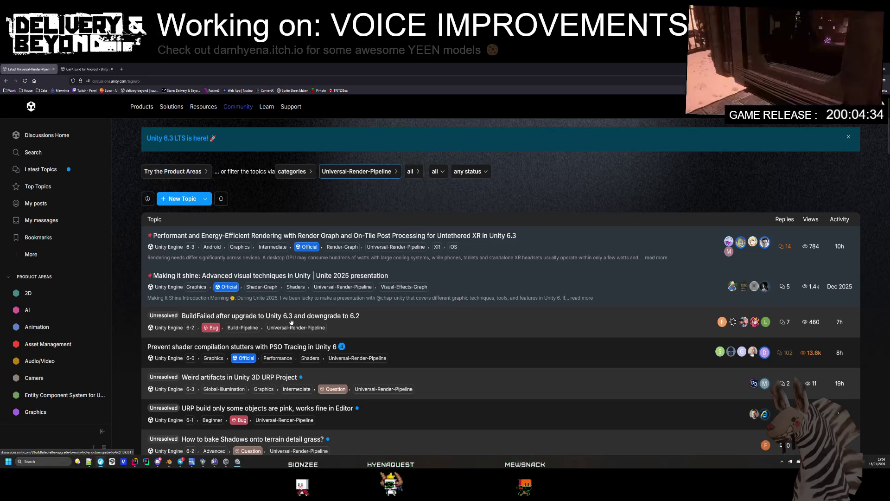
scroll(291, 322, "down", 1)
scroll(294, 308, "down", 1)
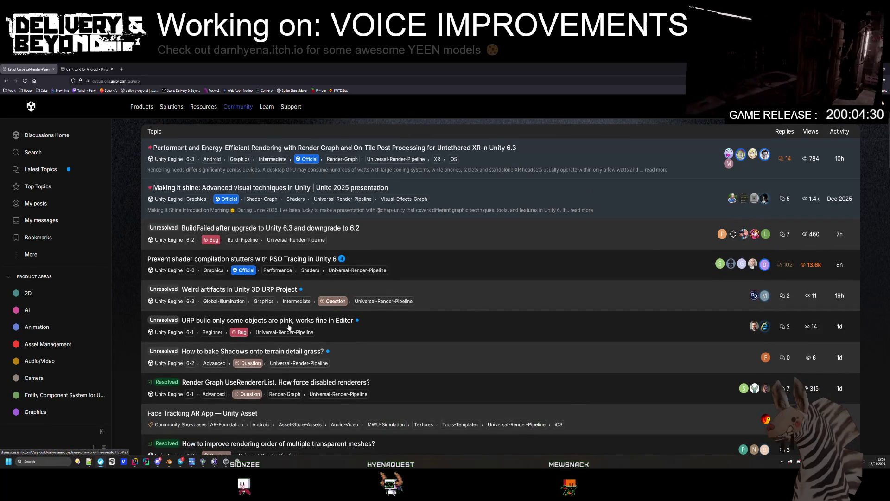
scroll(289, 326, "down", 1)
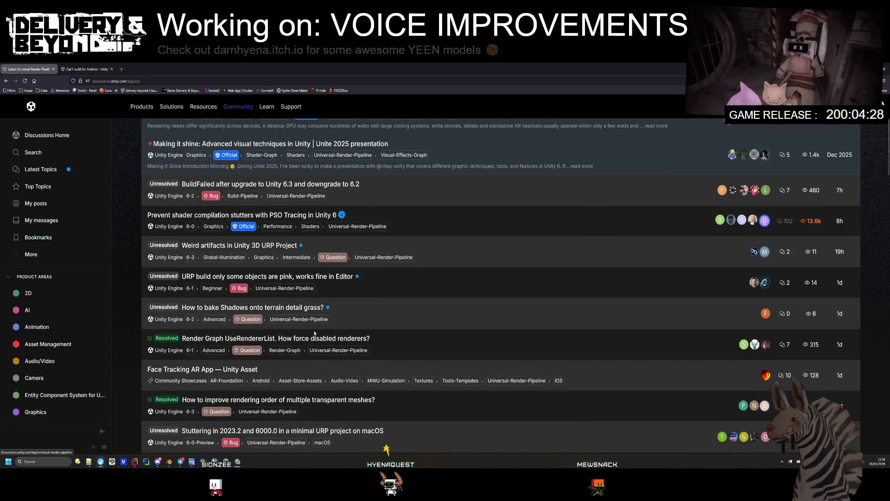
scroll(318, 345, "down", 1)
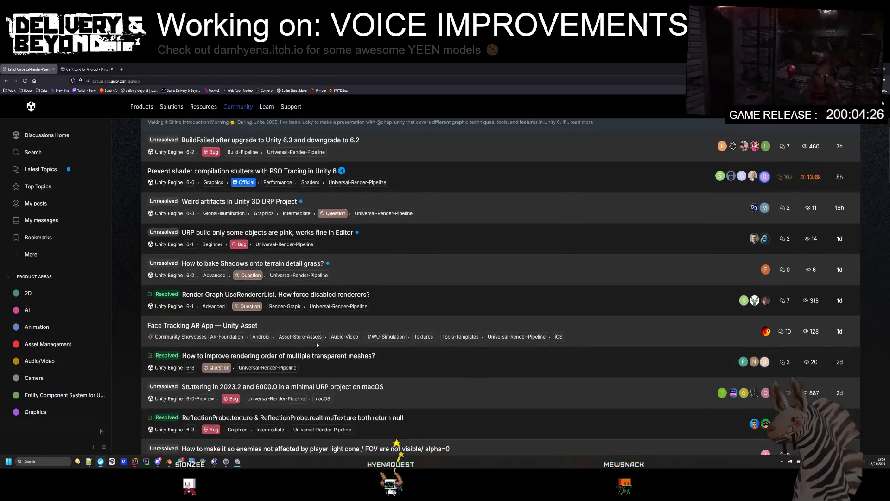
scroll(318, 346, "down", 1)
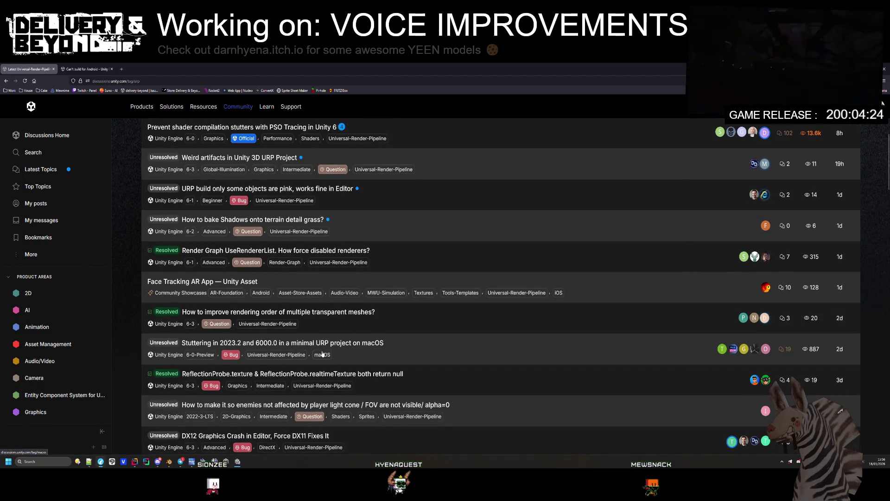
scroll(320, 348, "down", 3)
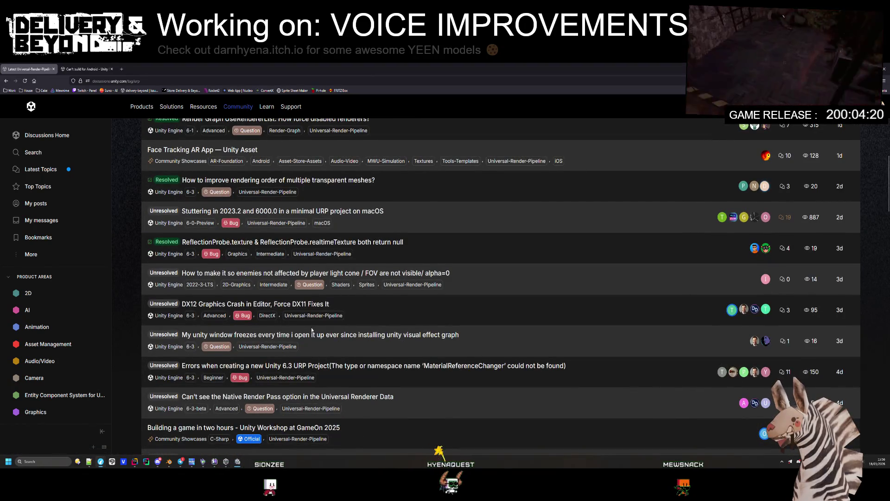
scroll(312, 328, "down", 1)
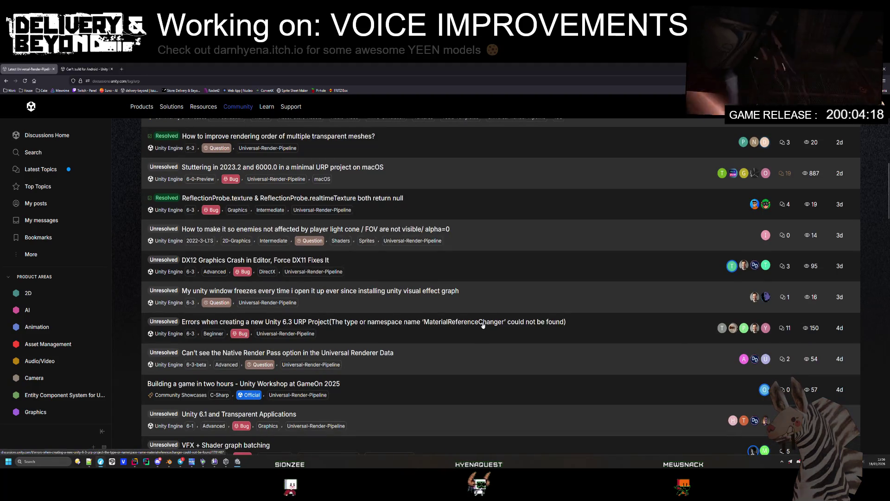
scroll(484, 324, "down", 1)
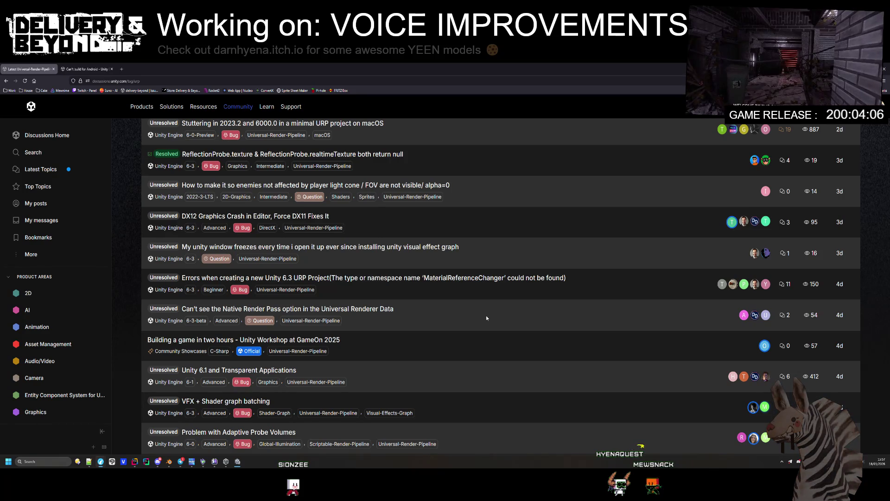
scroll(487, 318, "down", 2)
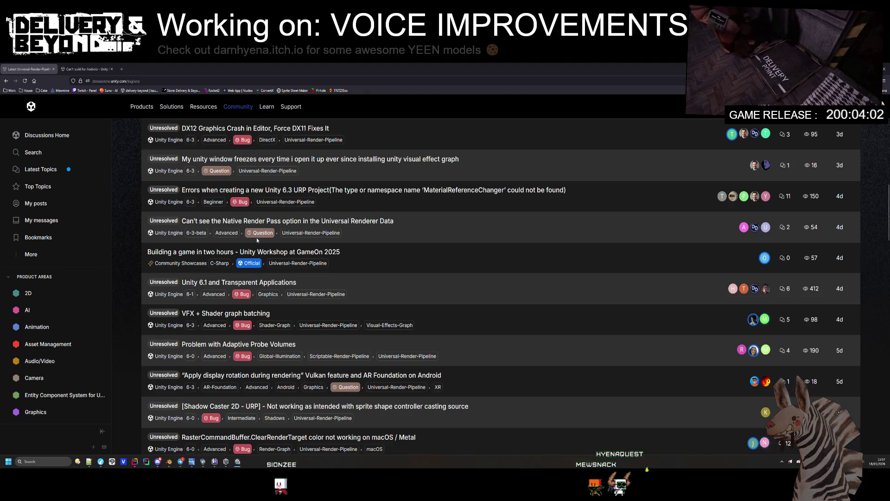
left_click(79, 461)
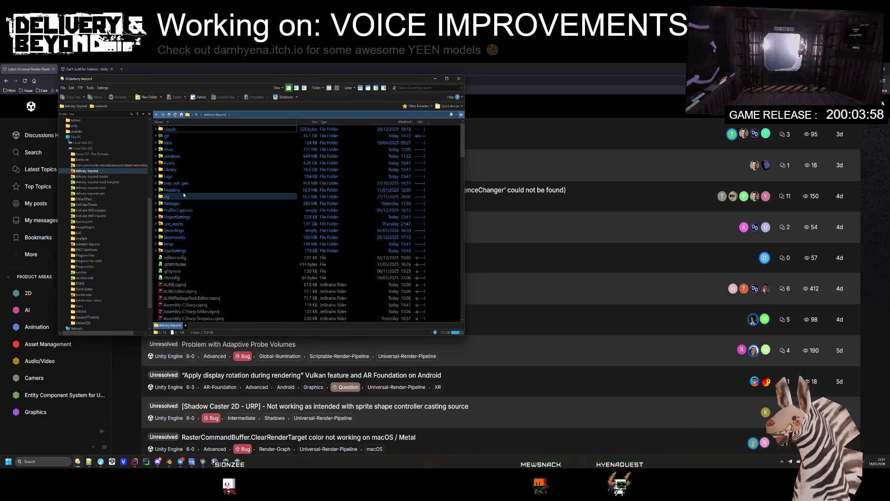
- Open the Library folder and sort its contents by size, largest first
mouse_move(184, 196)
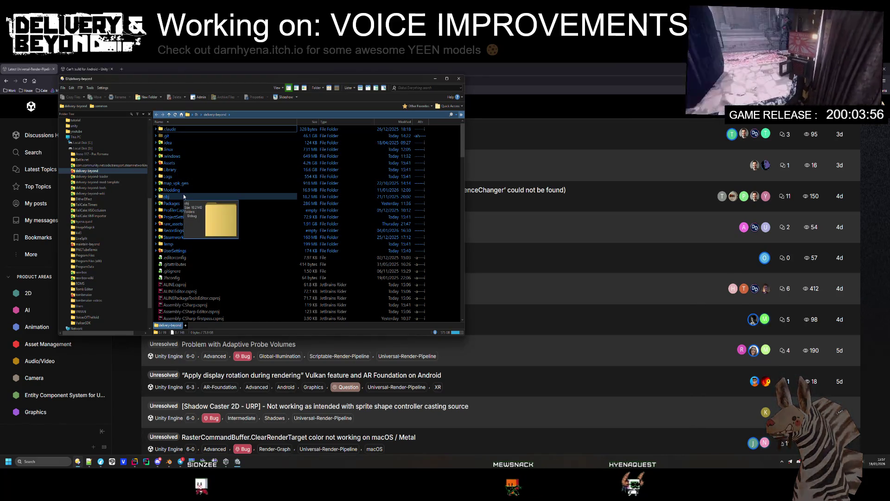
mouse_move(188, 178)
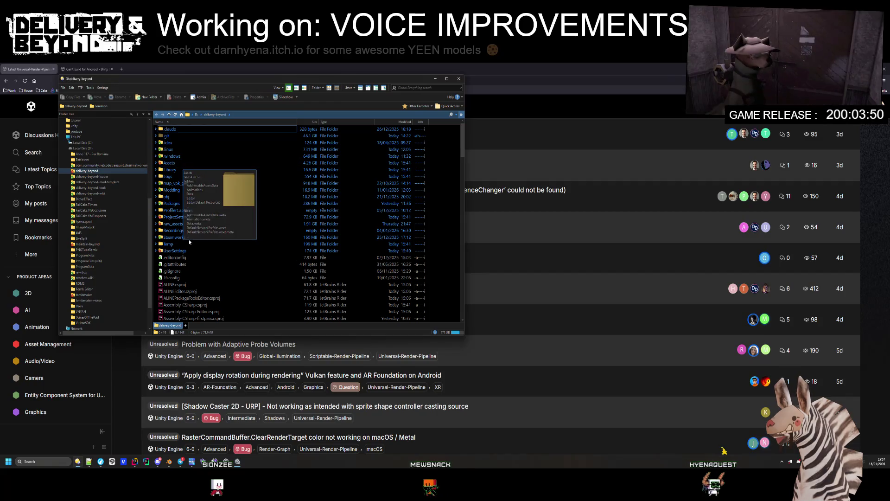
mouse_move(172, 150)
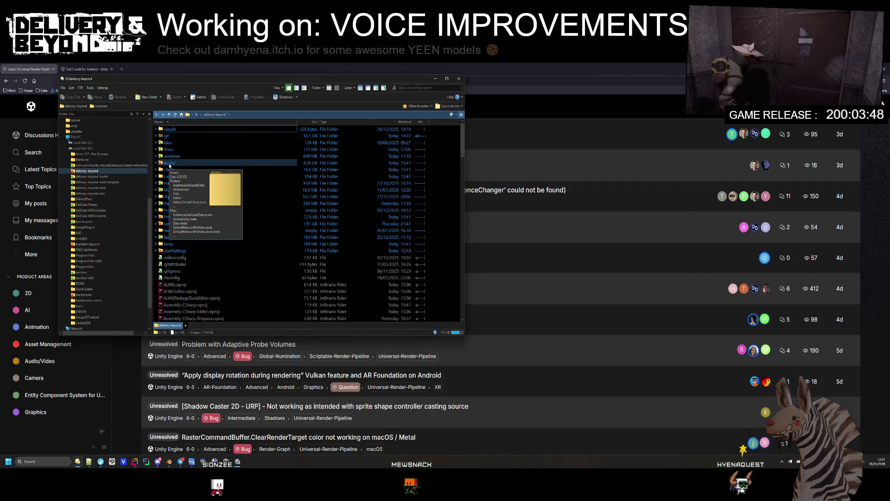
left_click(174, 172)
double_click(174, 172)
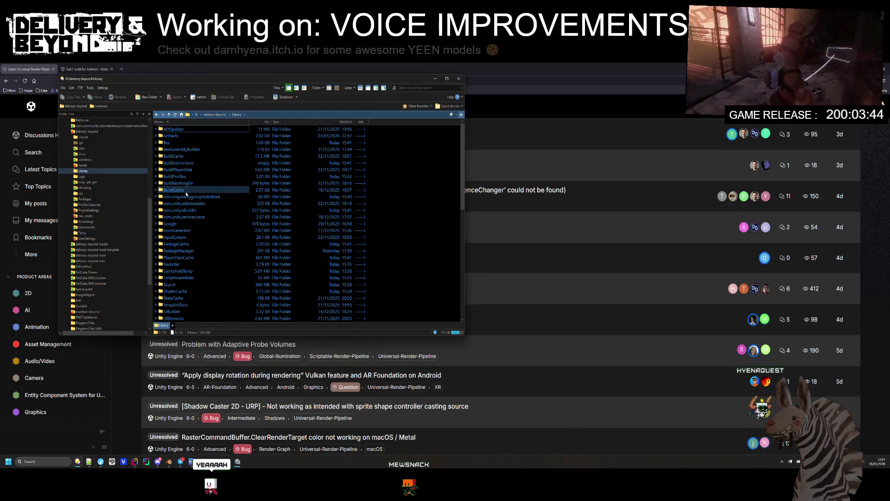
left_click(260, 122)
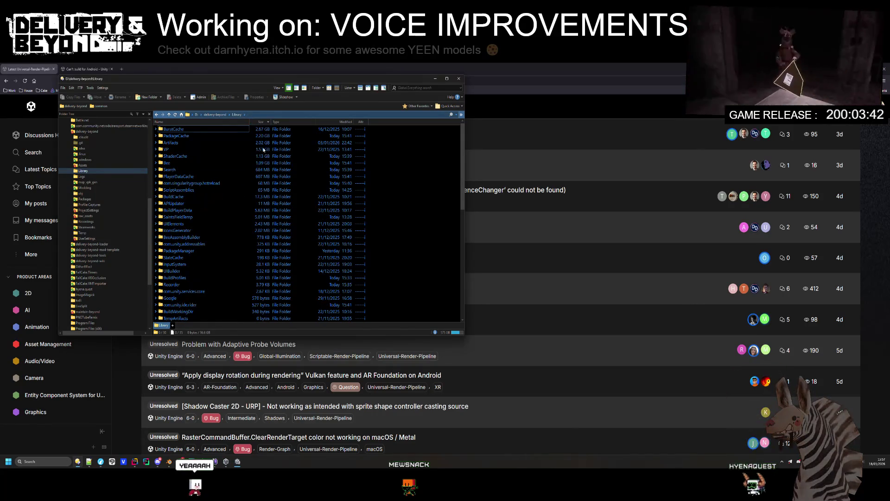
- Expand ShaderCache, its builtin/0000 folders and the shader folder to list per-shader caches
left_click(297, 158)
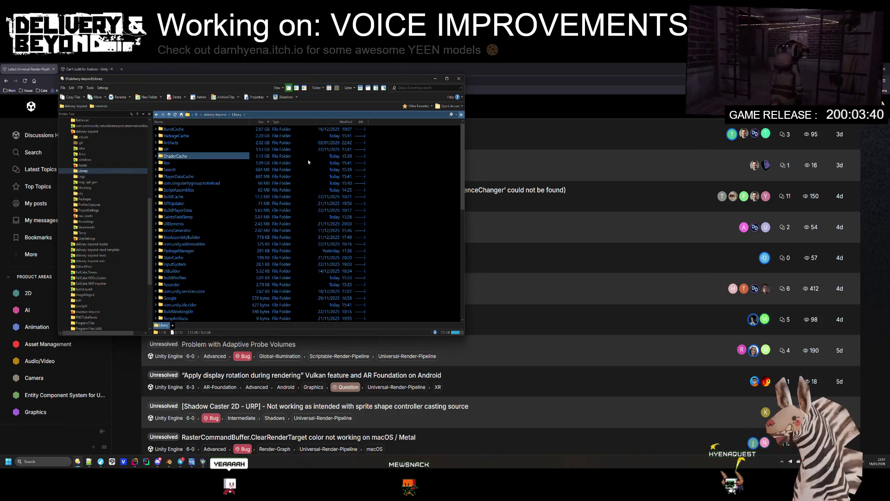
left_click(156, 157)
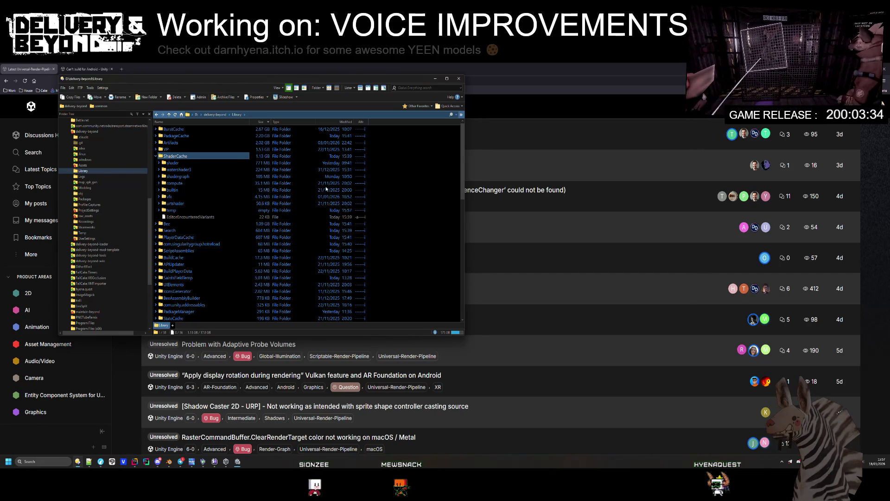
left_click(189, 210)
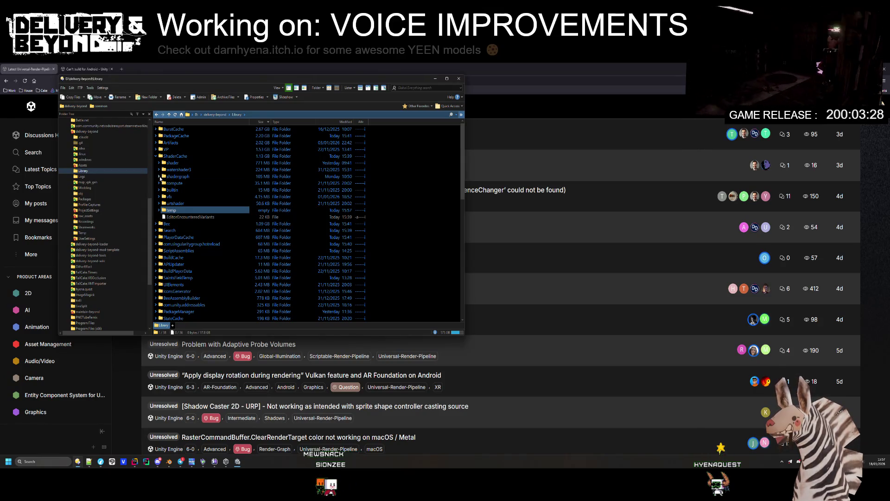
left_click(159, 190)
left_click(162, 197)
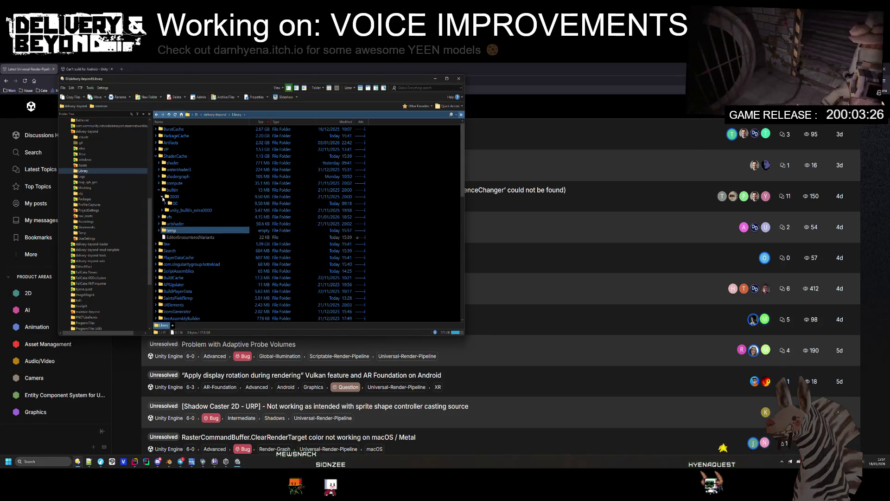
left_click(159, 162)
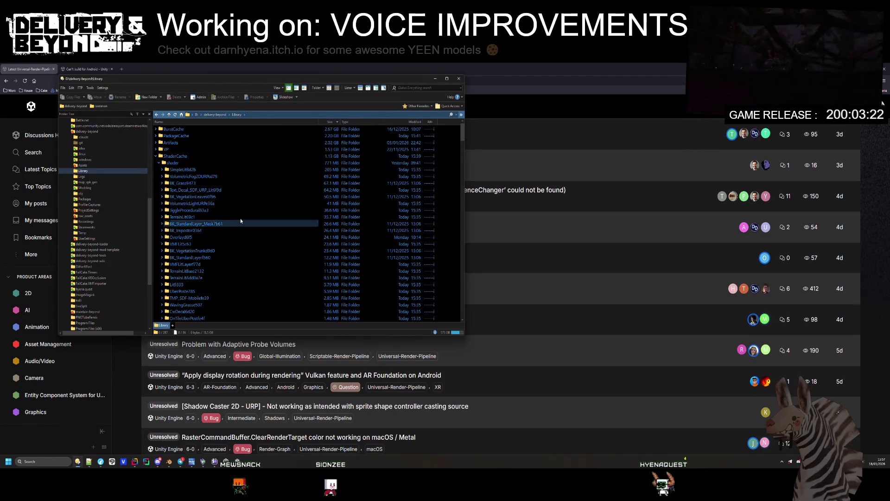
left_click(199, 190)
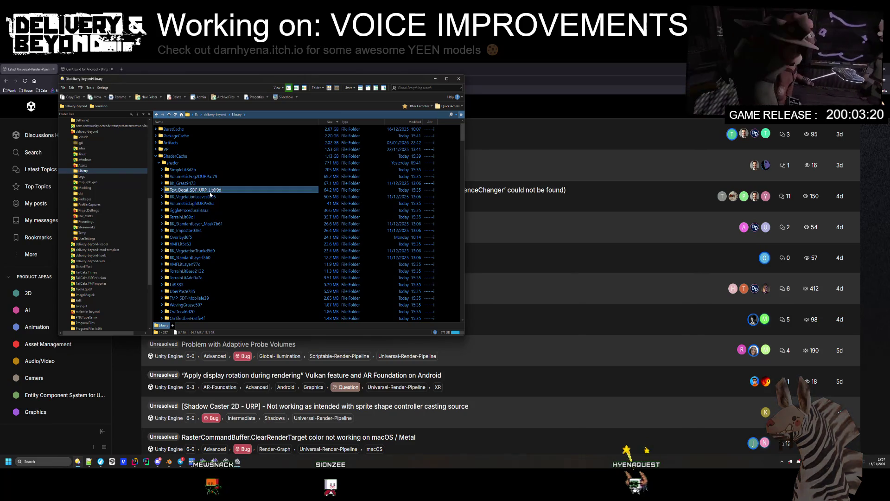
left_click(179, 170)
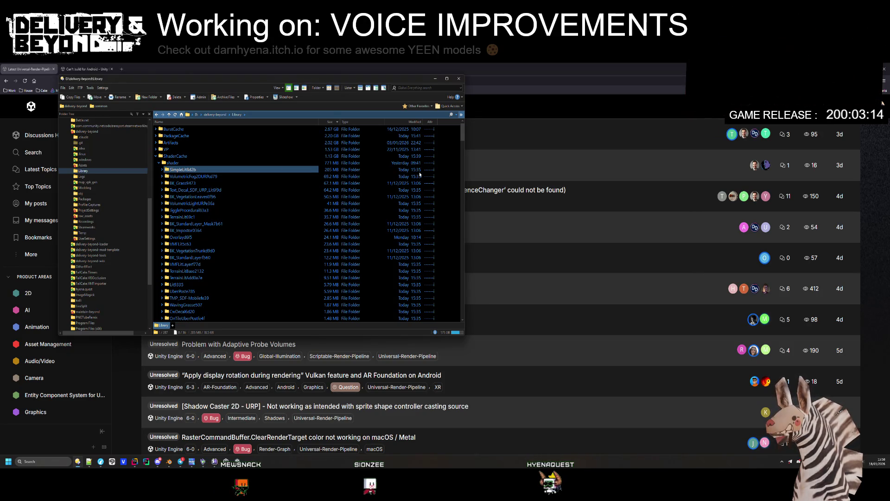
- Expand SimpleLit8d2b's subfolder 03 to view its BIN files, then collapse it and scroll the list
left_click(162, 169)
left_click(166, 176)
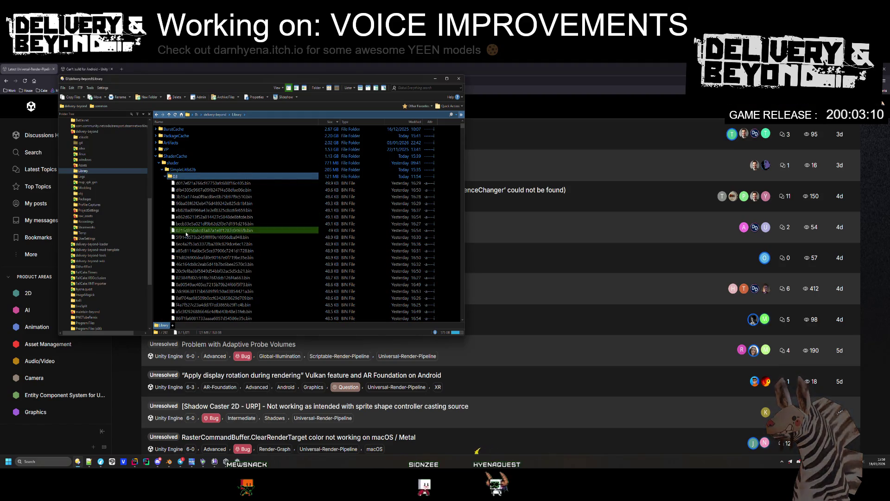
left_click_drag(463, 129, 445, 192)
left_click(165, 177)
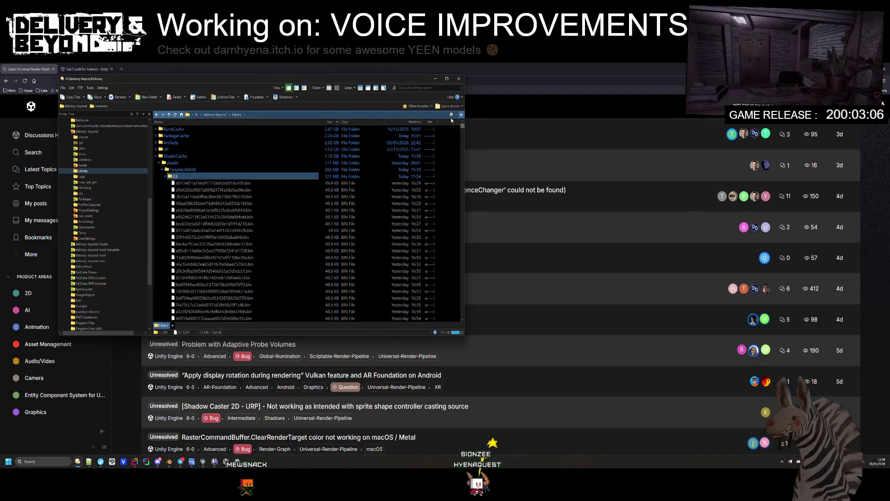
left_click(171, 171)
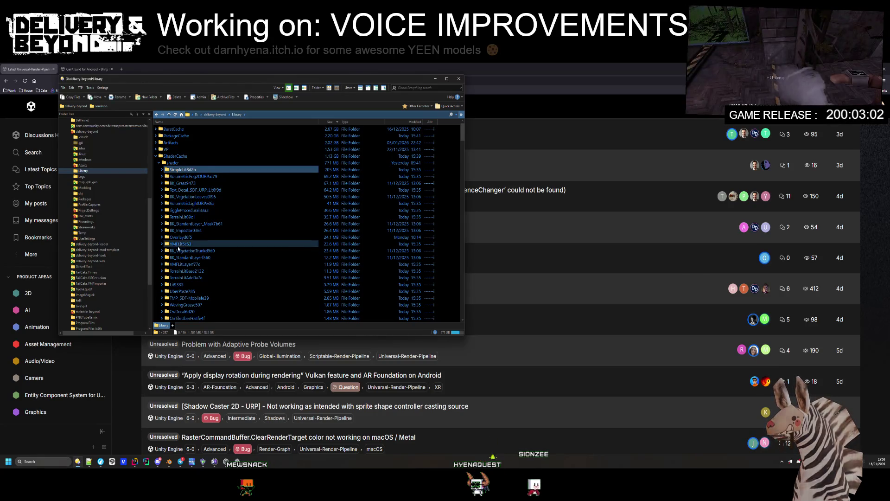
scroll(178, 249, "down", 2)
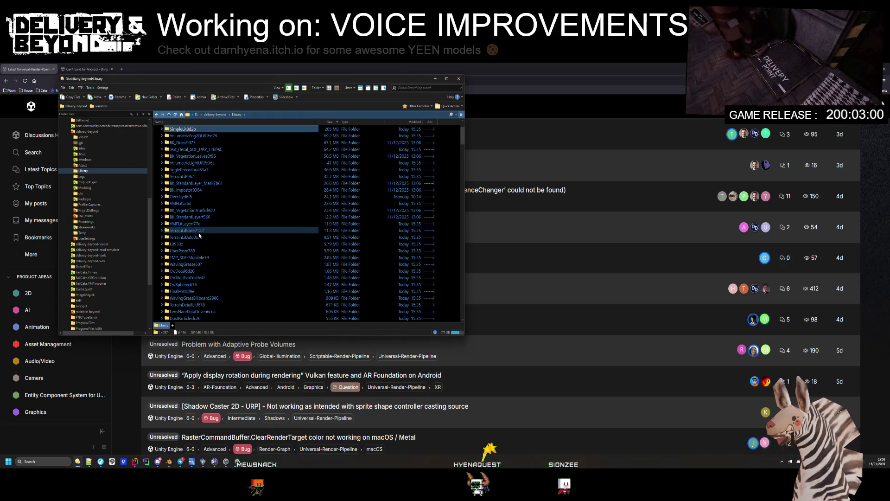
scroll(208, 263, "down", 6)
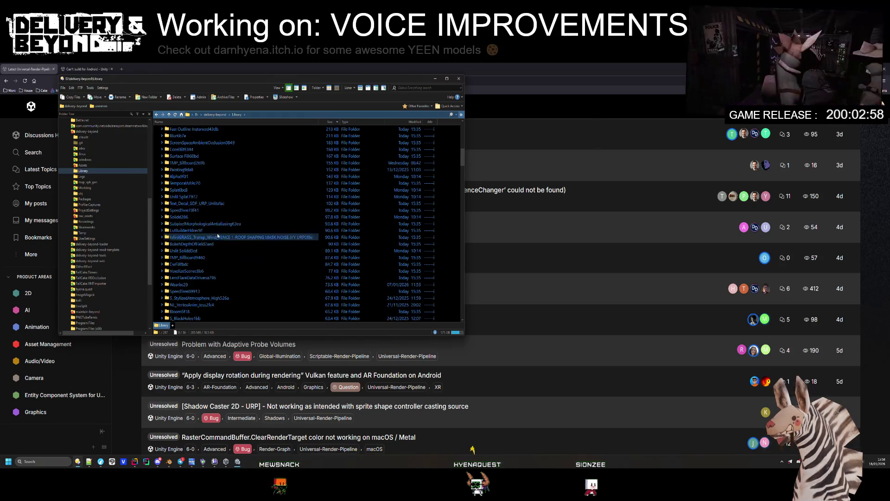
scroll(249, 226, "up", 8)
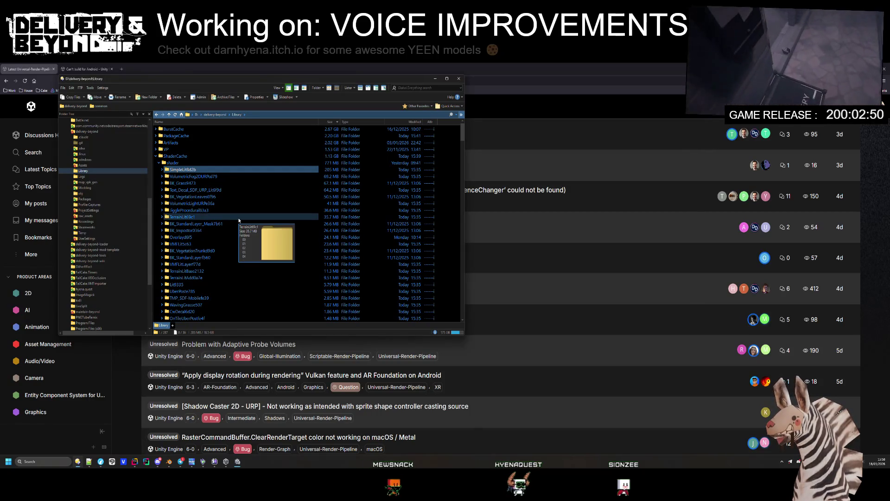
scroll(239, 218, "down", 20)
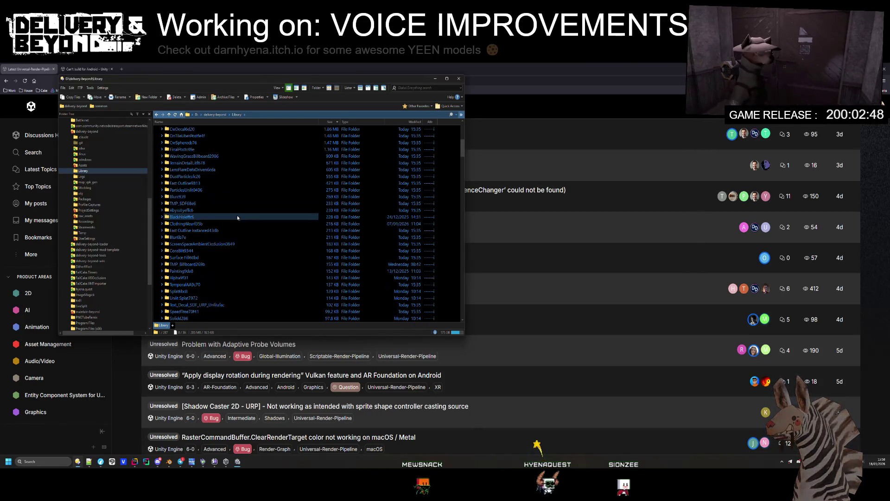
scroll(237, 210, "down", 15)
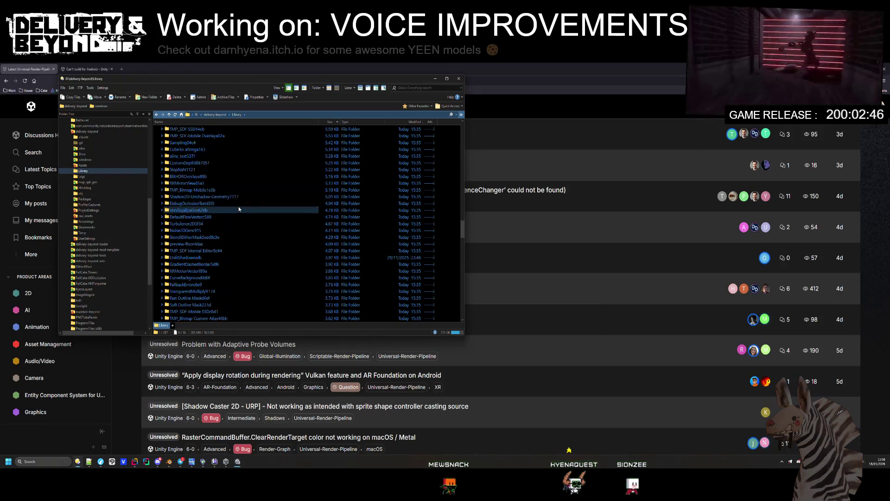
scroll(241, 209, "up", 15)
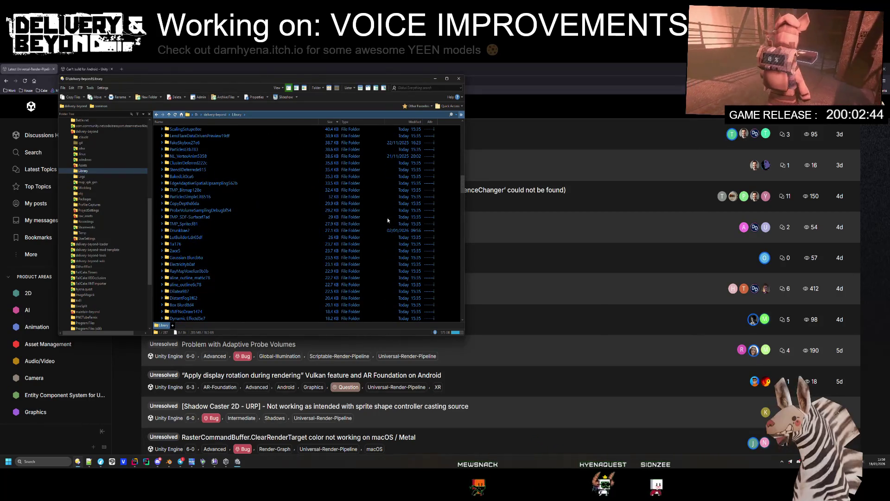
scroll(404, 241, "up", 10)
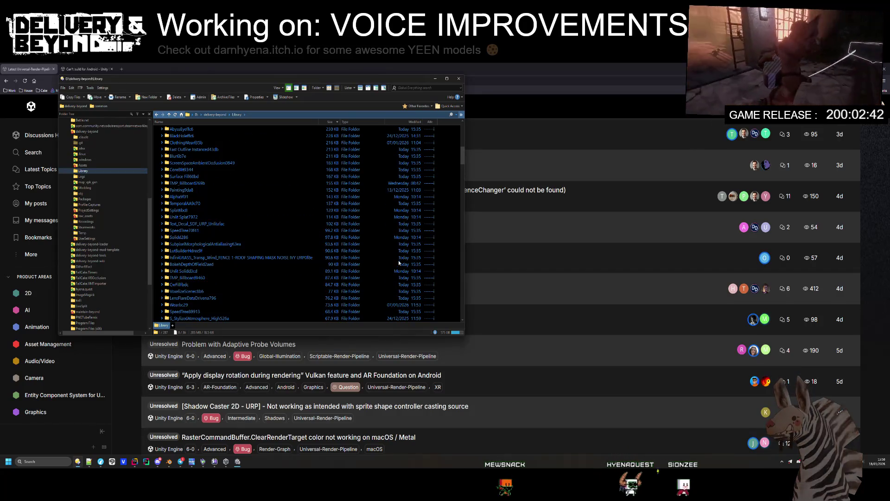
scroll(399, 251, "up", 3)
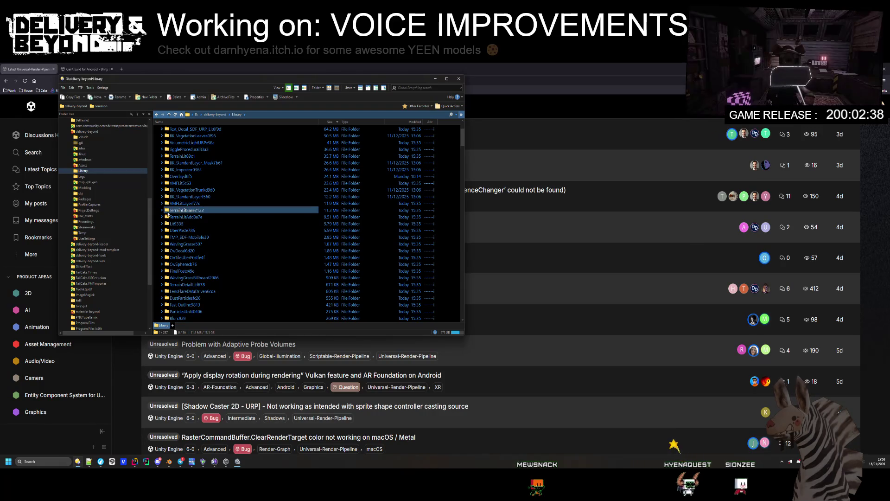
scroll(164, 212, "up", 2)
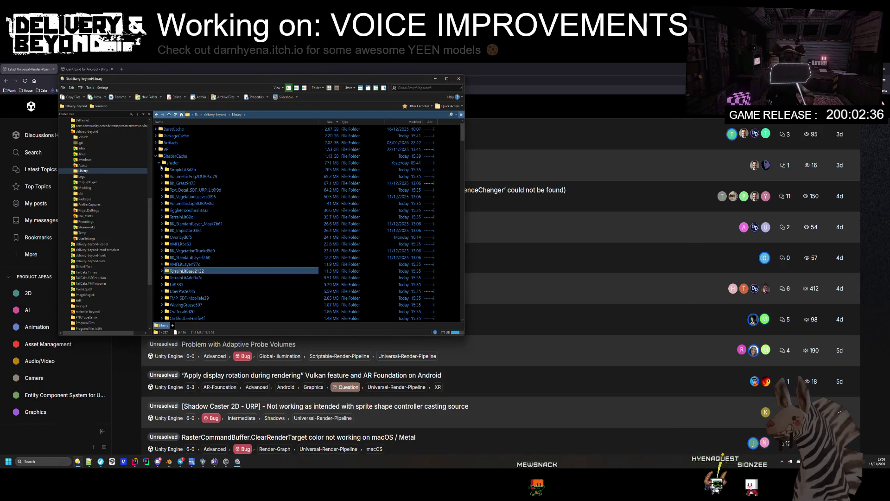
- Collapse the shader folder and open EditorEncounteredVariants via Edit with Notepad++ from its context menu
left_click(159, 163)
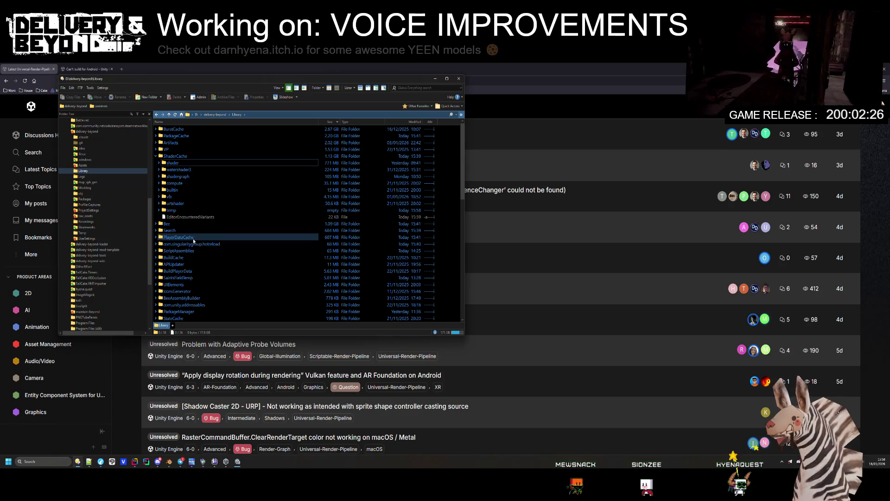
scroll(184, 287, "down", 3)
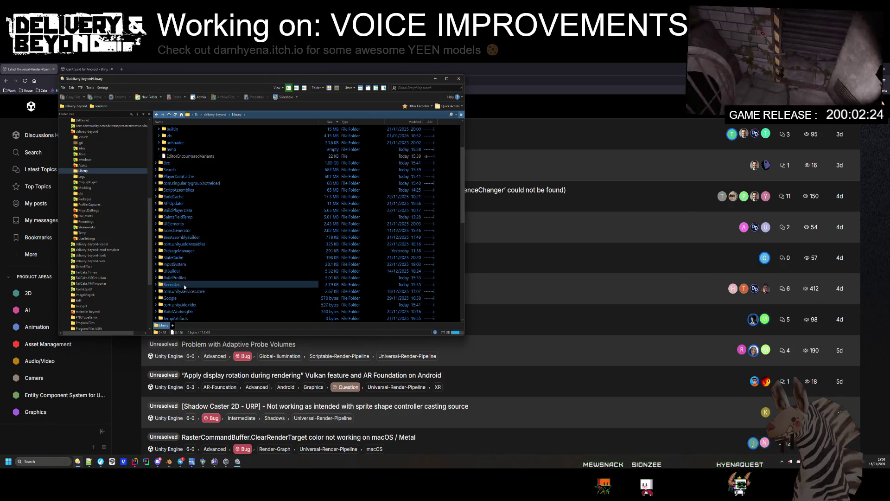
scroll(172, 131, "up", 3)
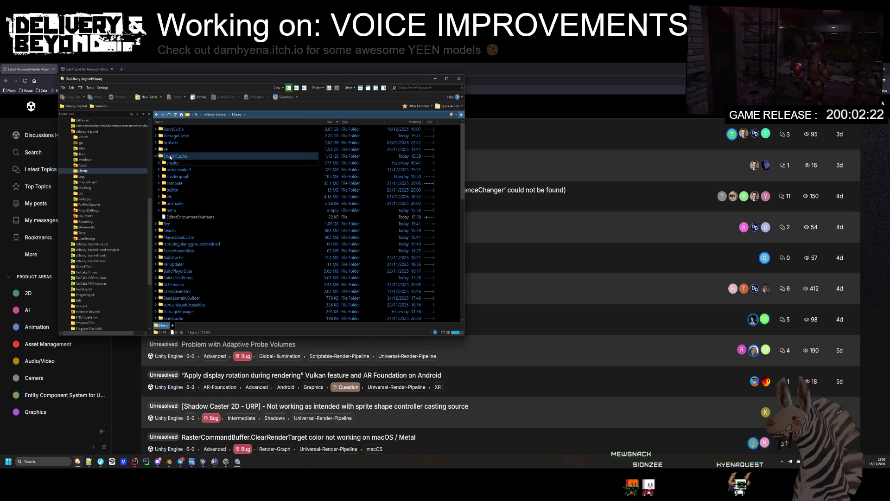
mouse_move(170, 158)
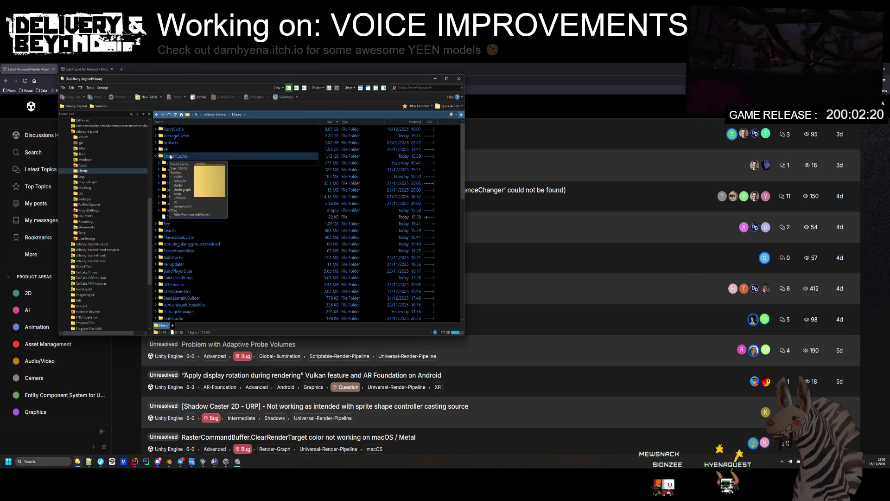
left_click(174, 216)
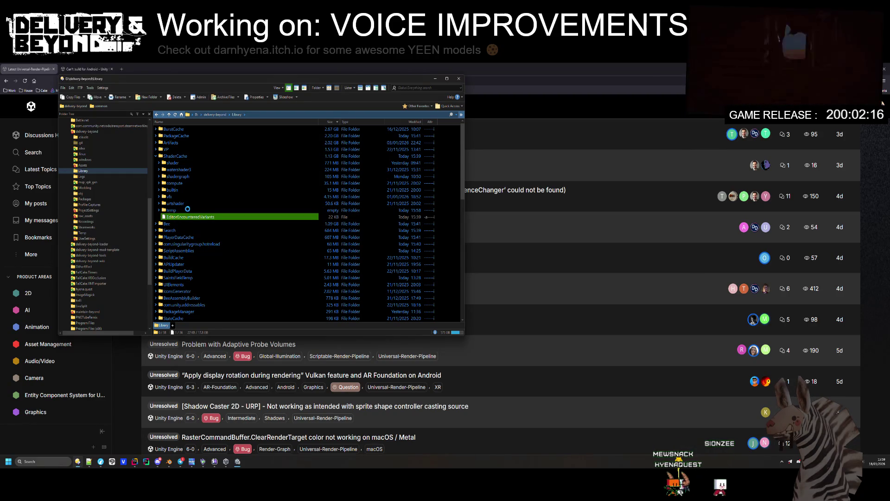
right_click(176, 216)
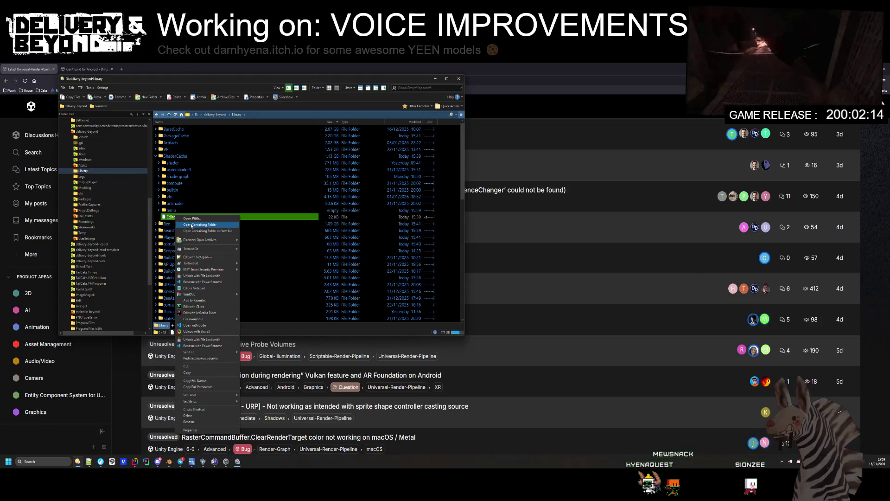
left_click(197, 258)
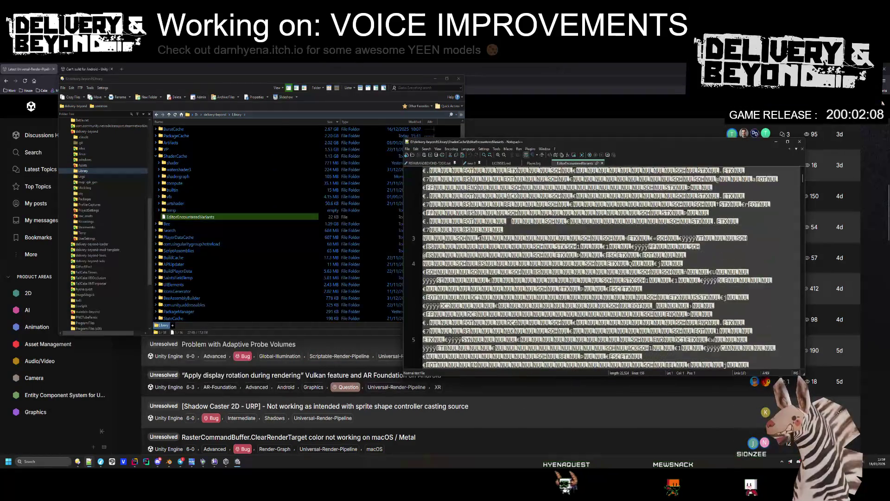
- Scroll through the binary EditorEncounteredVariants content, then close the file and the Notepad++ window
scroll(508, 219, "down", 8)
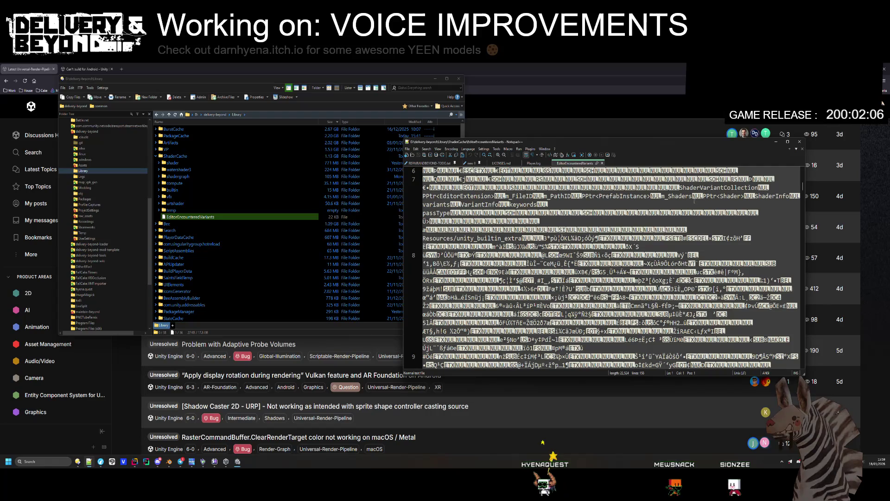
left_click_drag(803, 186, 818, 329)
scroll(603, 269, "down", 6)
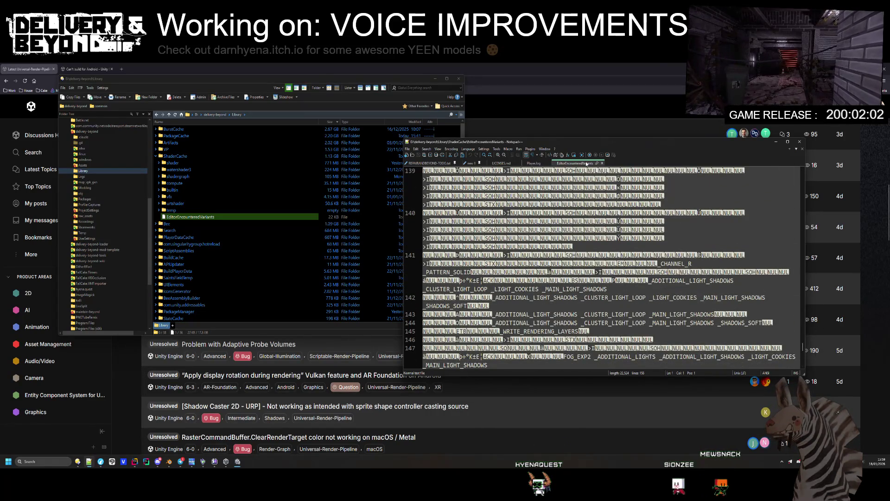
left_click(602, 164)
left_click(800, 141)
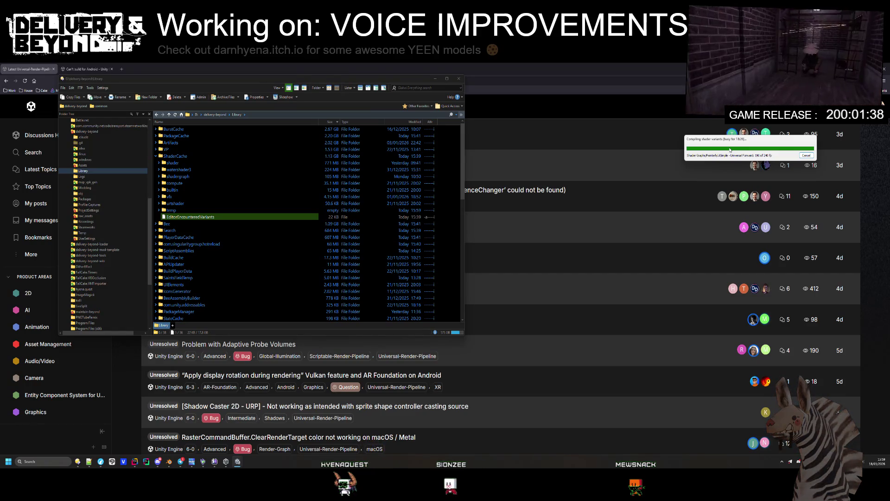
- Expand the ShaderCache shader folder and scroll through its per-shader cache subfolders and back
double_click(173, 163)
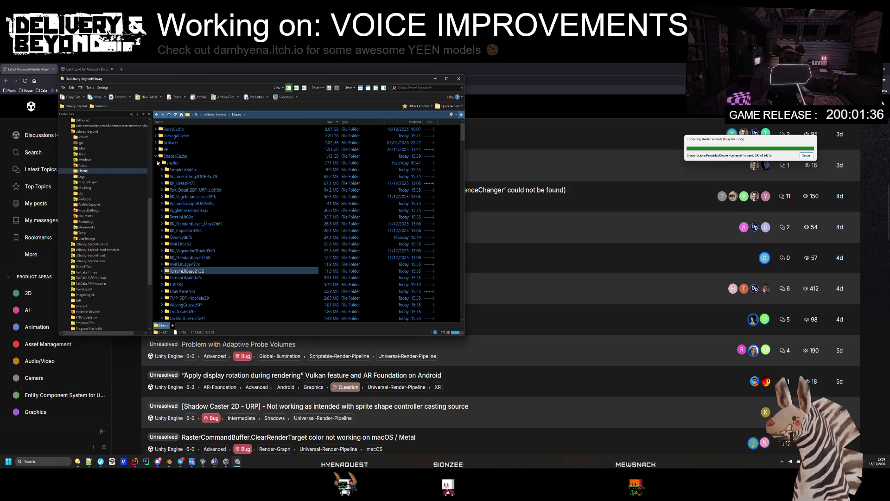
scroll(168, 174, "down", 9)
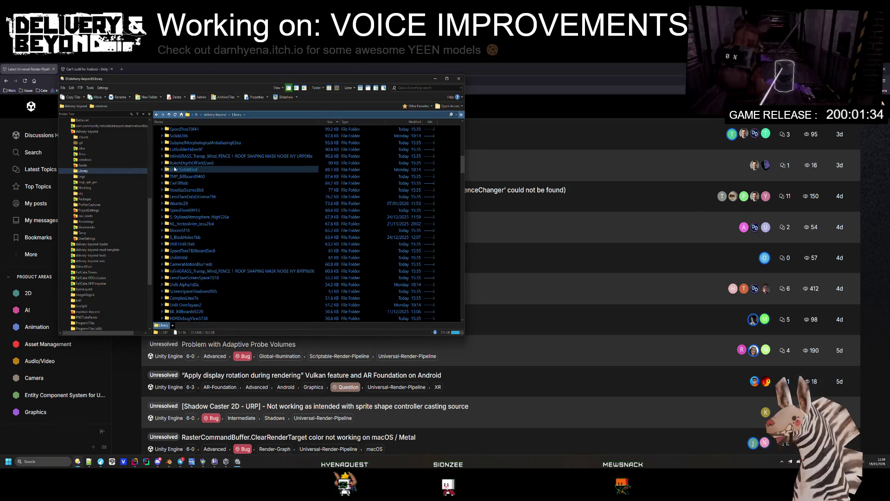
scroll(205, 228, "down", 15)
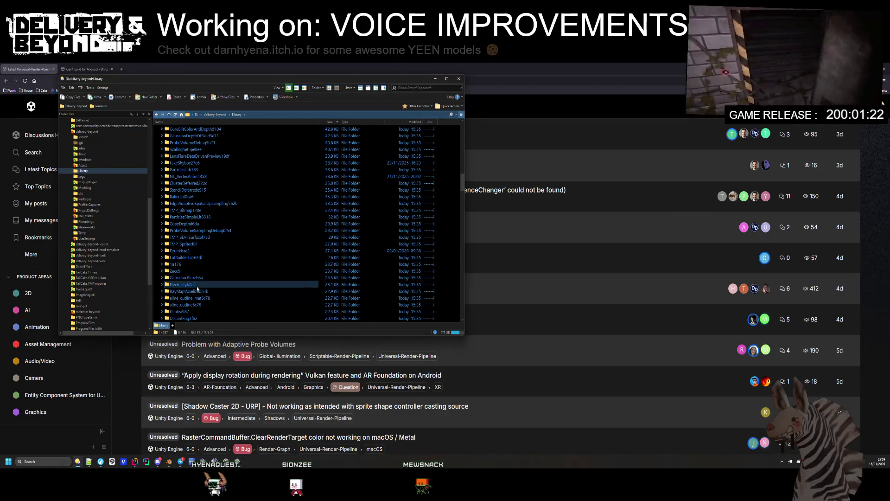
scroll(197, 279, "down", 15)
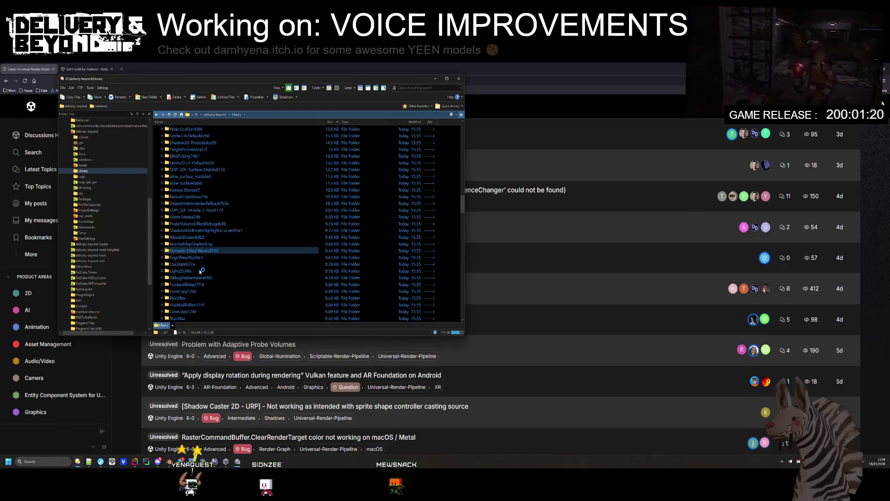
scroll(199, 269, "down", 10)
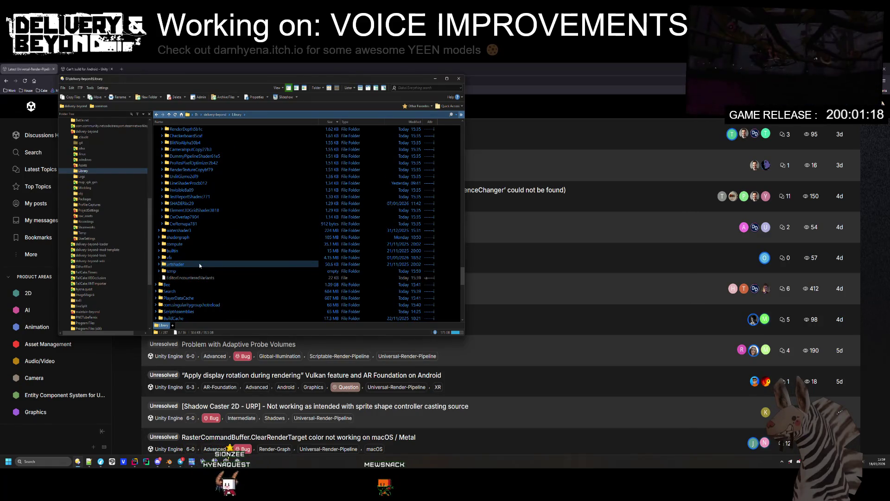
scroll(198, 264, "up", 10)
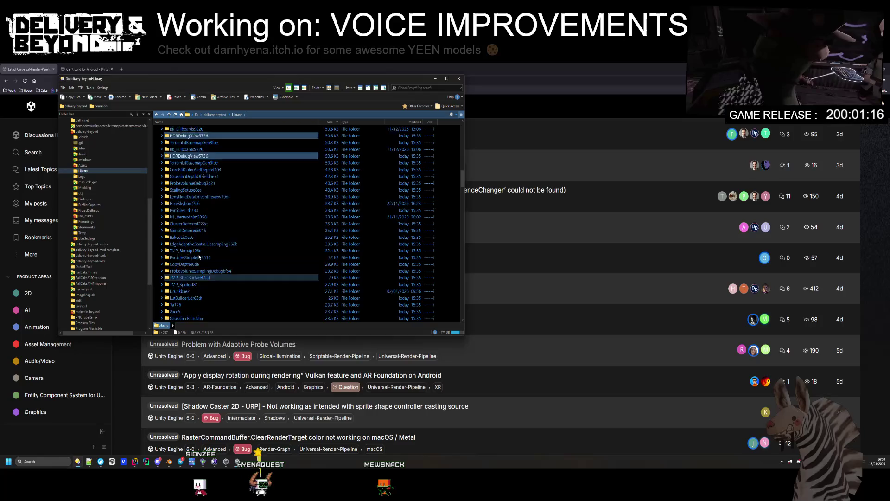
scroll(198, 256, "up", 15)
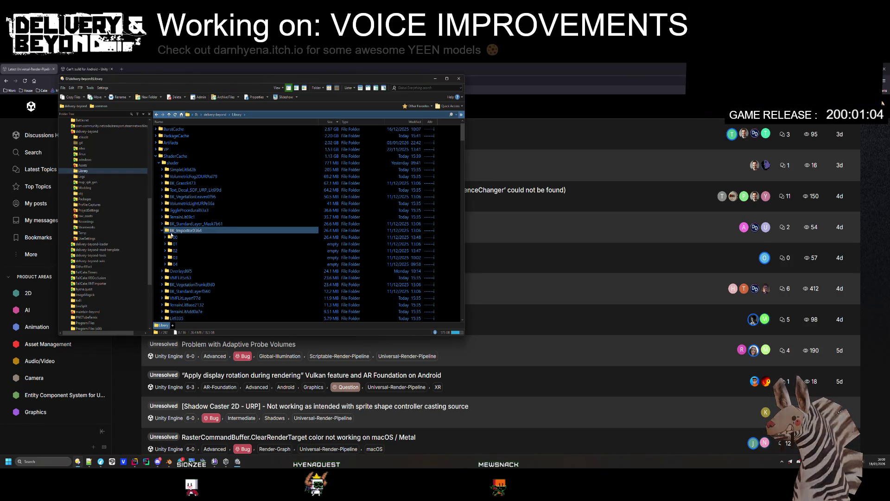
- Collapse BK_Impostor0364, scroll past BK_VegetationTrunkd9d0 and the other caches, then collapse back to Library's top level
key("Left")
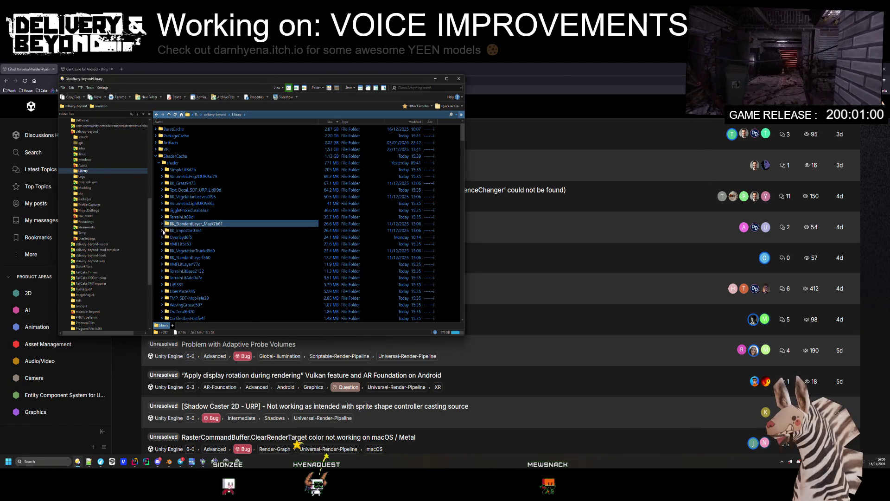
left_click(182, 252)
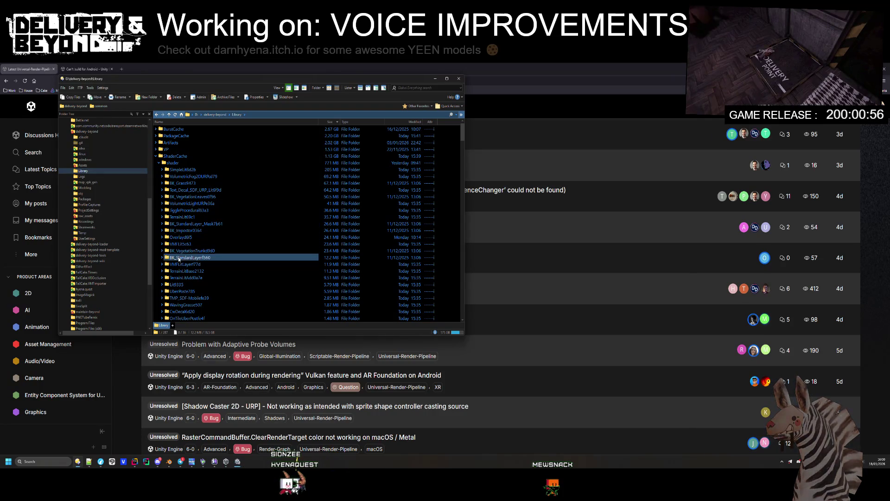
scroll(185, 264, "down", 3)
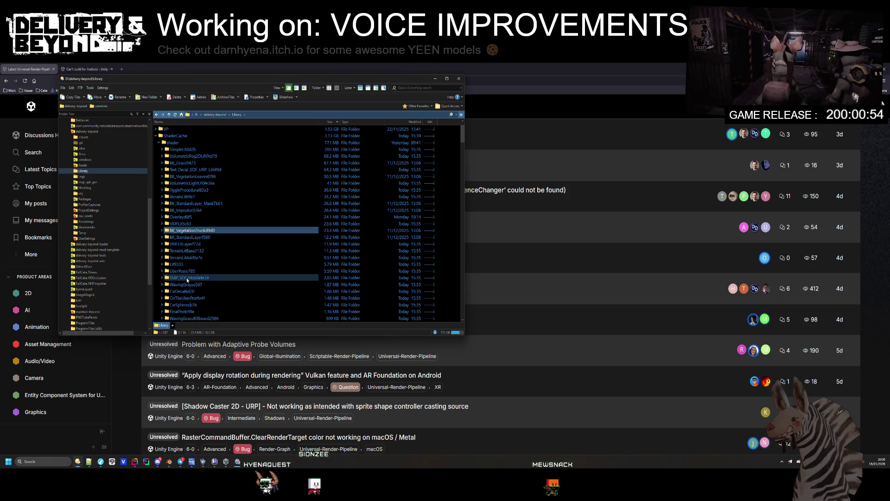
scroll(193, 250, "down", 2)
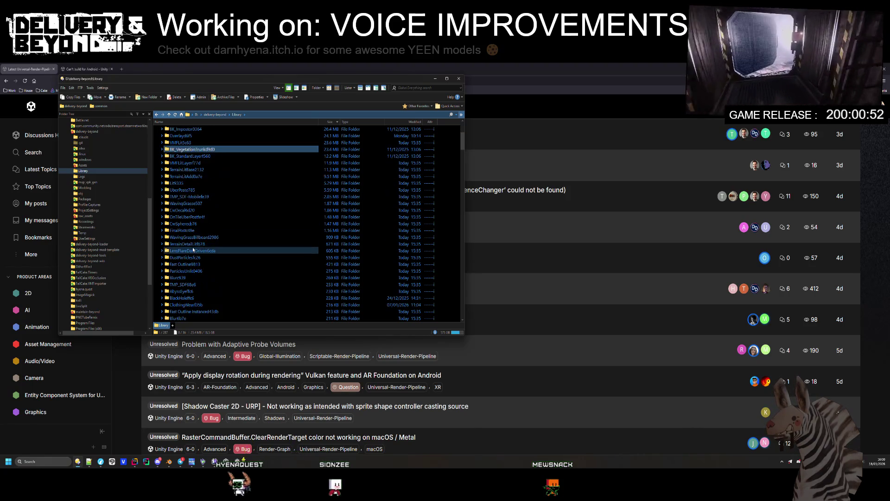
scroll(204, 278, "down", 2)
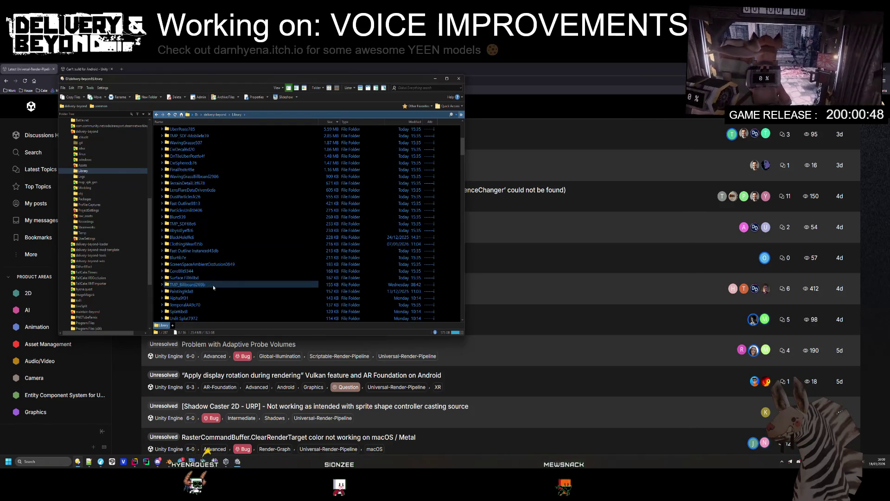
scroll(211, 278, "down", 2)
scroll(204, 268, "down", 1)
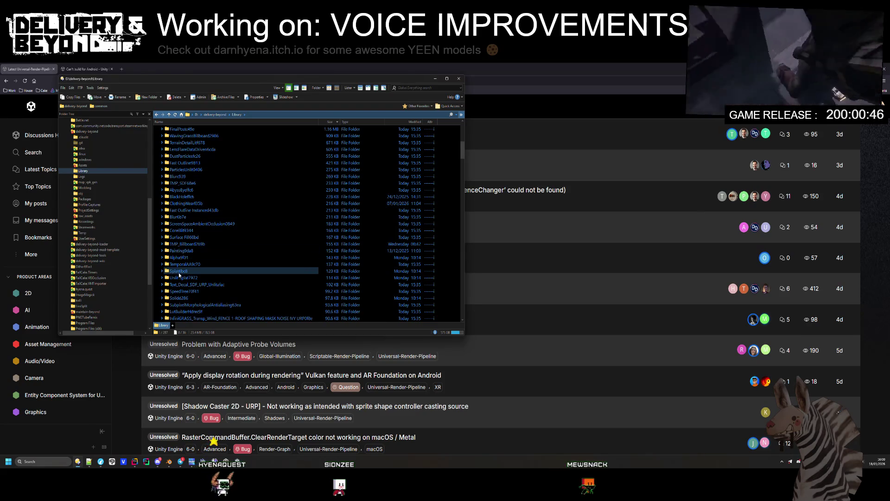
scroll(197, 278, "down", 1)
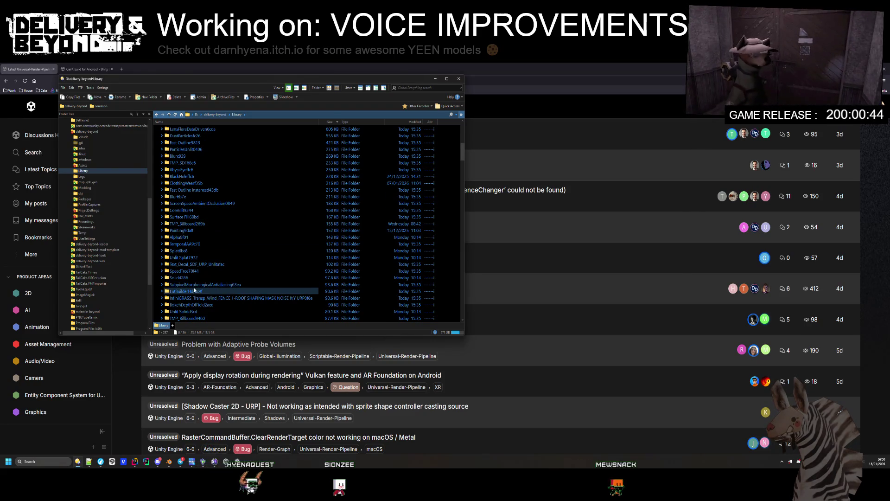
scroll(199, 288, "down", 1)
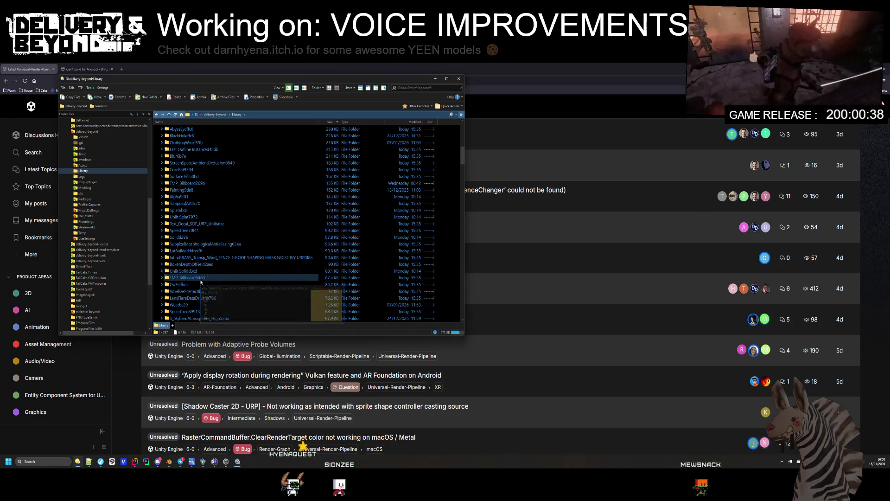
scroll(171, 258, "down", 1)
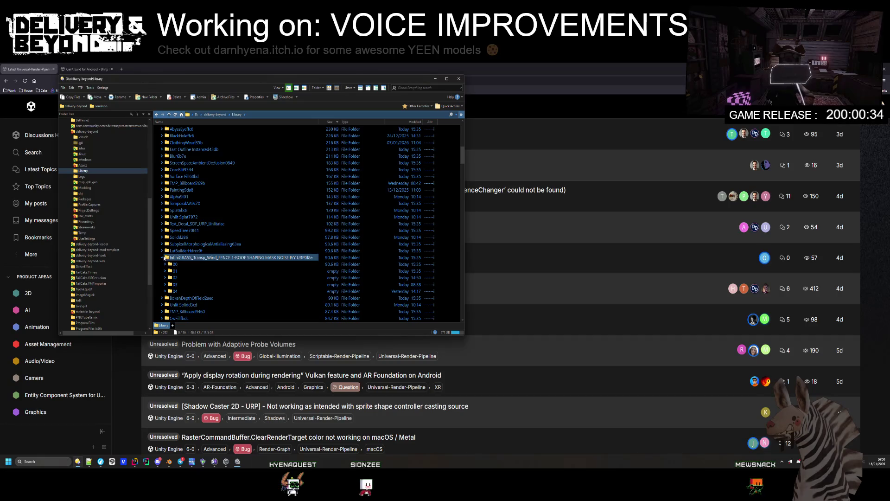
scroll(163, 258, "down", 2)
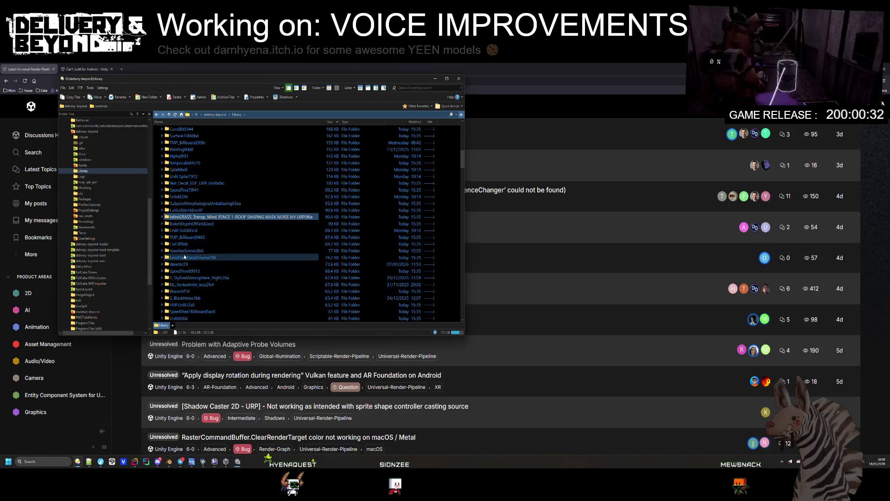
scroll(187, 278, "down", 3)
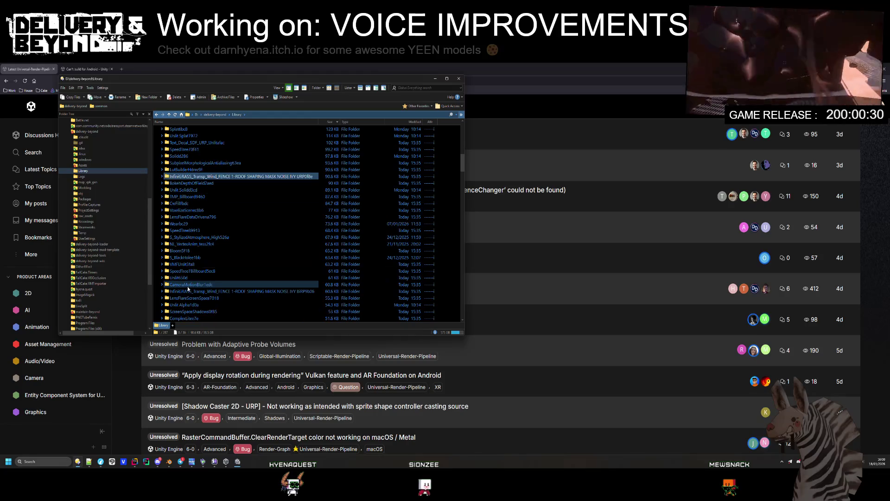
scroll(190, 283, "down", 8)
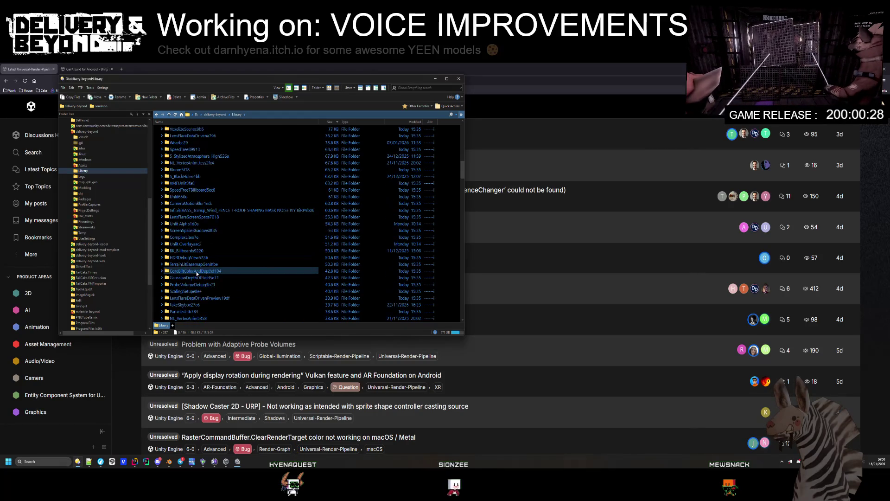
scroll(204, 271, "down", 5)
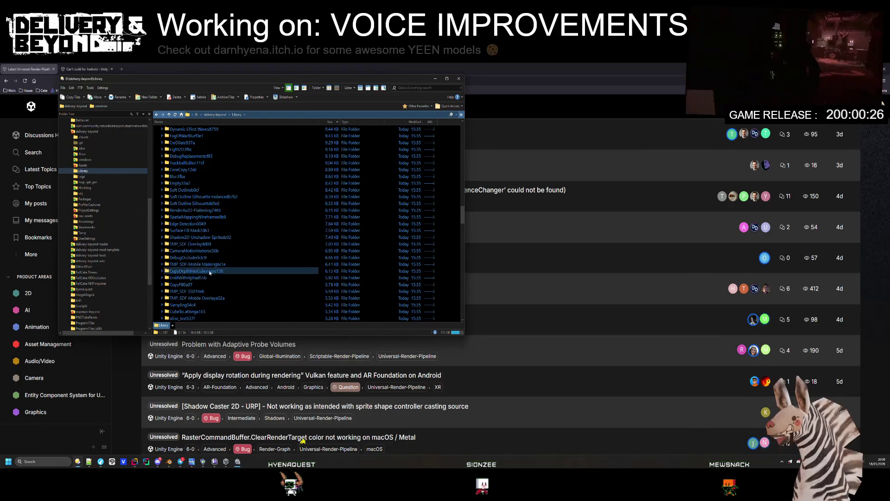
scroll(218, 269, "up", 15)
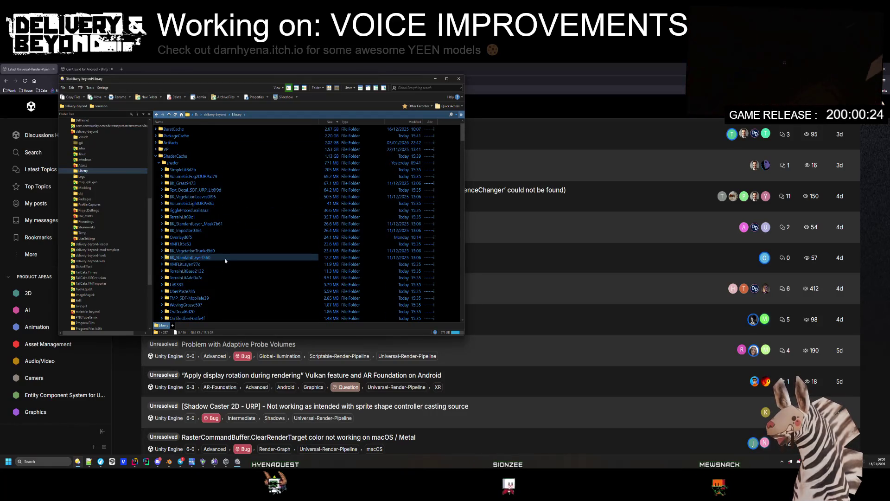
key("BackSpace")
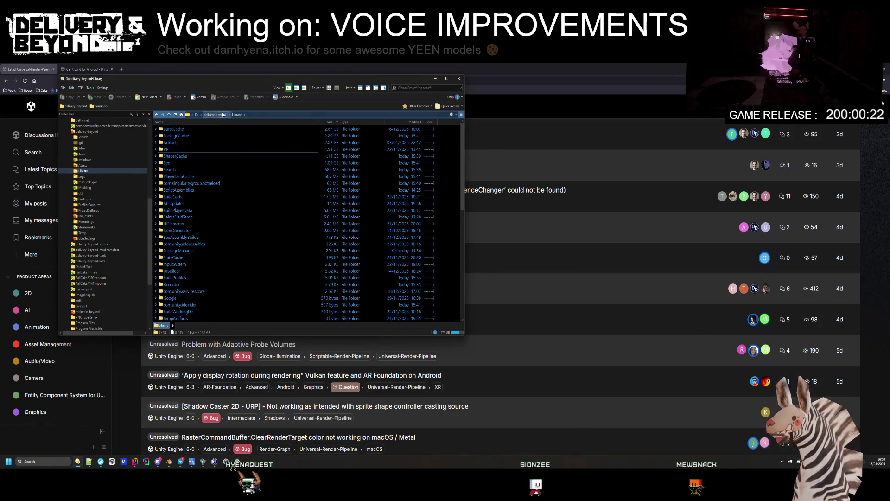
- Open the Assets folder and load ShaderVariants.shadervariants into Notepad++ via Edit with Notepad++
left_click(175, 164)
double_click(175, 164)
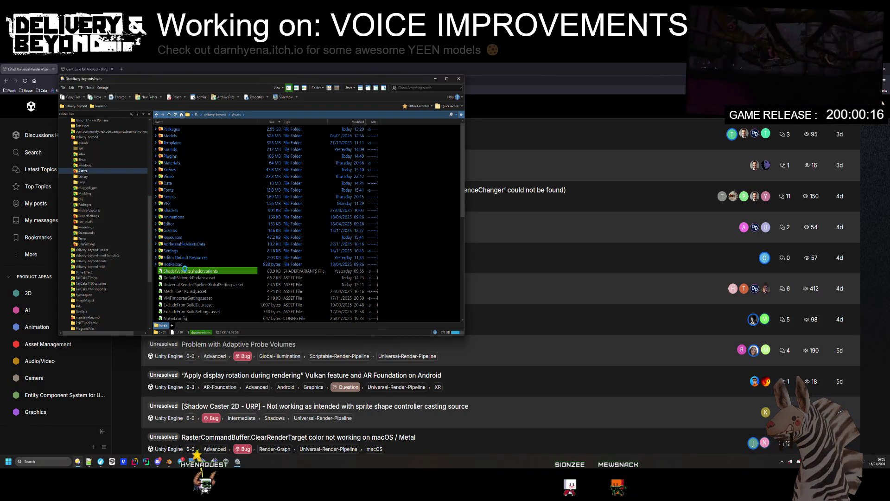
left_click(185, 270)
right_click(184, 270)
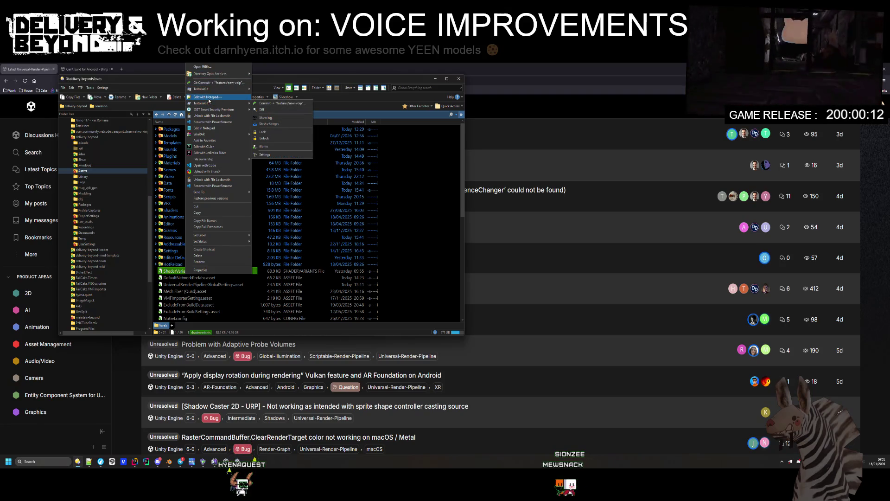
left_click(209, 98)
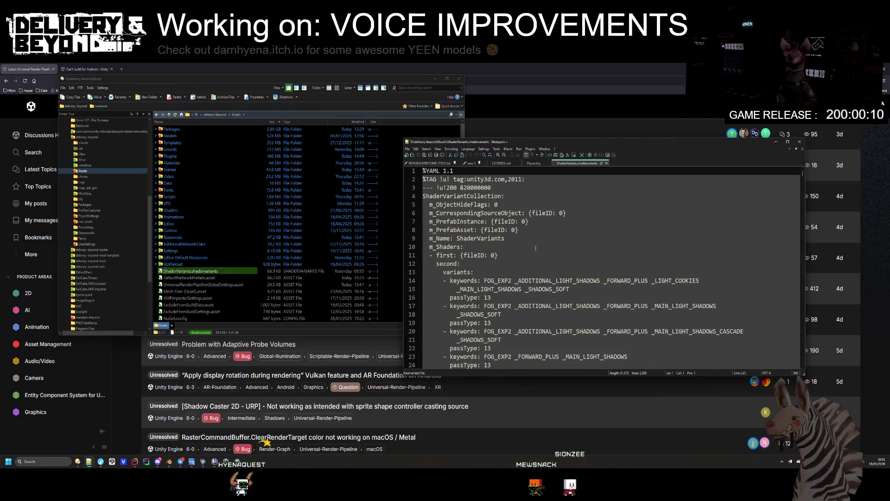
- Scroll the variants file to line 151, switch to another open file, then return to ShaderVariants.shadervariants
scroll(468, 244, "down", 8)
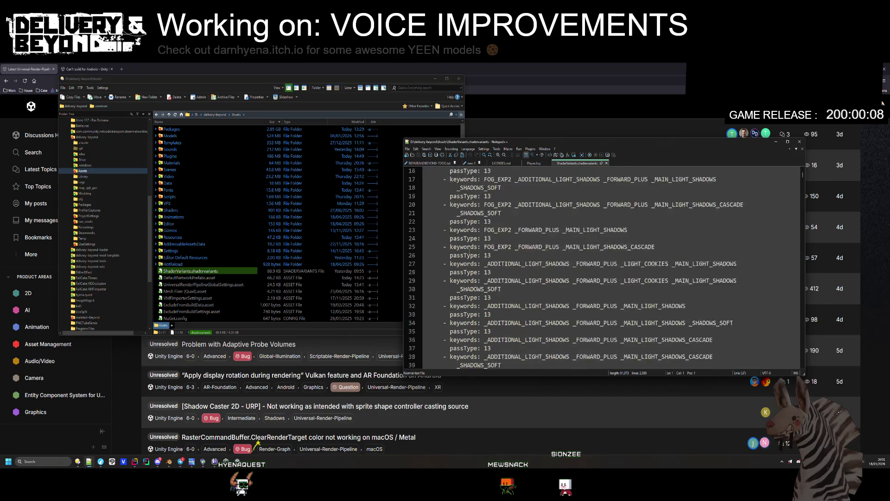
scroll(592, 282, "up", 6)
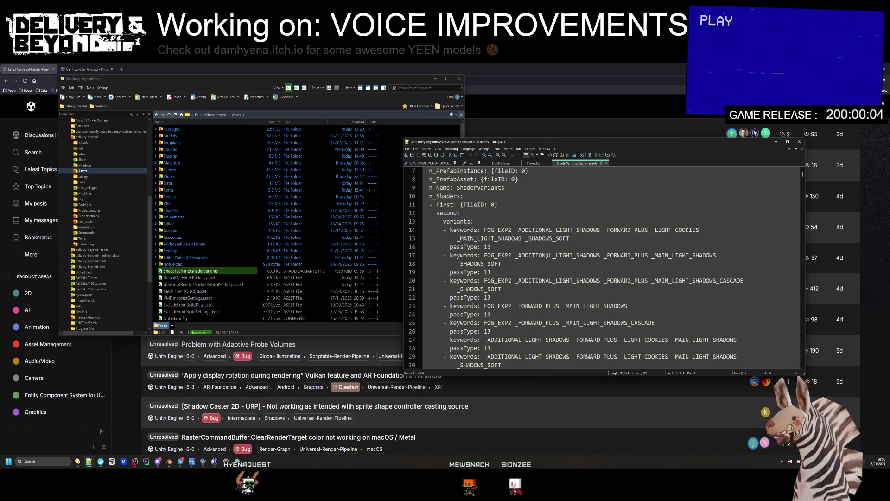
scroll(523, 237, "down", 16)
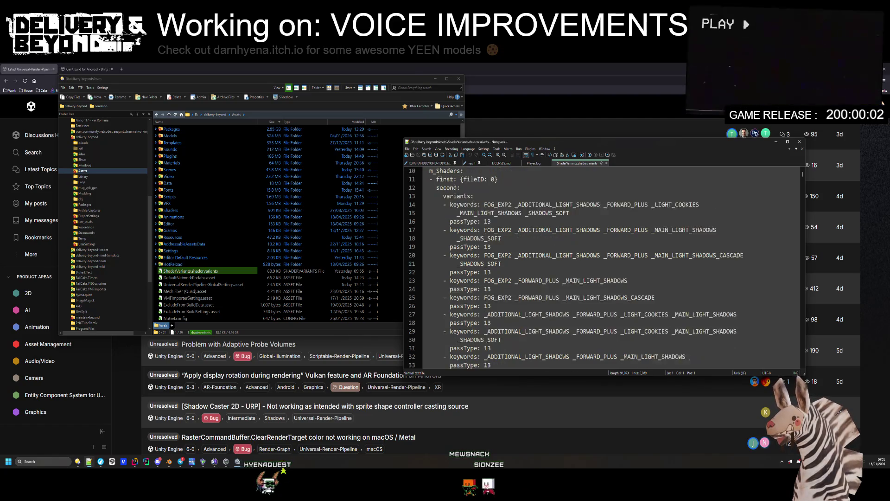
scroll(504, 248, "down", 20)
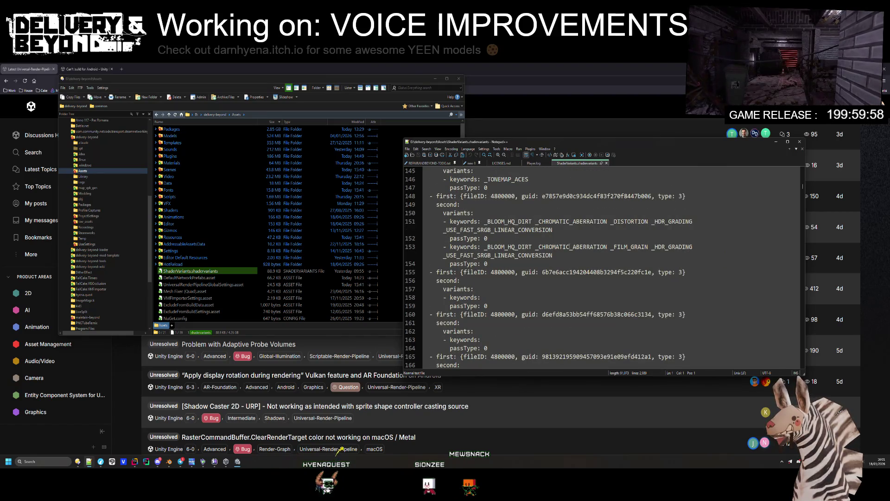
left_click(515, 218)
key("ctrl+Tab")
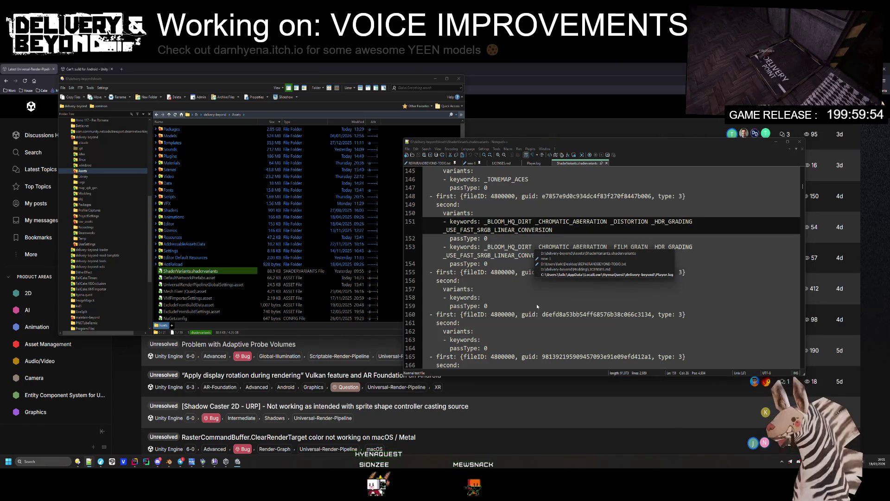
left_click(575, 164)
- Scroll down through the variant keyword lists to the entries around line 1191
scroll(546, 293, "down", 20)
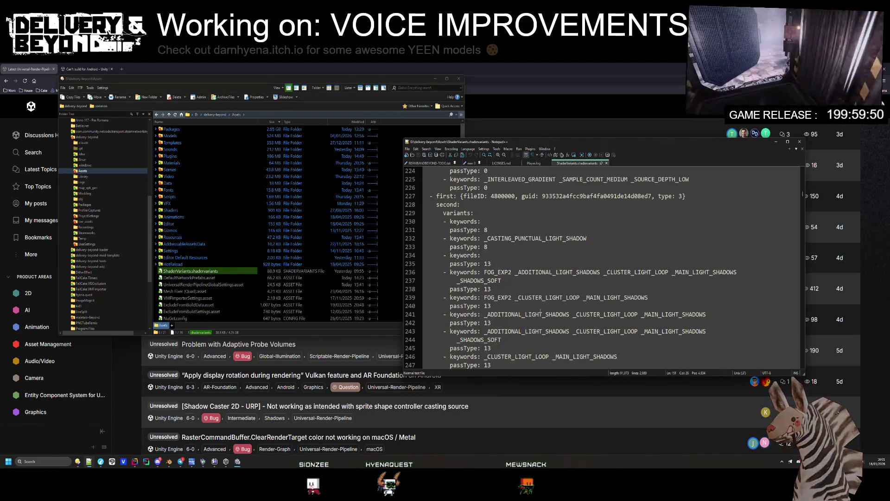
scroll(546, 293, "down", 11)
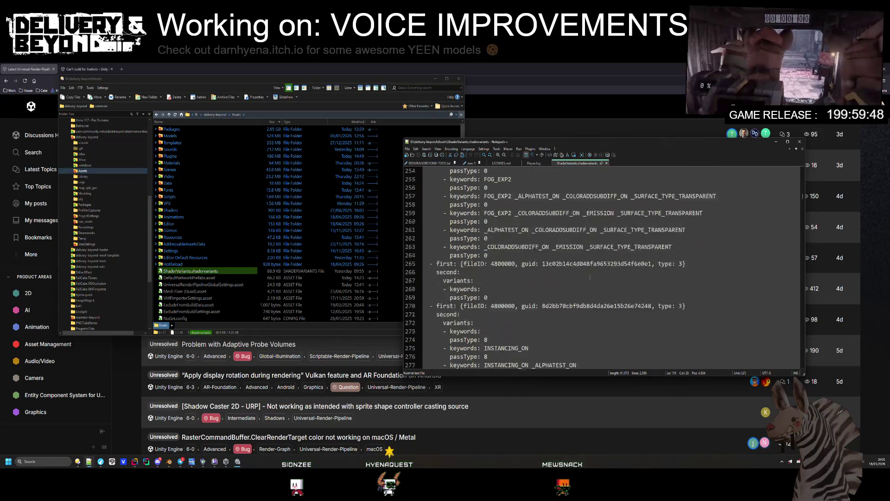
scroll(545, 249, "up", 2)
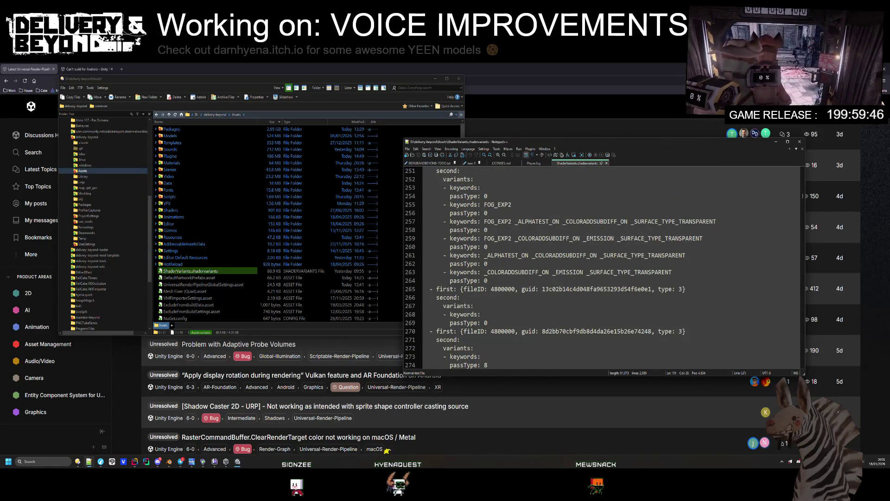
scroll(647, 250, "down", 4)
scroll(647, 249, "down", 12)
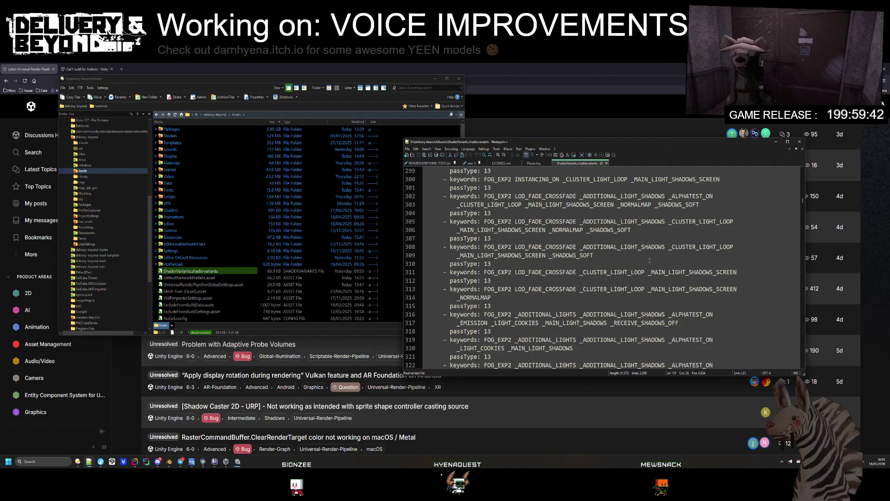
scroll(649, 261, "down", 11)
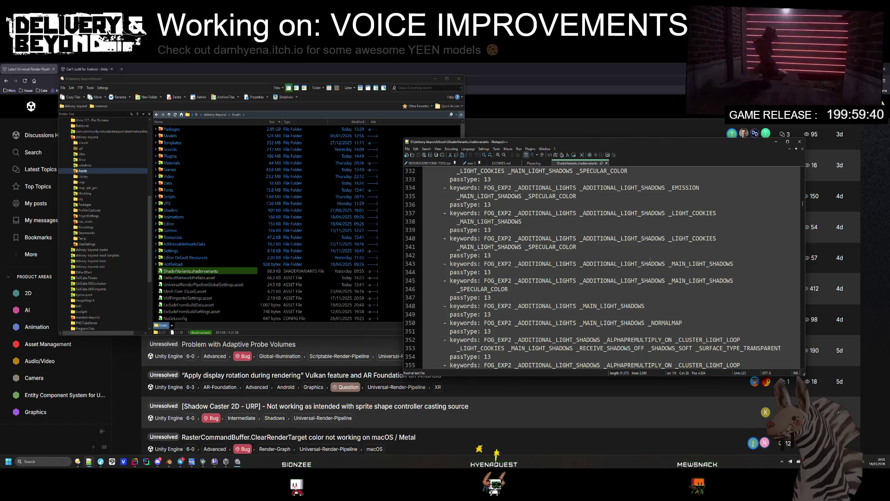
scroll(651, 261, "down", 4)
scroll(650, 260, "down", 13)
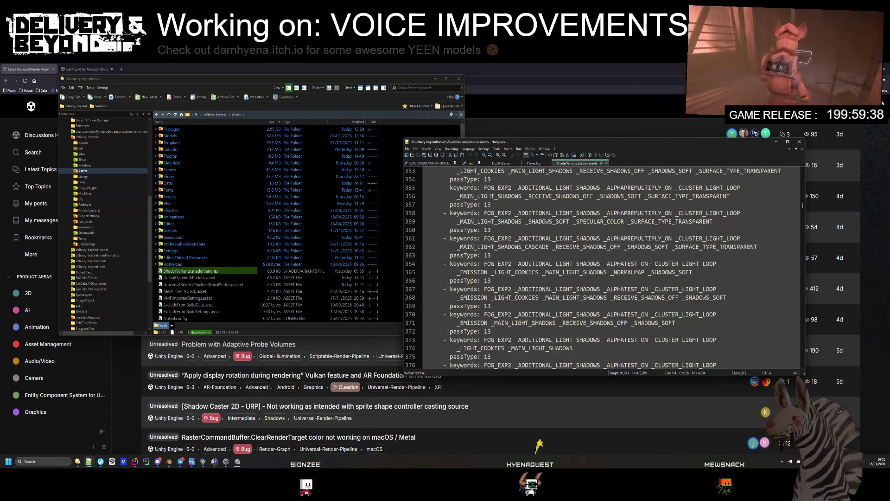
scroll(653, 239, "down", 15)
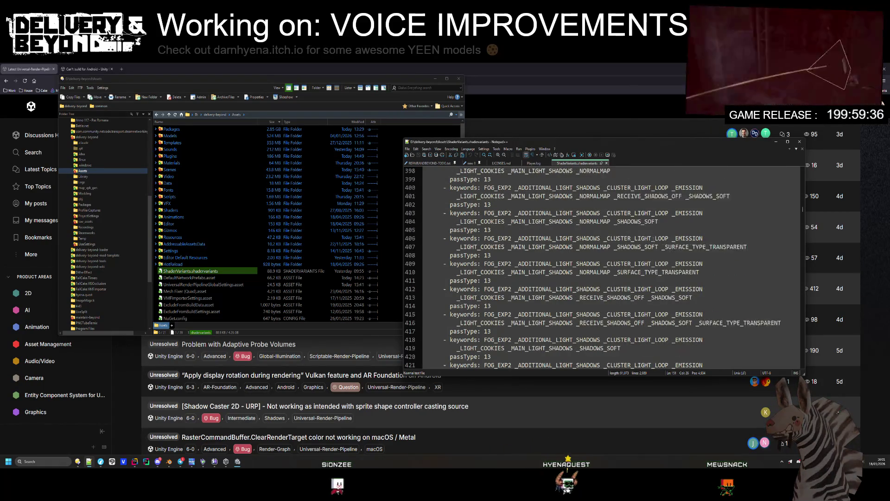
scroll(652, 249, "down", 20)
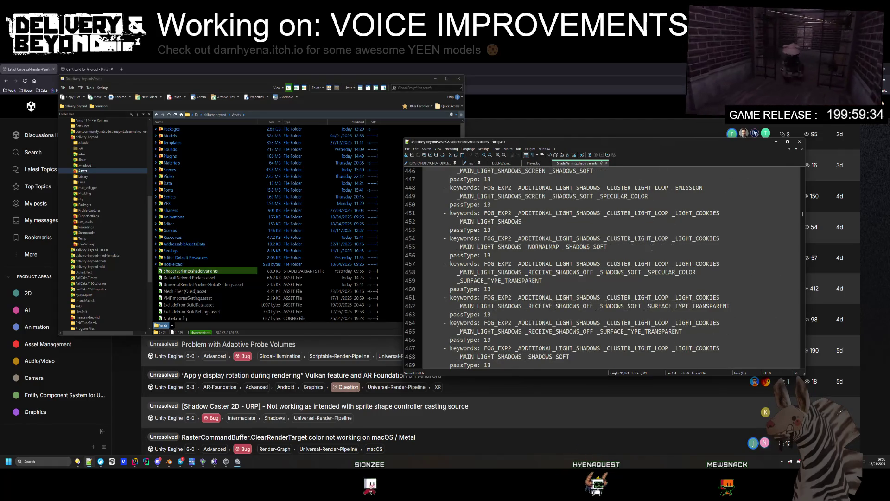
scroll(655, 245, "down", 11)
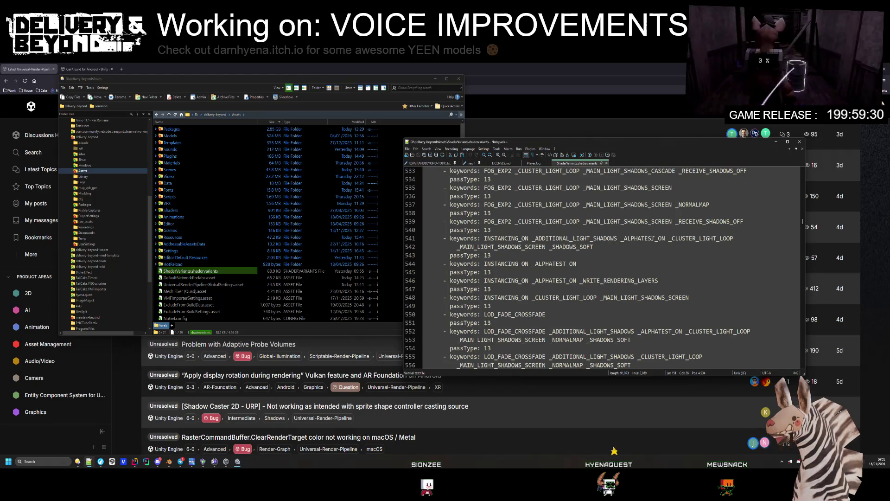
scroll(654, 239, "down", 2)
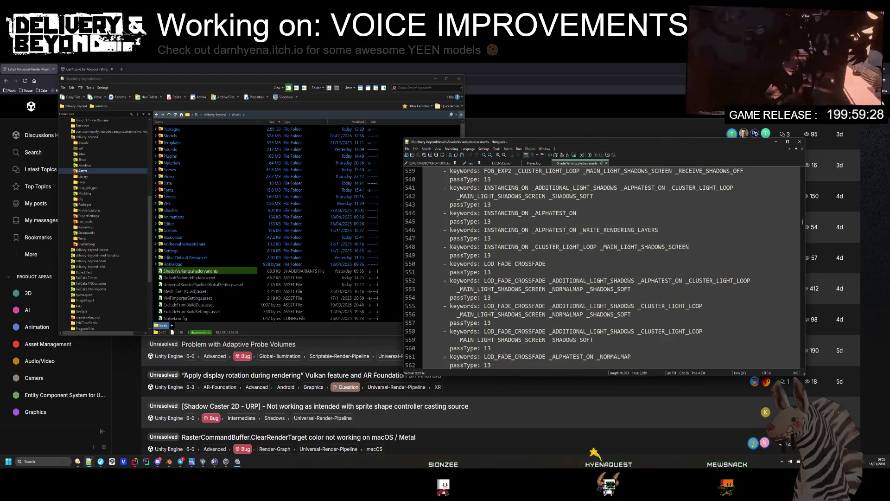
scroll(603, 268, "down", 6)
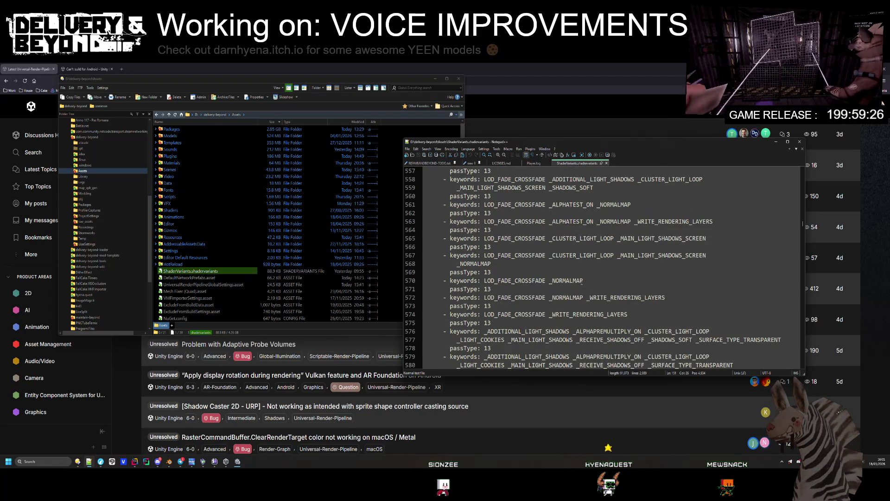
scroll(582, 280, "down", 2)
scroll(588, 277, "down", 20)
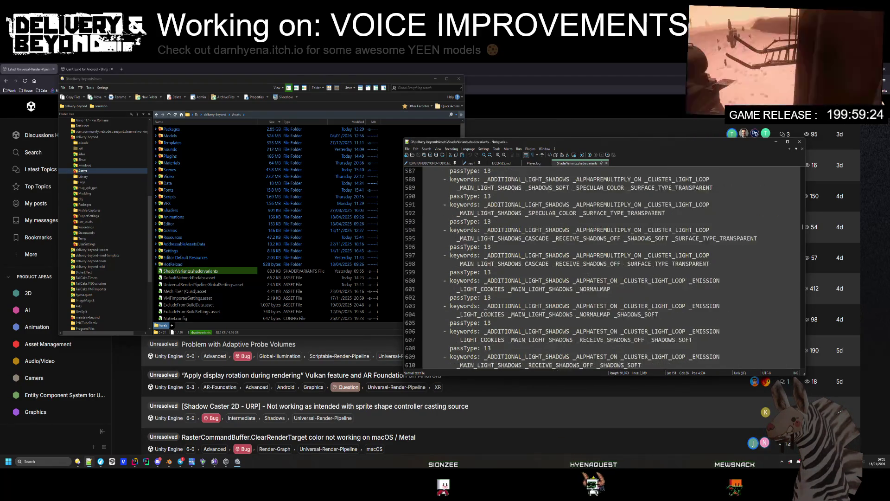
scroll(593, 268, "down", 20)
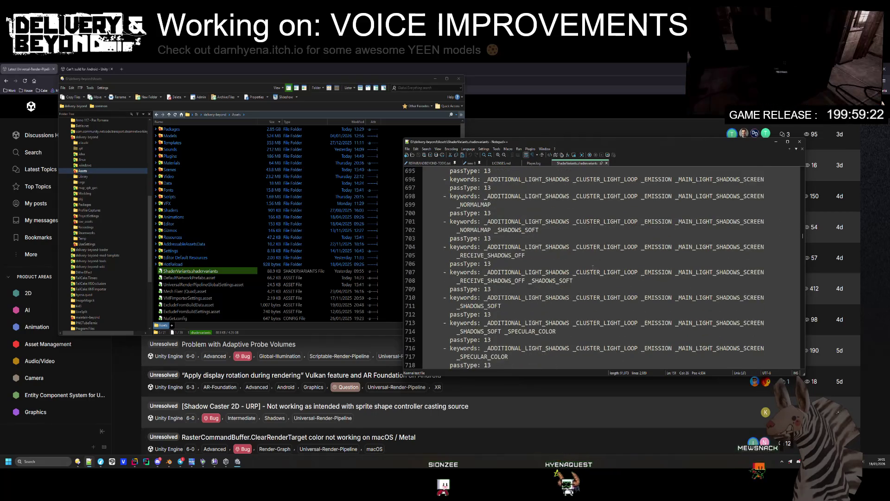
scroll(597, 265, "down", 16)
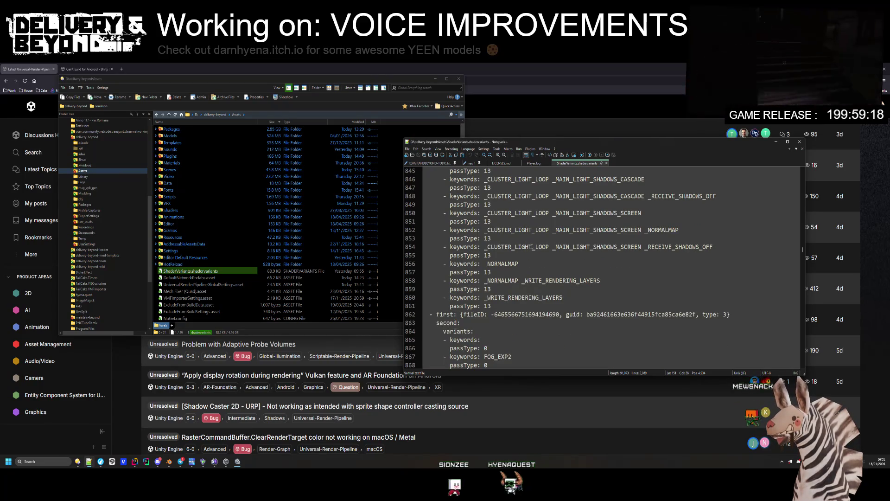
scroll(561, 272, "down", 9)
scroll(569, 260, "down", 20)
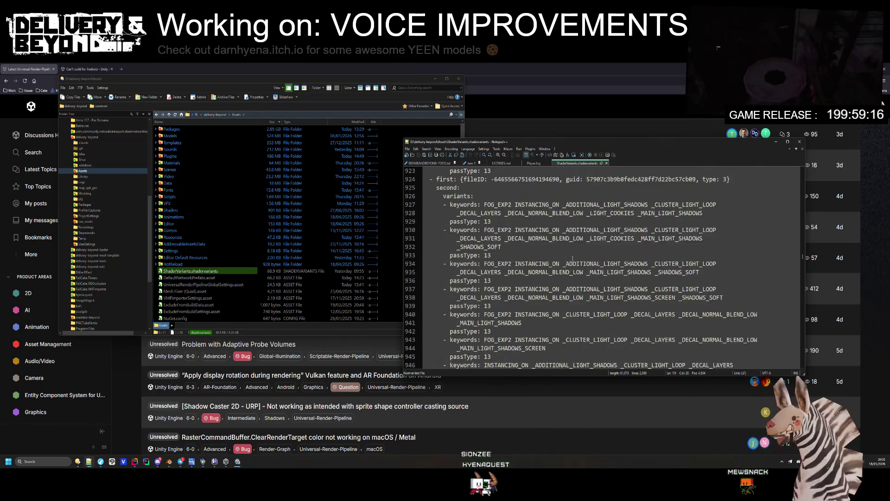
scroll(575, 263, "down", 20)
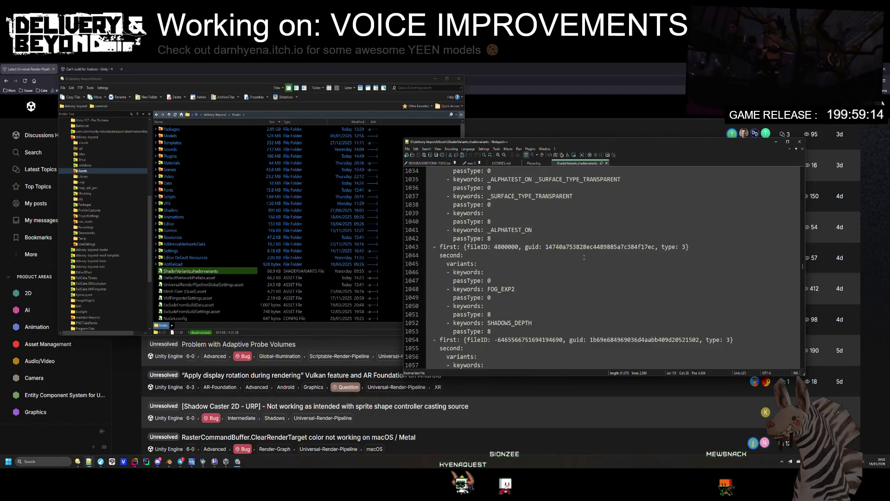
scroll(585, 255, "down", 20)
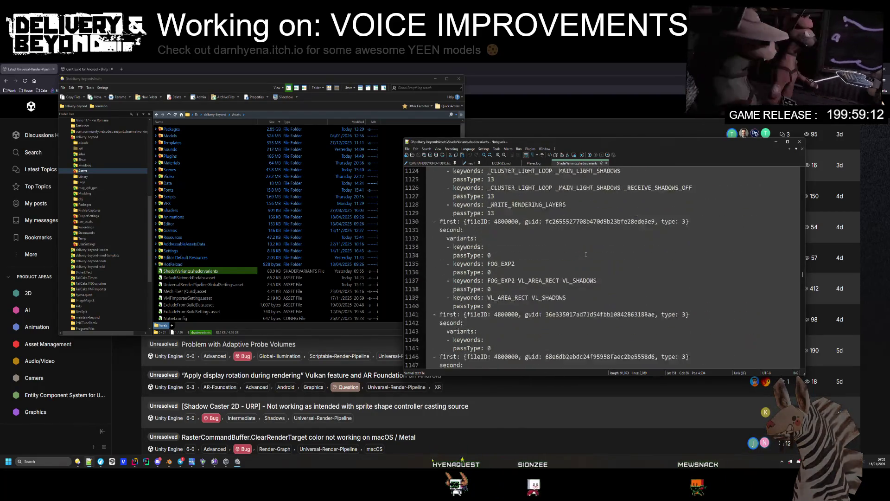
scroll(587, 255, "down", 4)
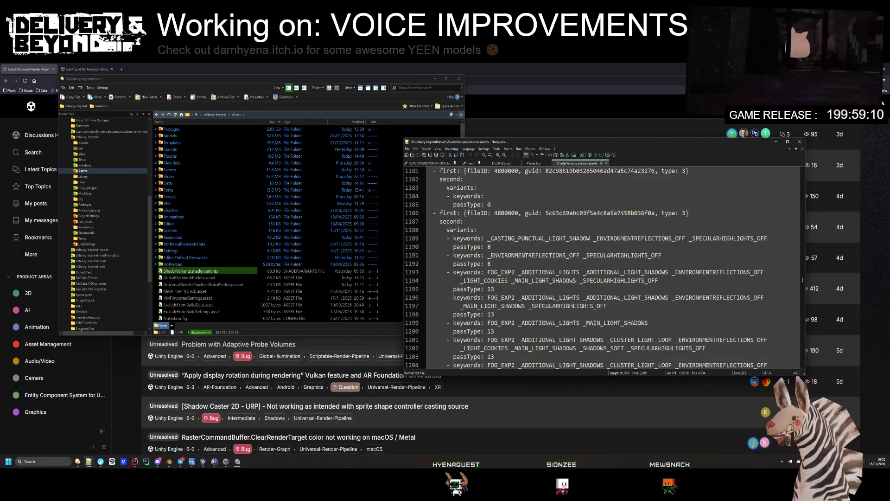
left_click(552, 231)
- Highlight every _ENVIRONMENTREFLECTIONS_OFF occurrence from line 1191, then clear the selection
double_click(553, 231)
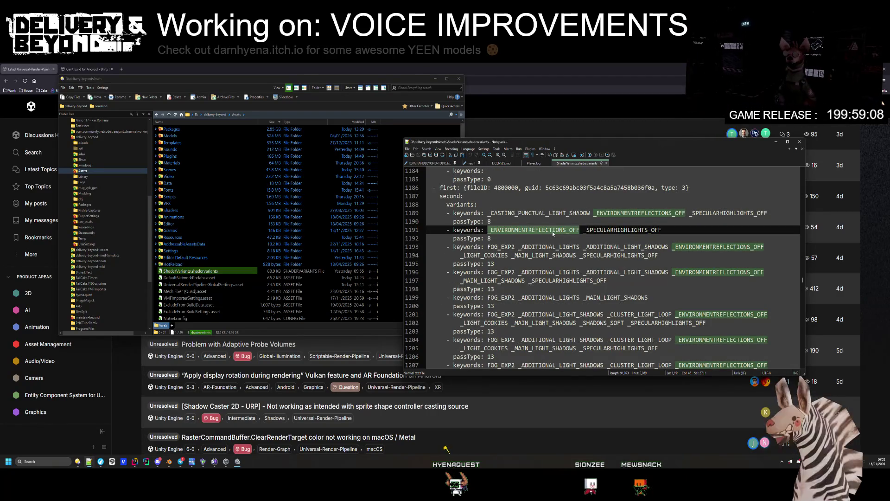
scroll(555, 232, "up", 2)
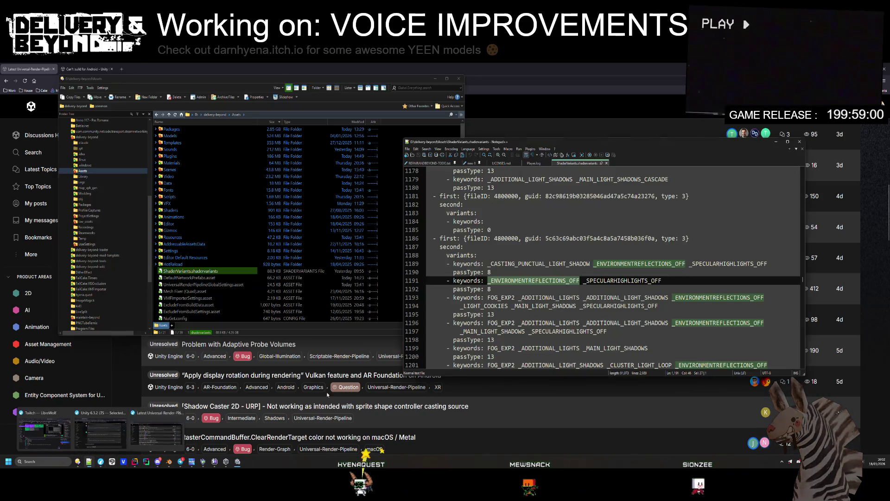
left_click(596, 271)
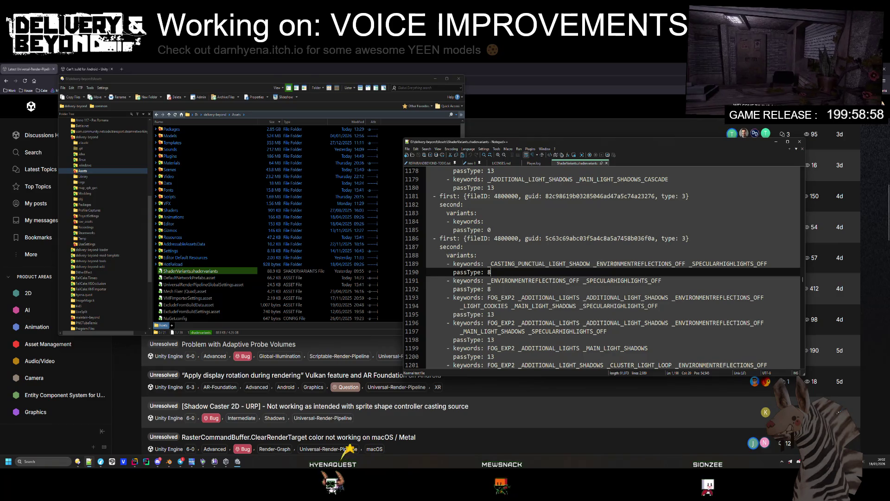
- Scroll on to the FOG_EXP2 INSTANCING_ON entries and move Unity's Compiling shader variants box up-left
scroll(546, 258, "down", 20)
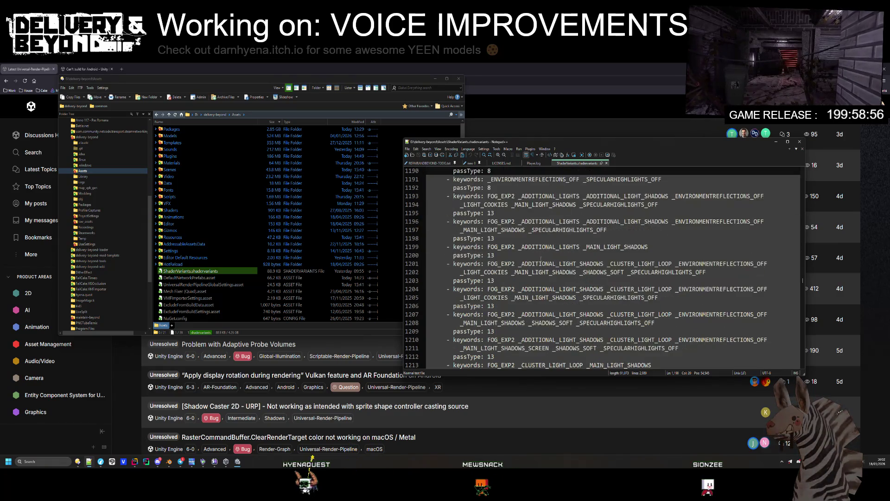
scroll(531, 251, "down", 20)
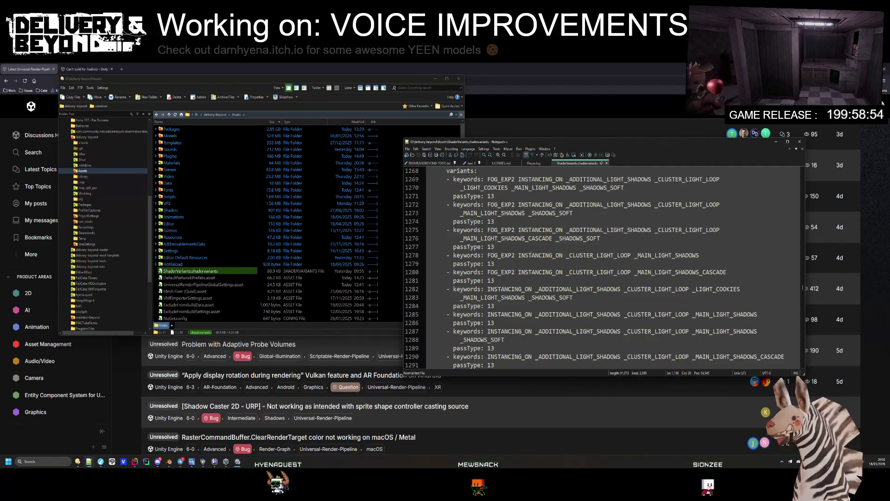
scroll(531, 258, "down", 20)
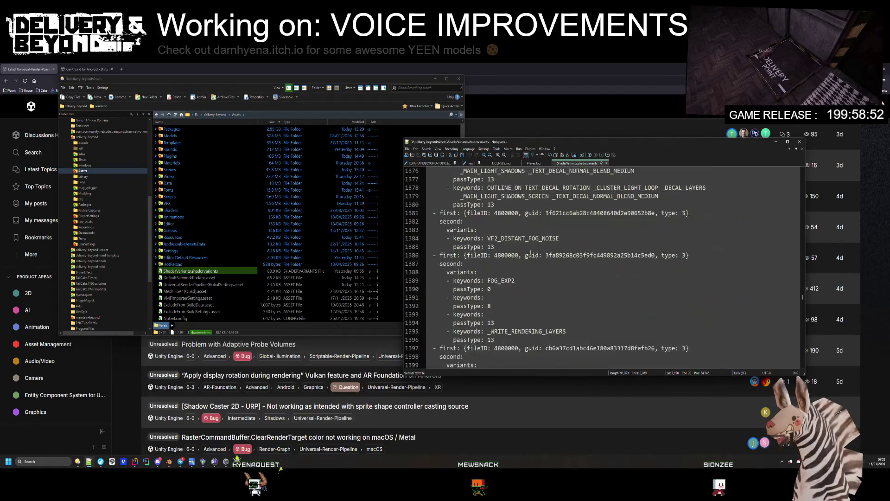
scroll(534, 254, "down", 2)
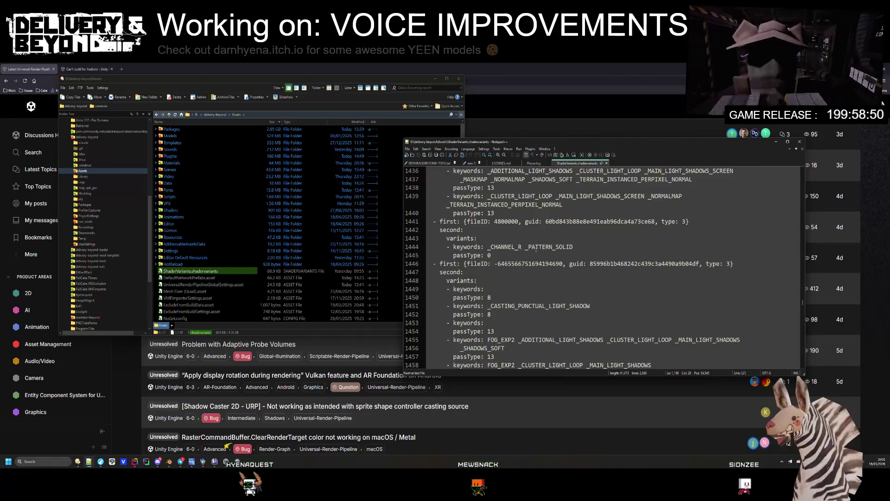
scroll(537, 253, "down", 20)
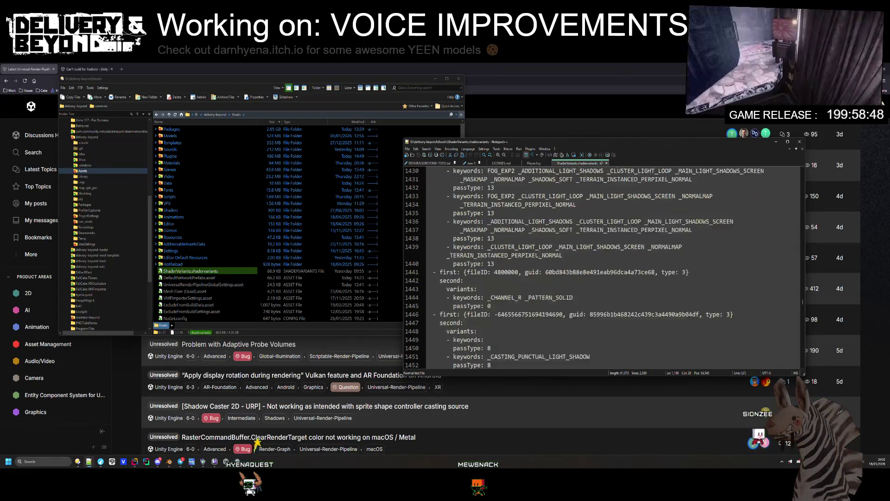
scroll(541, 255, "down", 15)
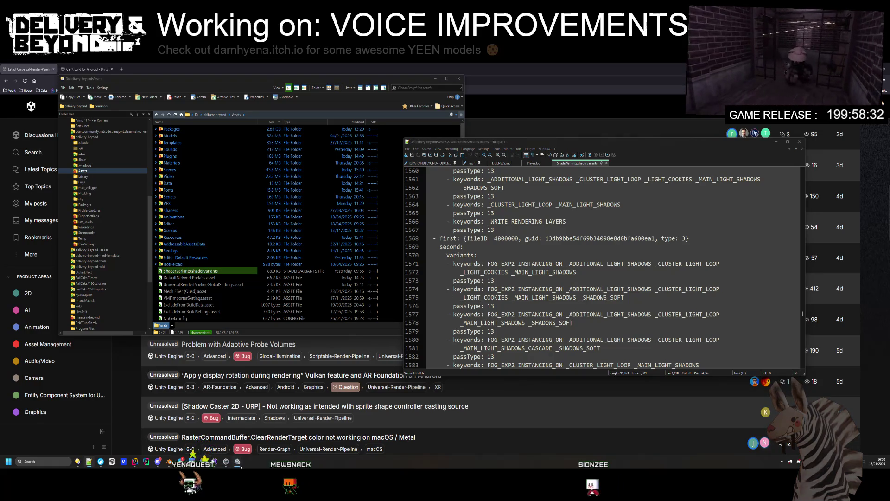
left_click_drag(711, 149, 591, 114)
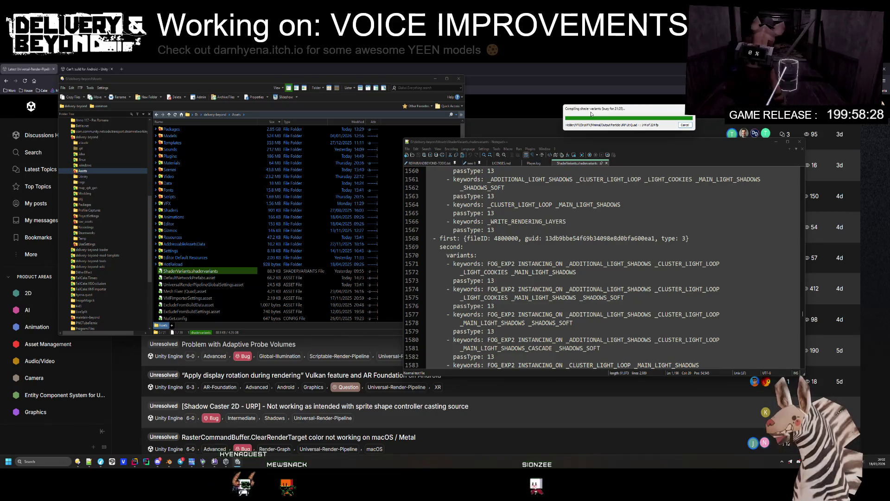
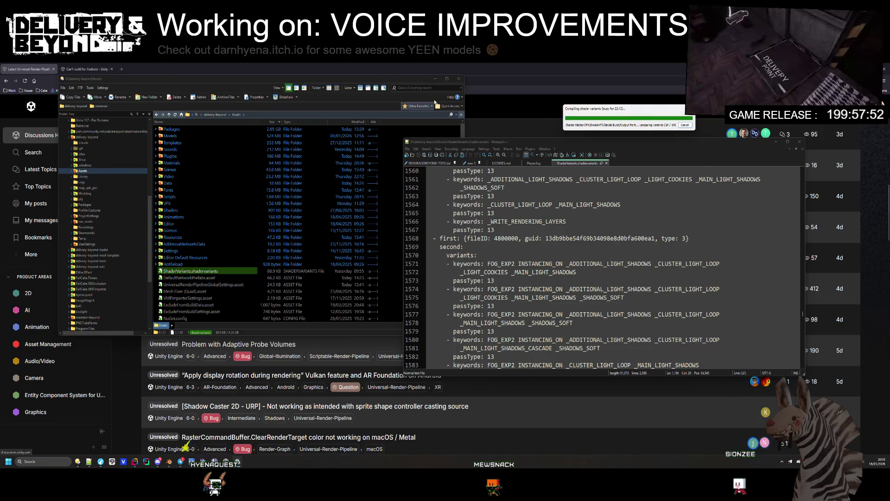
- Bring the browser forward and load assetstore.unity.com in a new tab
left_click(42, 157)
key("ctrl+t")
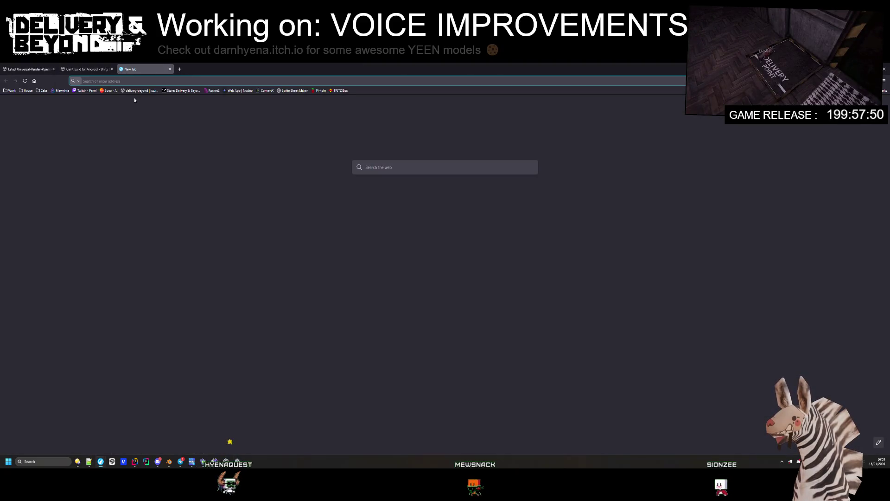
type("unity asse")
key("Down")
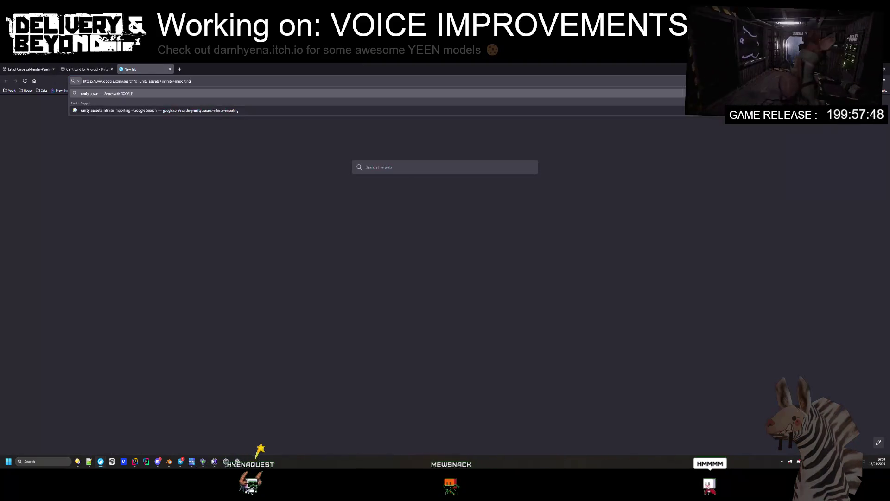
key("BackSpace")
key("BackSpace")
key("BackSpace")
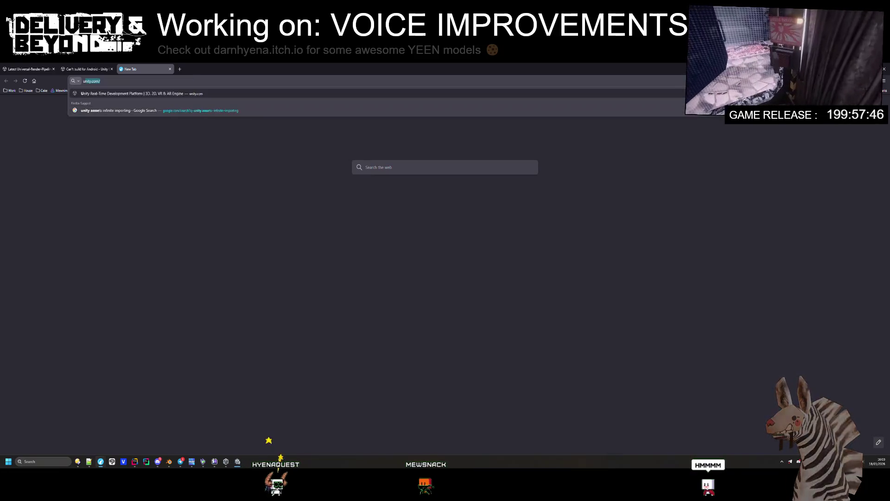
type("assetstore.")
key("Return")
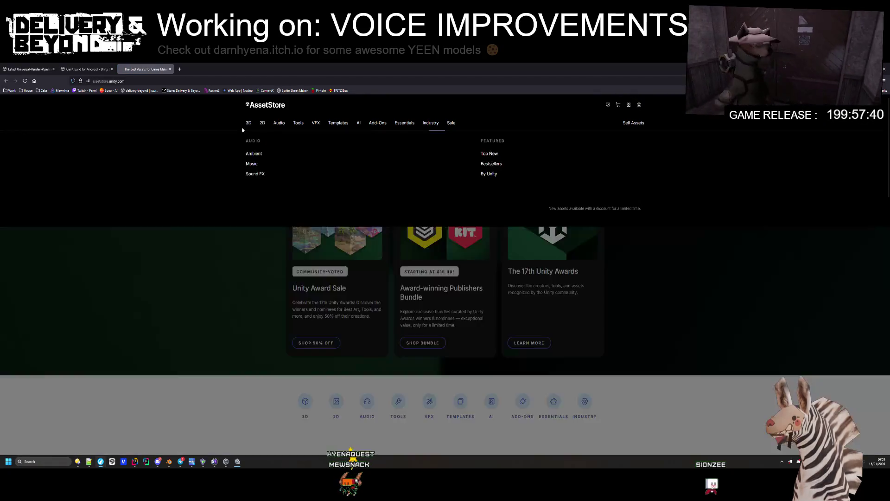
- Restore the browser full-screen and open the Unity Award Winners 'See more' listing
key("super+Down")
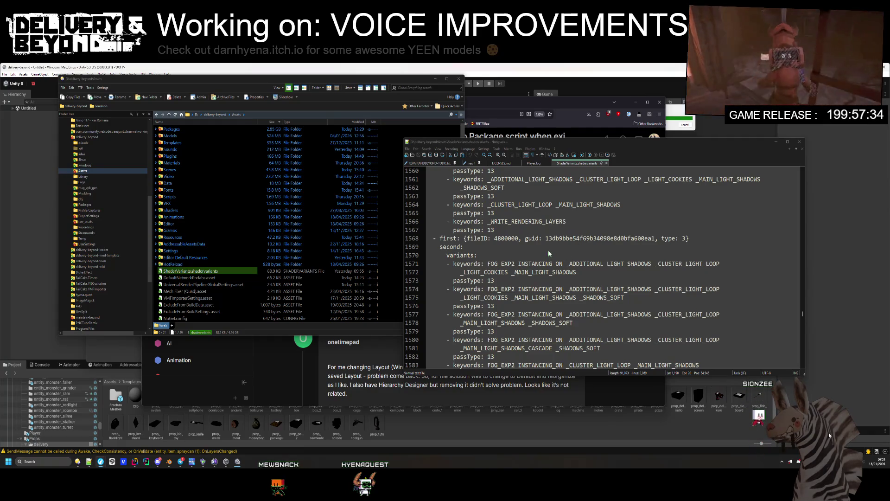
left_click(578, 121)
key("super+Up")
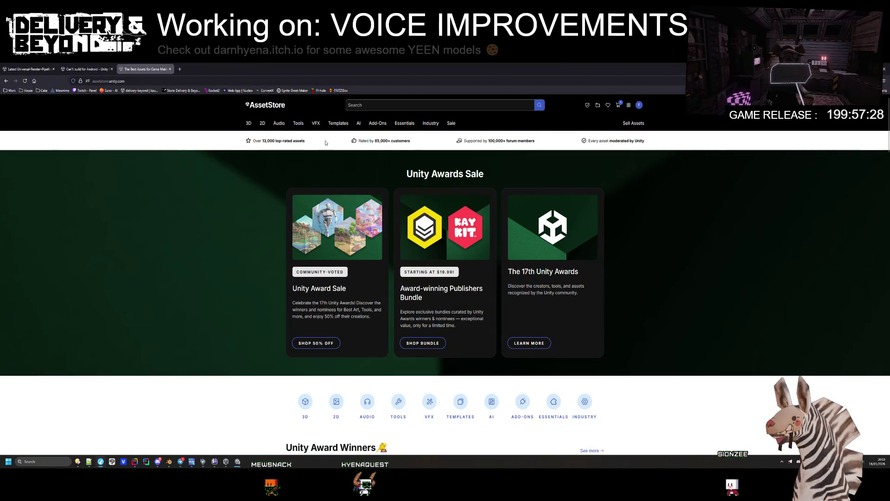
mouse_move(249, 123)
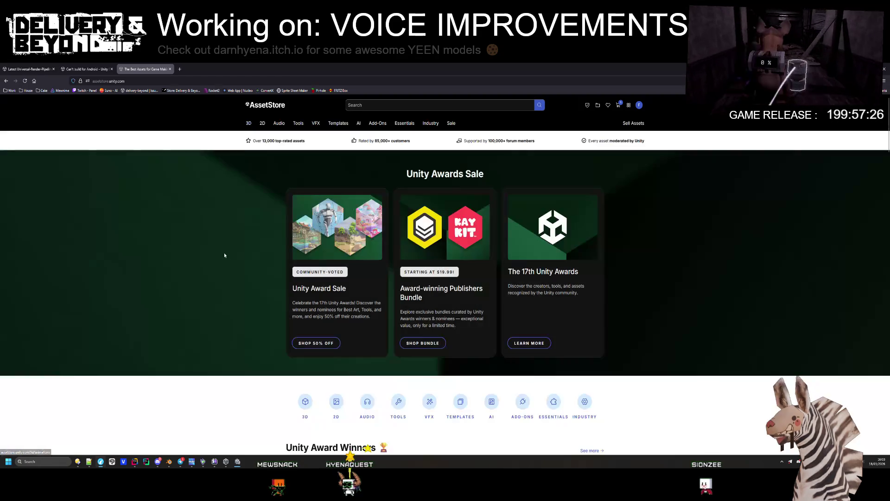
mouse_move(348, 135)
mouse_move(317, 126)
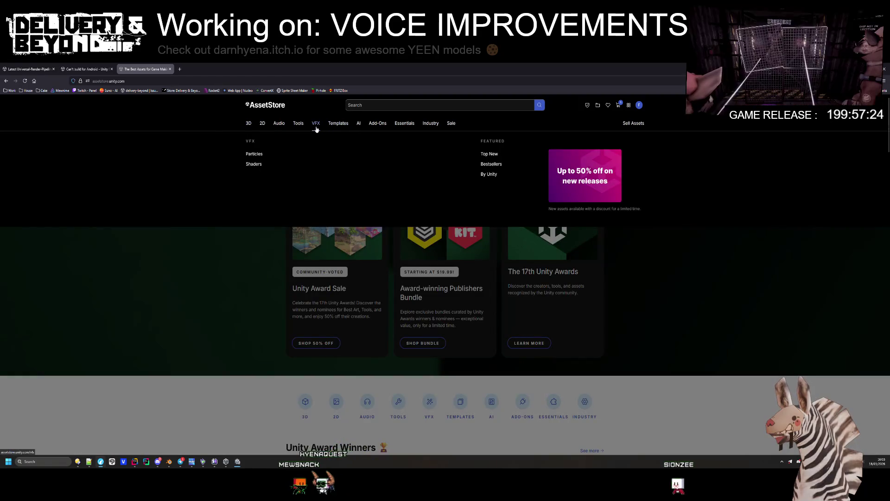
scroll(265, 242, "down", 5)
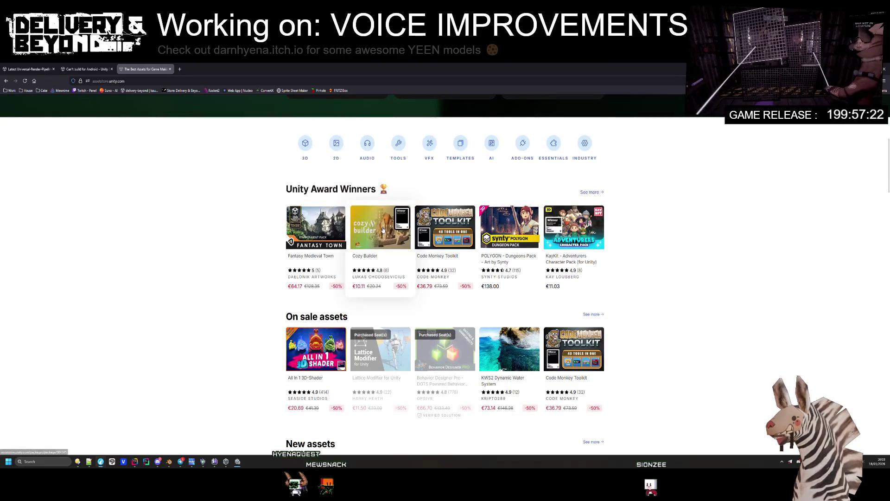
scroll(457, 357, "up", 1)
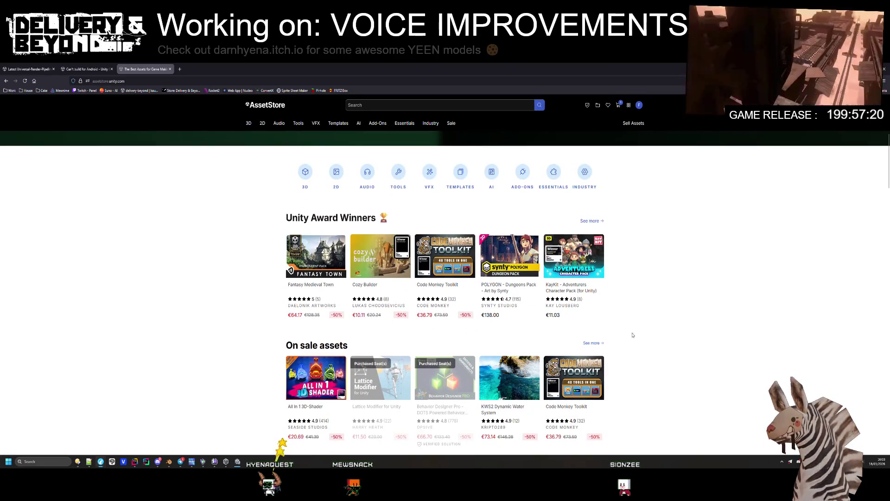
scroll(665, 326, "up", 1)
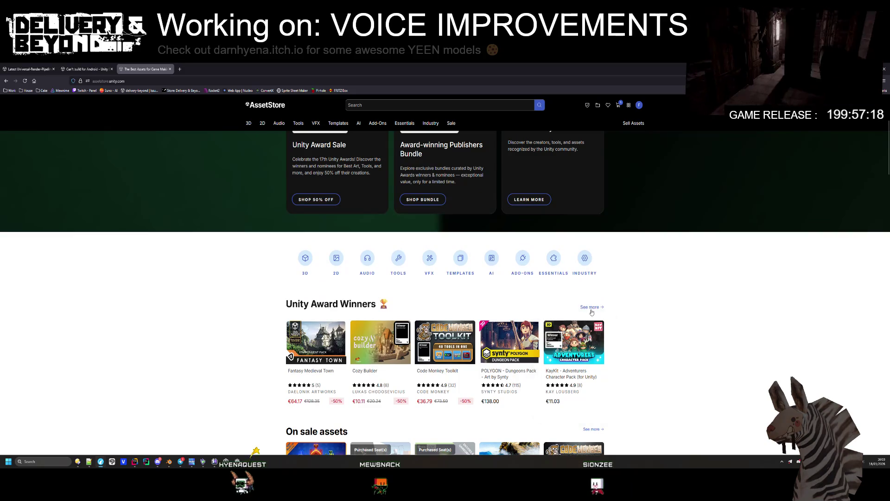
left_click(583, 307)
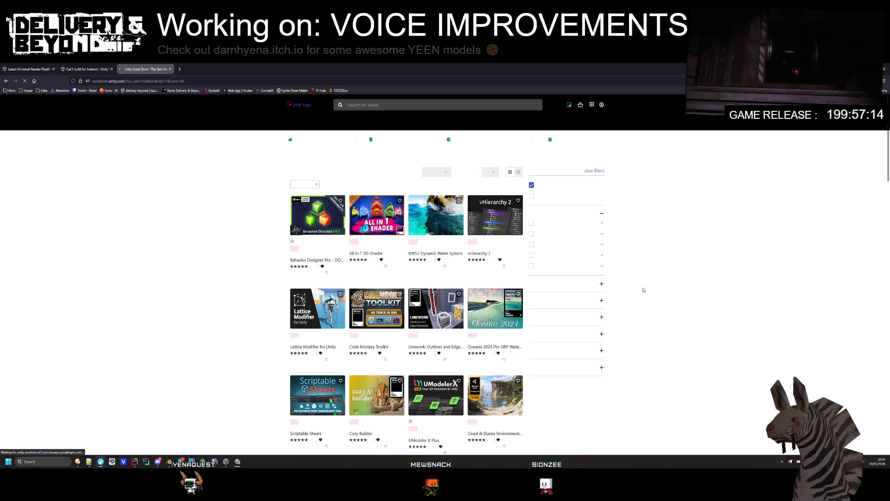
key("alt+Tab")
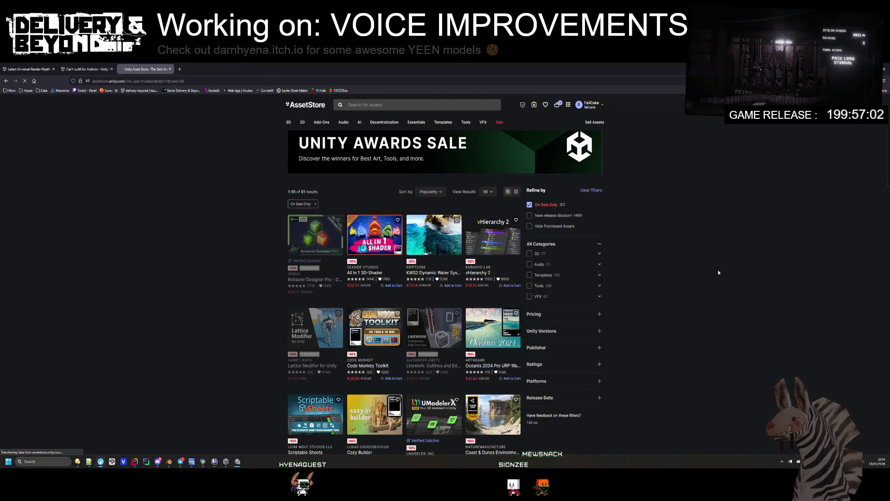
scroll(724, 271, "down", 2)
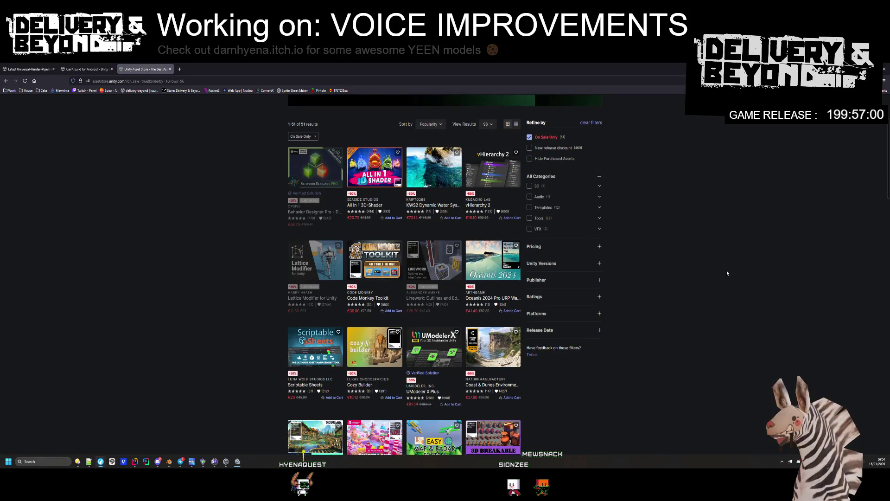
scroll(736, 243, "down", 1)
scroll(736, 243, "down", 3)
scroll(726, 174, "down", 4)
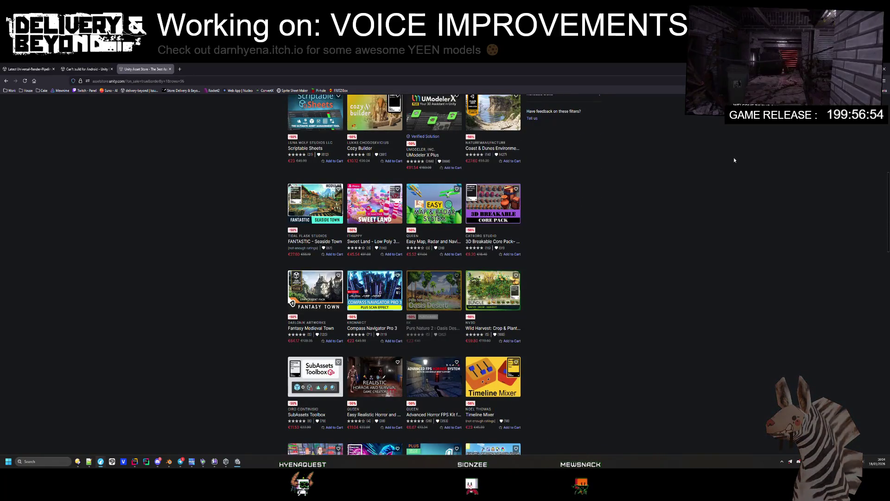
scroll(734, 160, "down", 3)
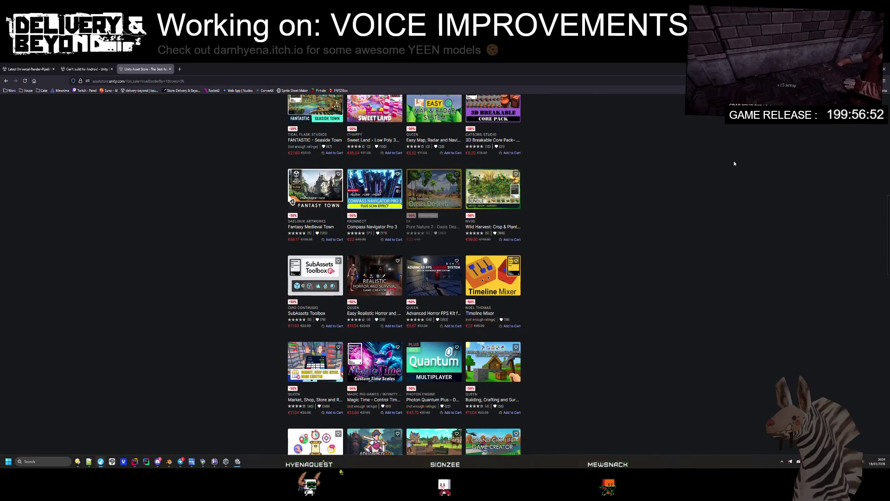
scroll(736, 165, "down", 2)
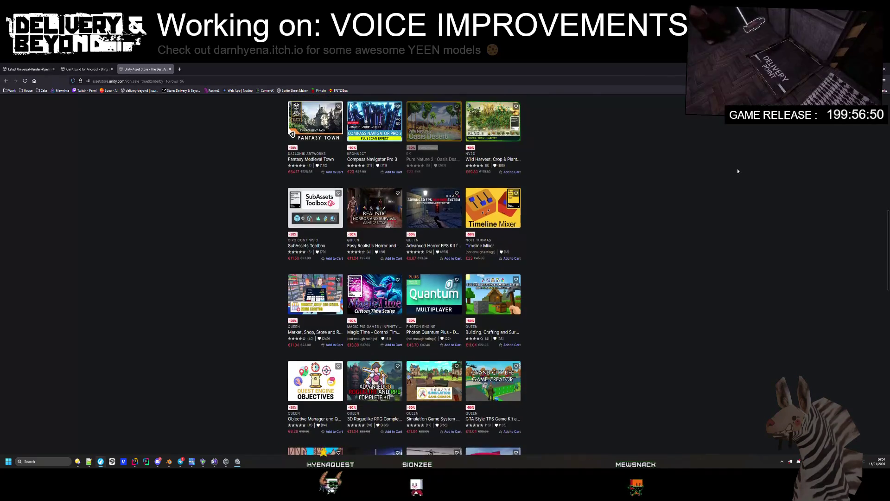
scroll(742, 170, "down", 3)
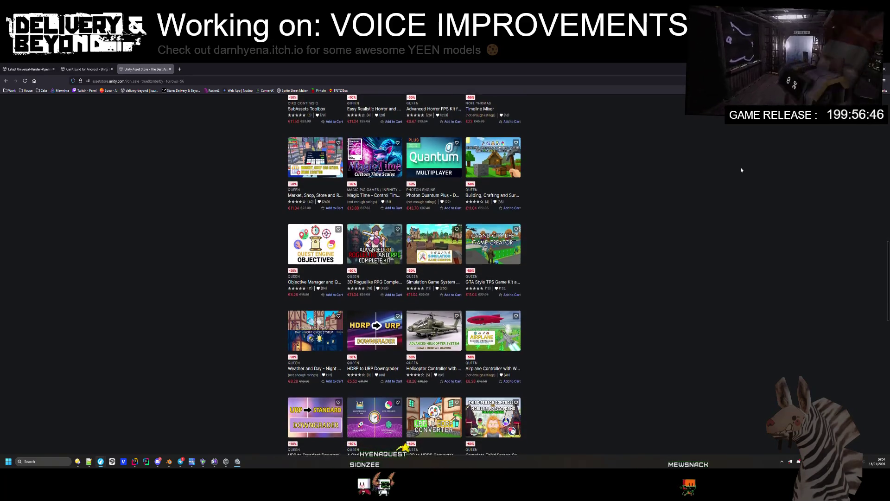
scroll(741, 168, "down", 1)
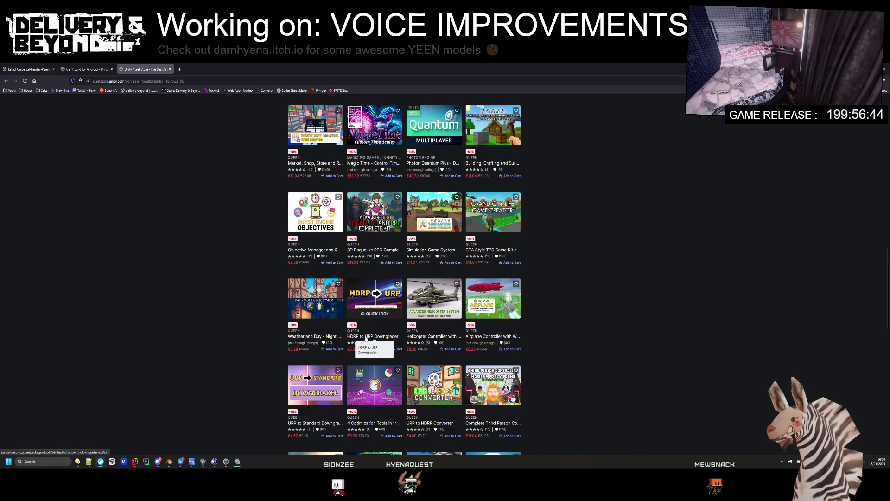
scroll(625, 271, "down", 3)
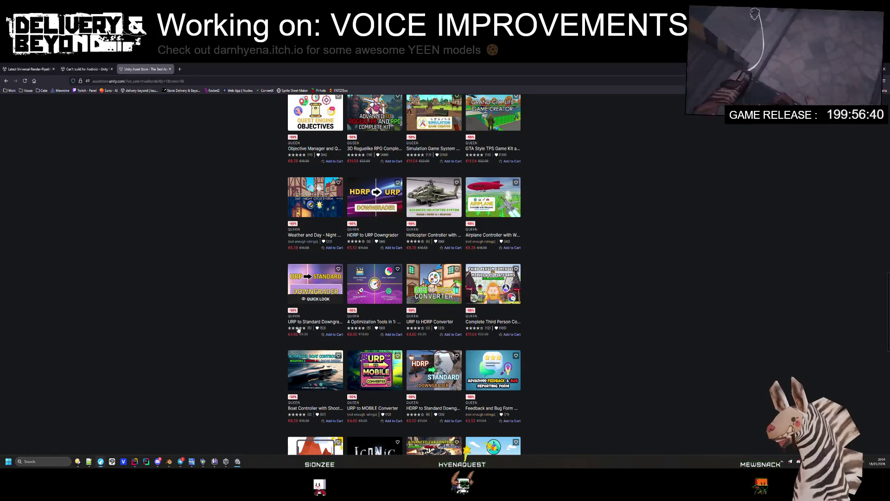
scroll(580, 301, "down", 3)
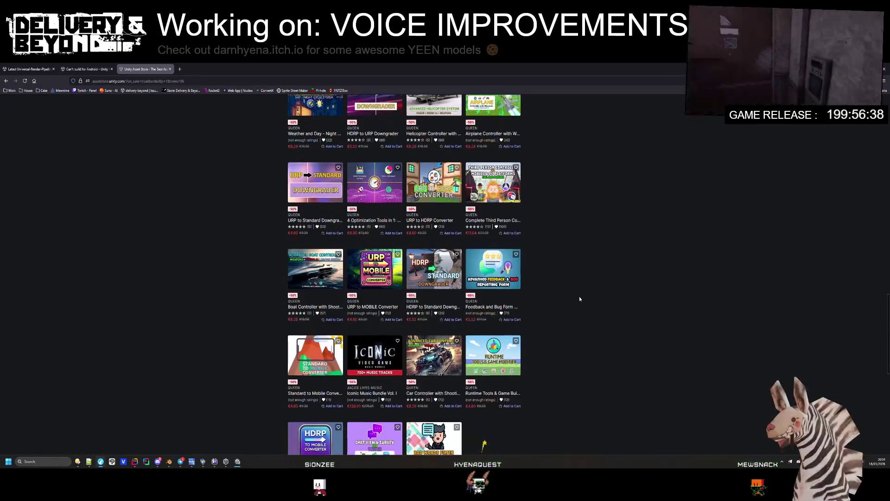
scroll(583, 300, "down", 3)
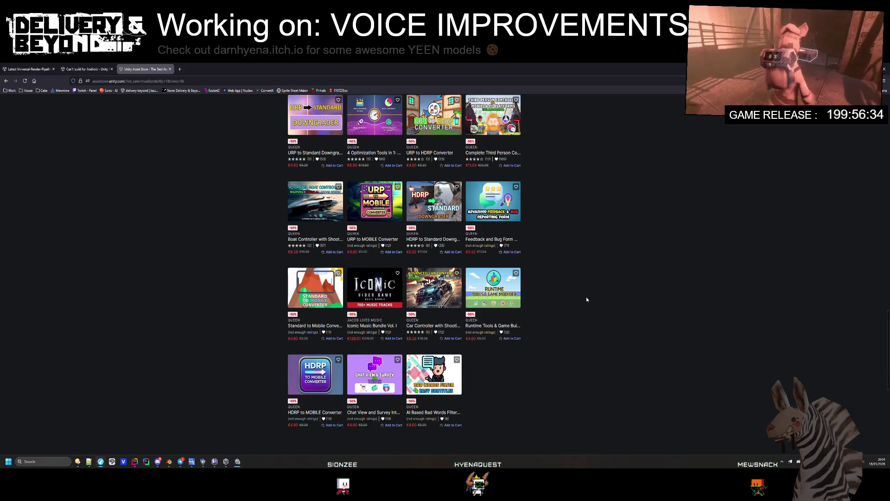
scroll(587, 300, "up", 1)
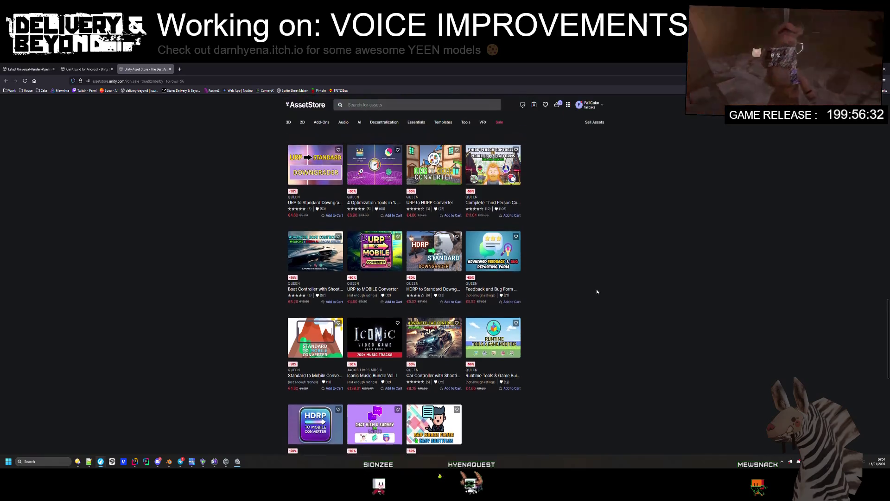
key("F5")
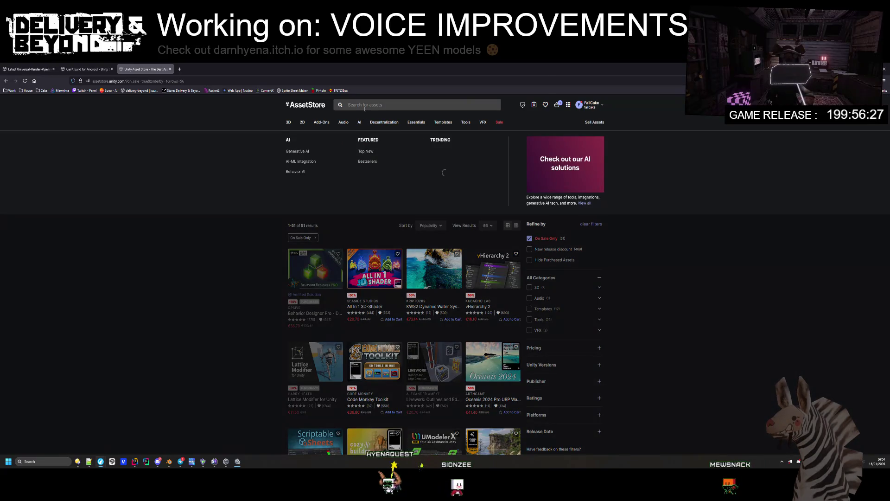
- Search the store for 'shader cache' and open Amplify Shader Editor in a background tab
left_click(365, 105)
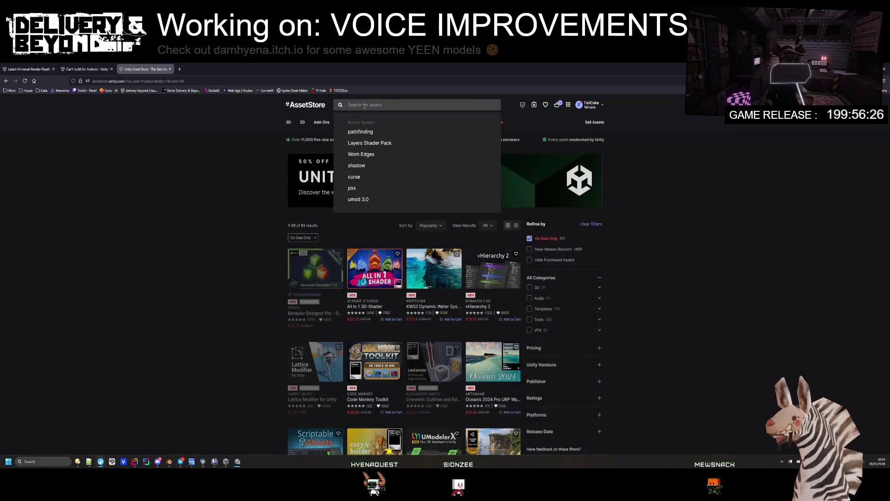
type("shade")
key("Return")
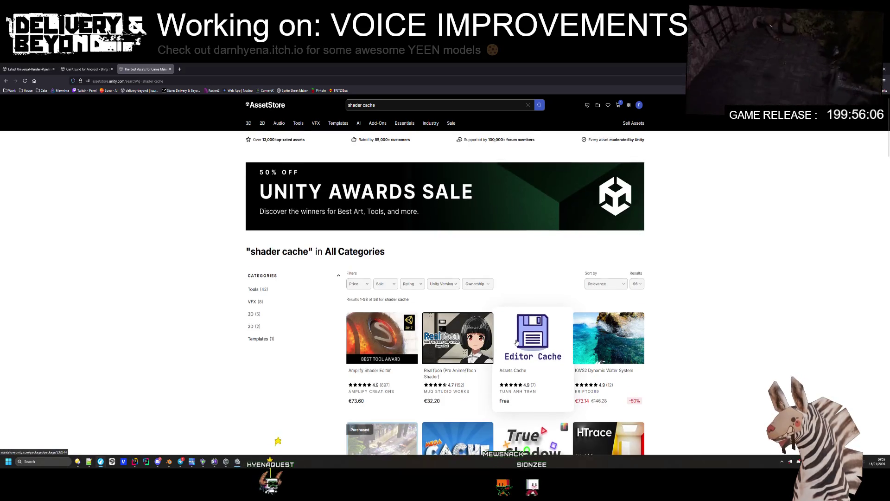
scroll(471, 313, "down", 3)
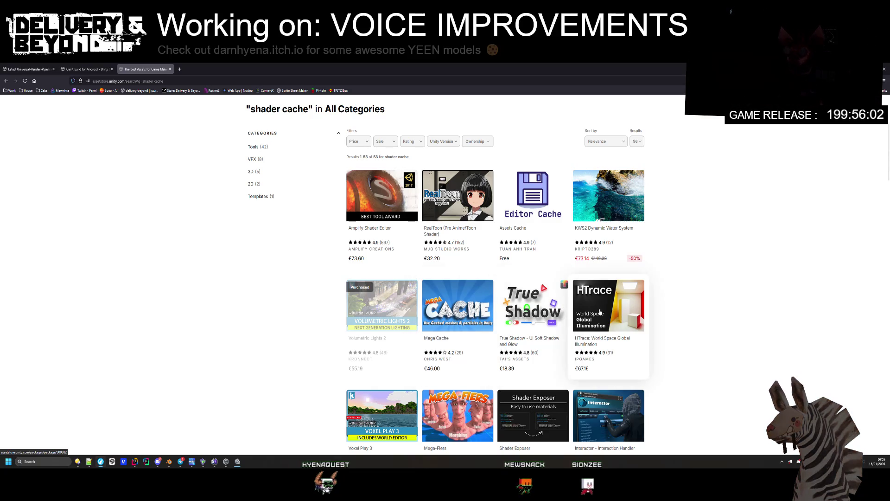
middle_click(416, 194)
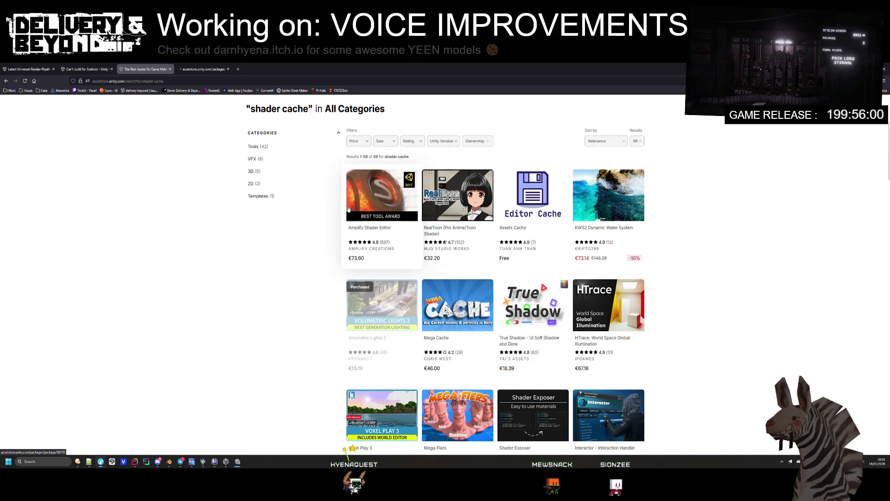
- Scroll through the 58 shader cache results, then bring up the Gore Simulator page
scroll(332, 209, "down", 3)
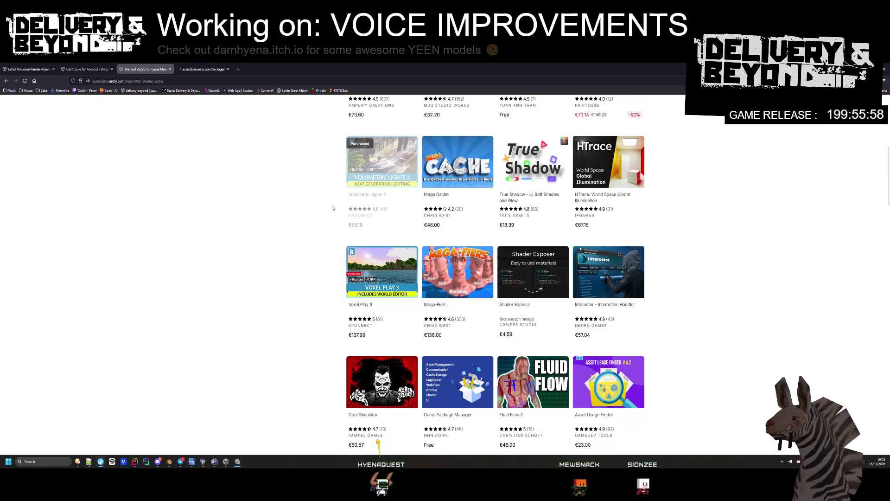
scroll(334, 209, "down", 1)
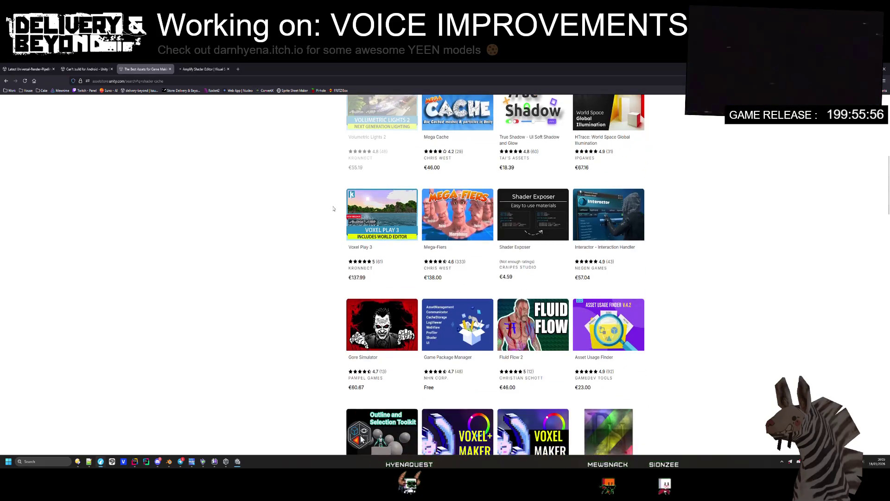
scroll(334, 209, "down", 2)
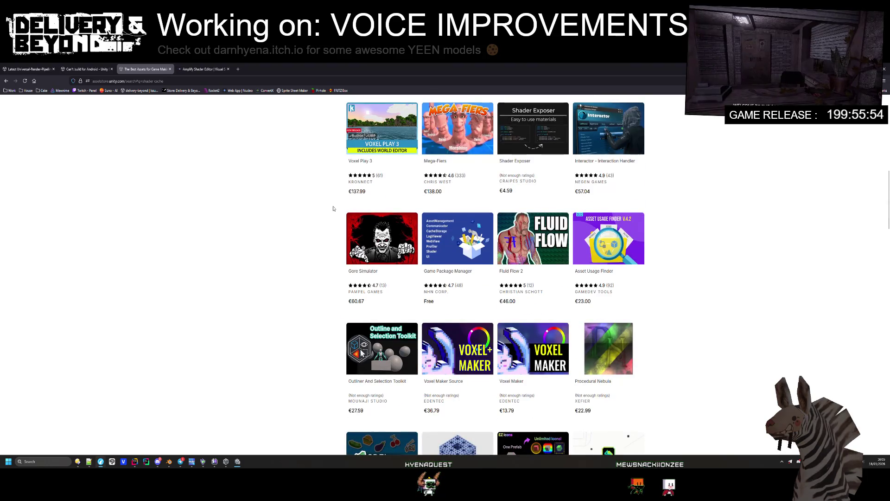
scroll(333, 210, "down", 2)
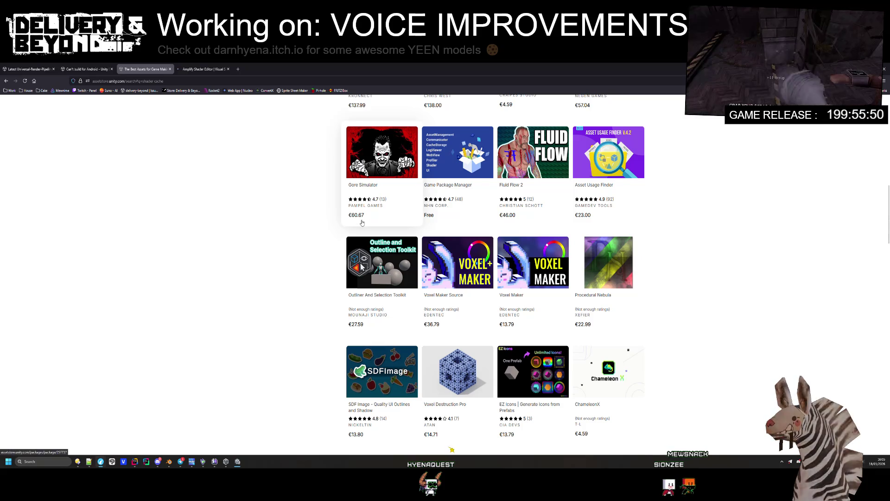
scroll(362, 222, "down", 4)
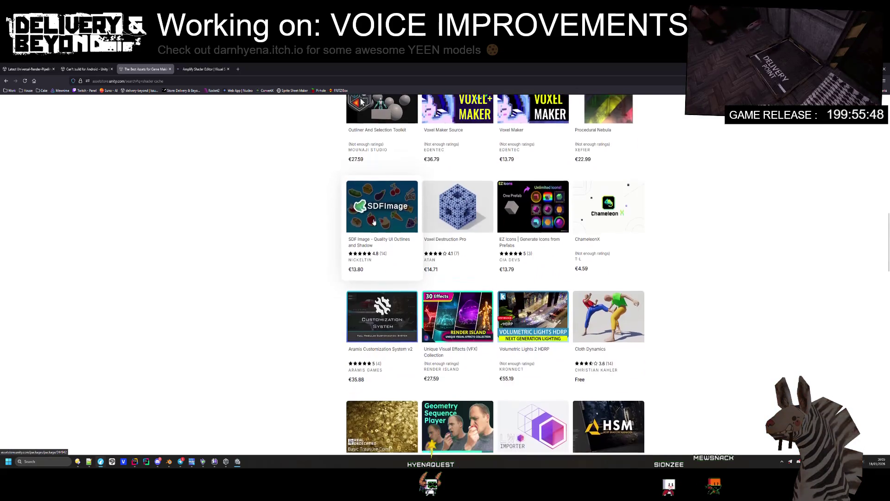
scroll(375, 222, "down", 2)
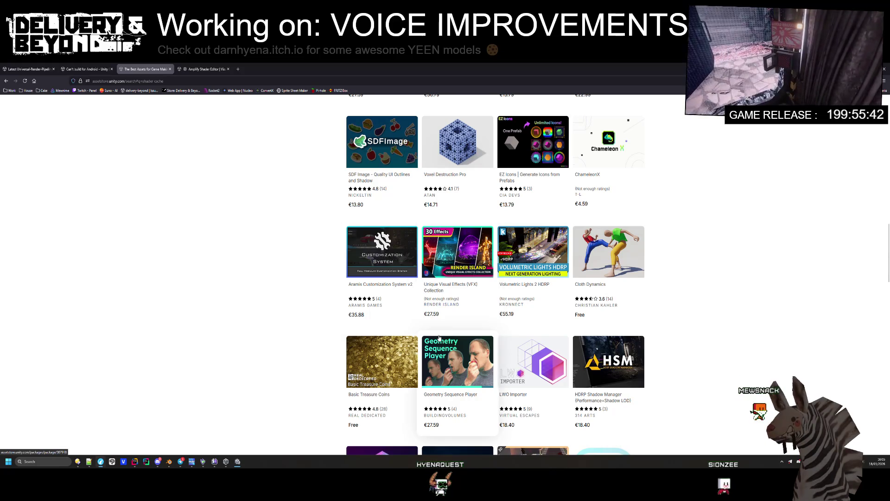
scroll(445, 348, "up", 15)
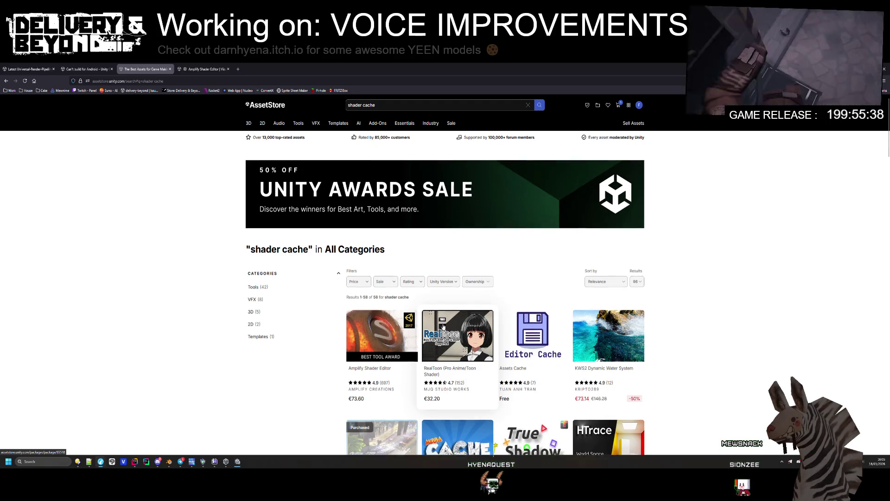
scroll(464, 278, "down", 5)
scroll(468, 259, "down", 10)
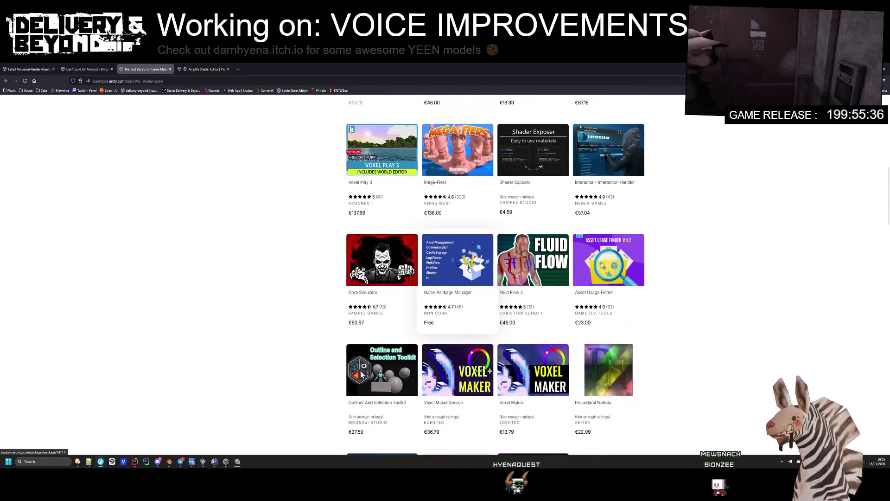
scroll(491, 268, "down", 5)
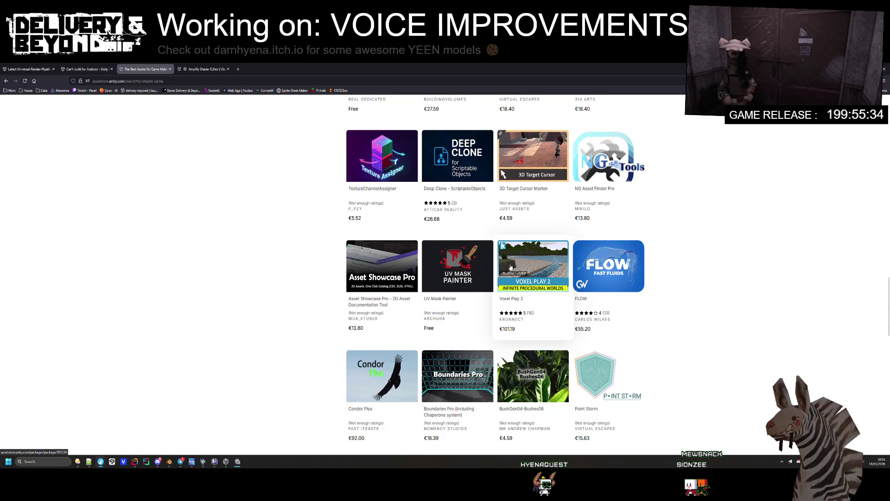
scroll(524, 268, "down", 2)
scroll(525, 268, "down", 5)
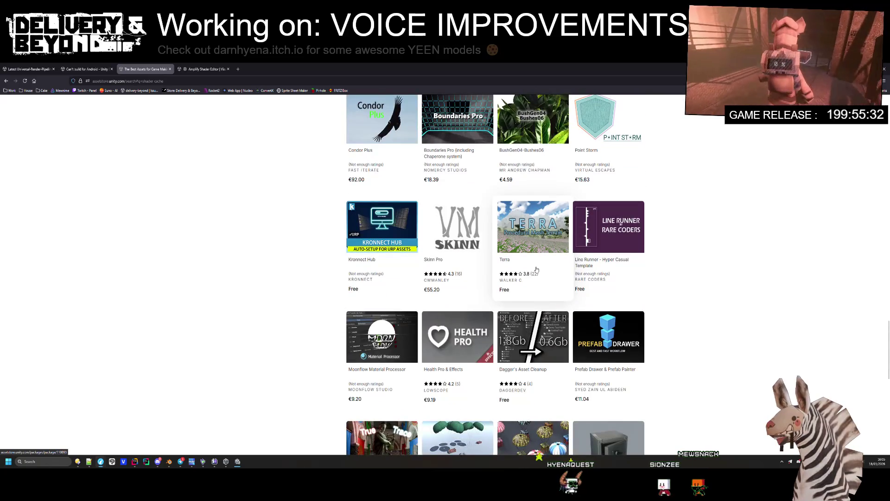
scroll(569, 267, "down", 2)
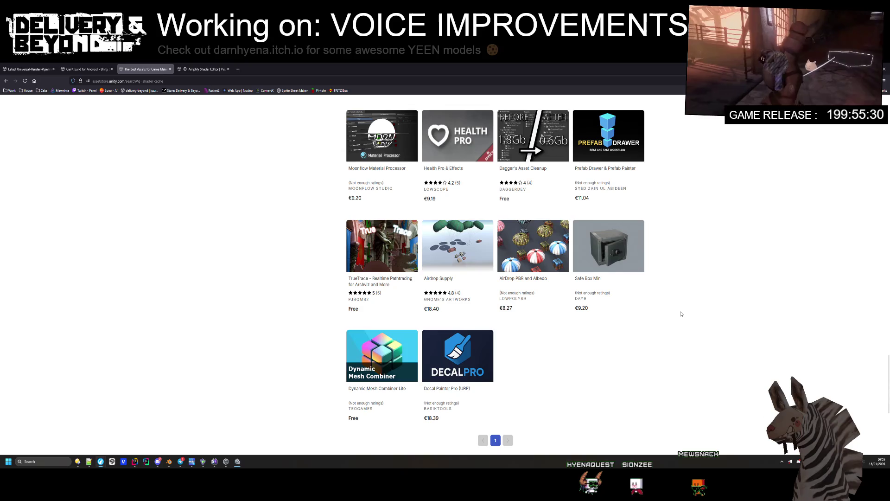
scroll(683, 309, "up", 3)
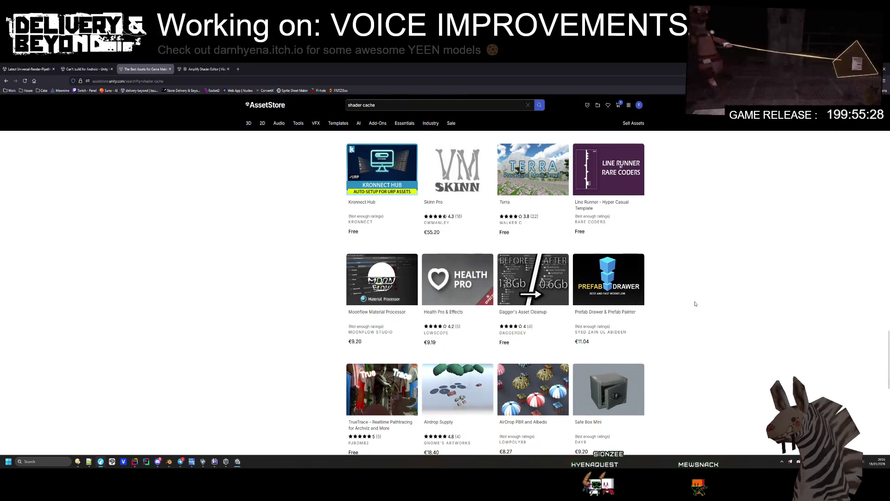
scroll(696, 308, "up", 2)
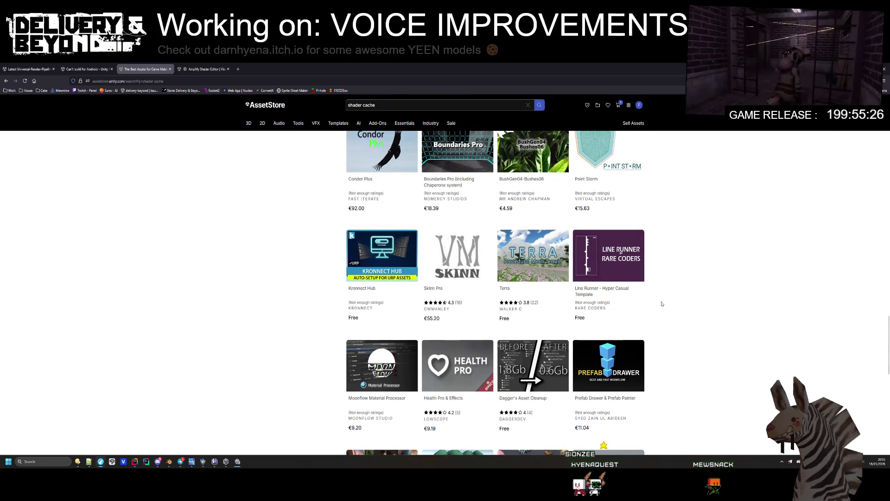
scroll(682, 308, "up", 3)
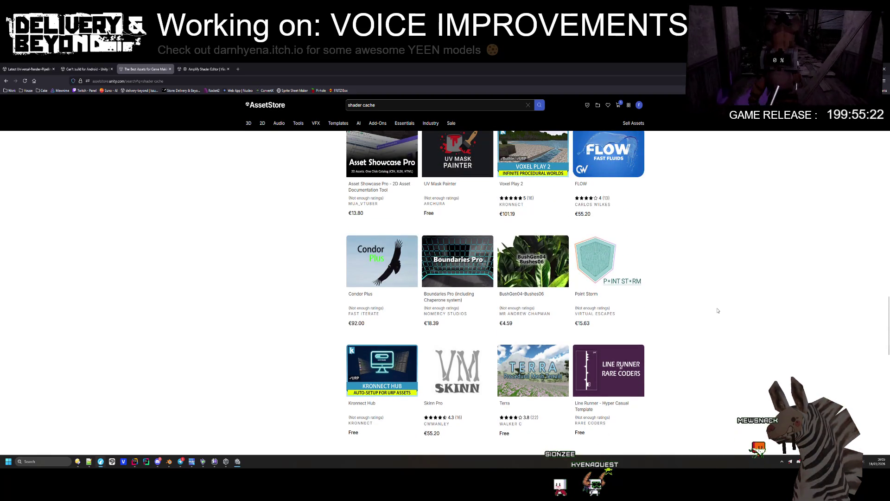
scroll(735, 314, "down", 3)
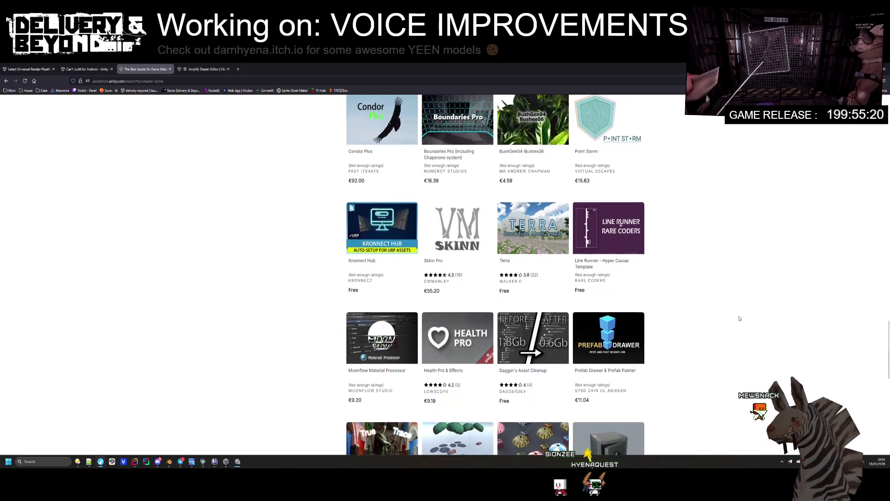
scroll(740, 319, "up", 4)
scroll(745, 316, "up", 6)
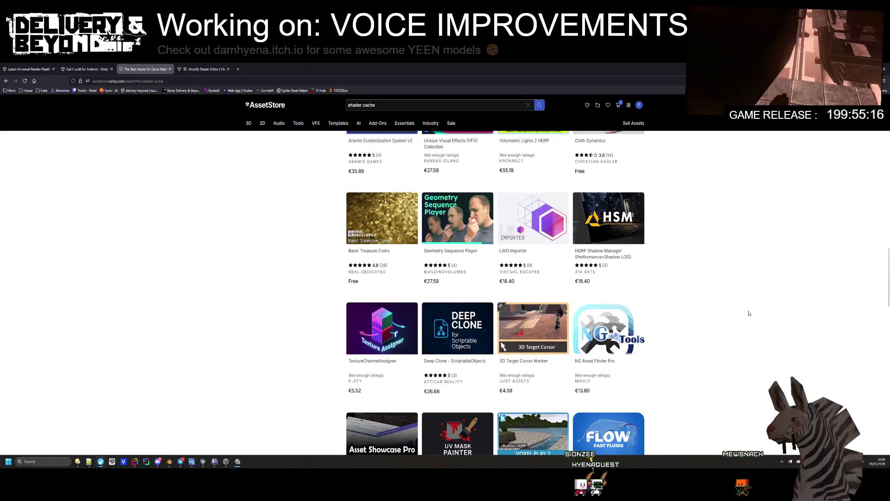
scroll(750, 310, "up", 2)
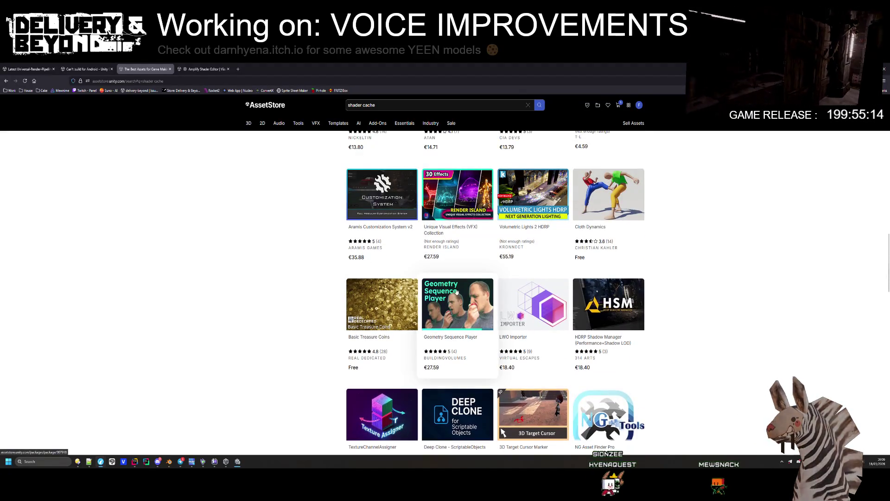
scroll(364, 357, "up", 3)
scroll(698, 329, "up", 3)
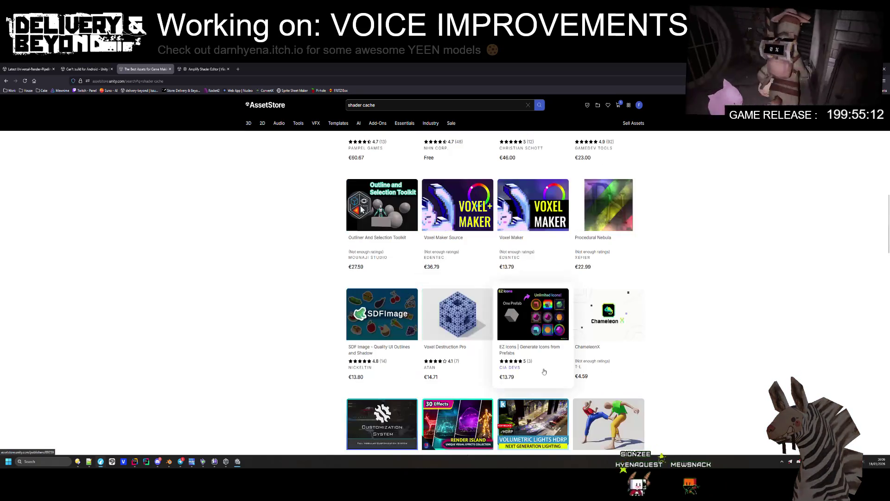
scroll(698, 329, "up", 1)
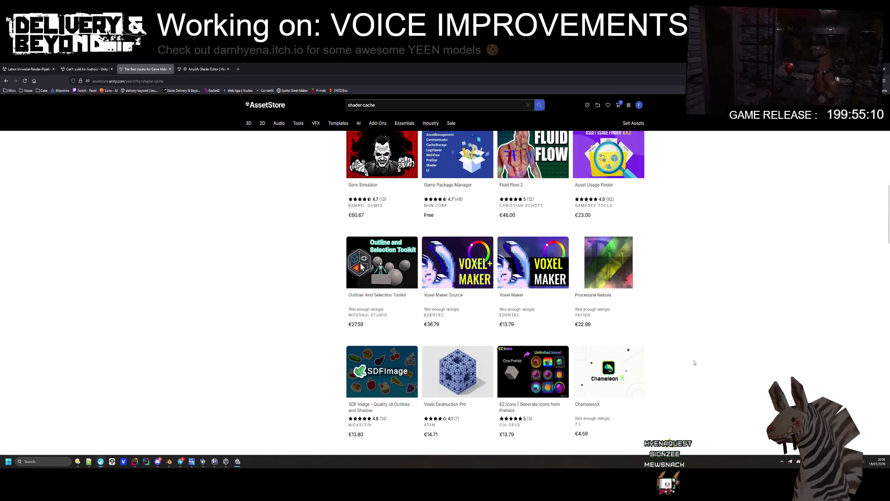
scroll(449, 258, "up", 3)
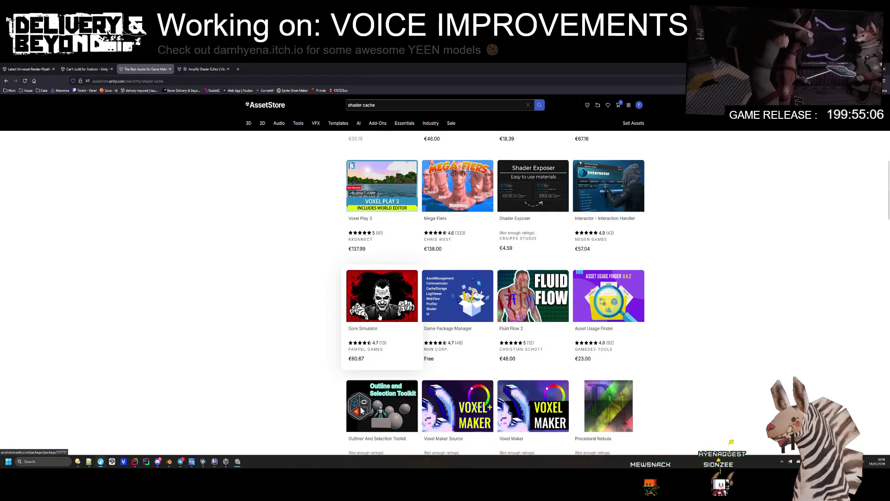
scroll(381, 314, "up", 4)
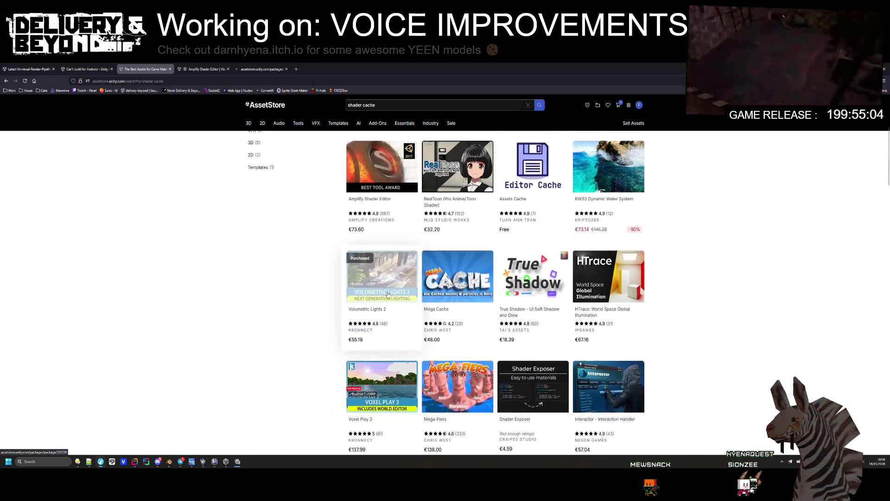
scroll(388, 295, "up", 5)
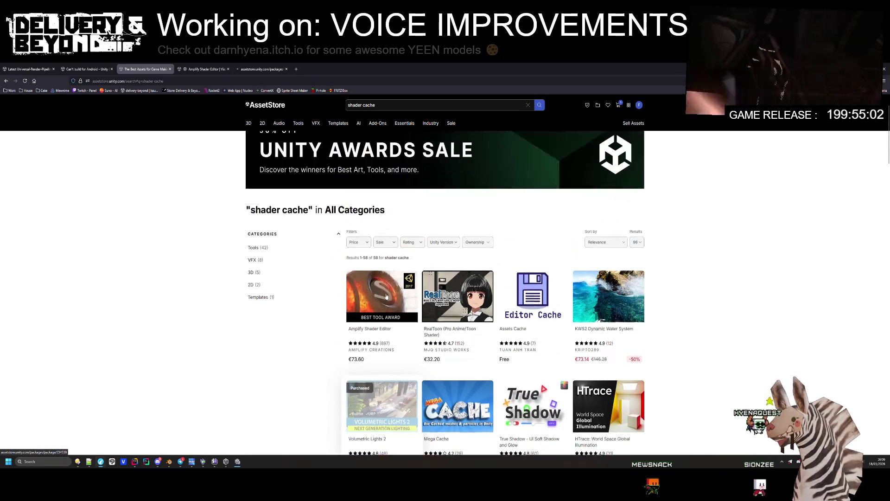
left_click(205, 69)
left_click(258, 69)
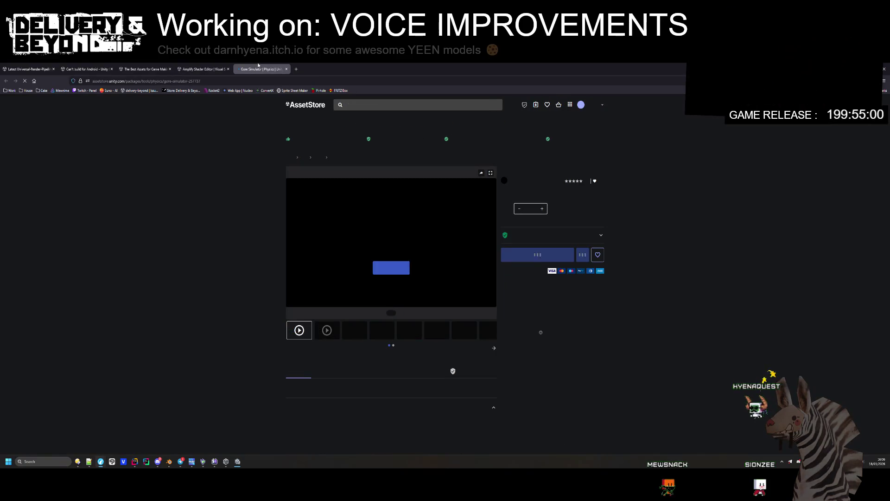
- View Gore Simulator previews (Mesh Explosion, Ragdoll on Cut-Mesh, Skinned Decals), ending on Instant Reset
left_click(379, 329)
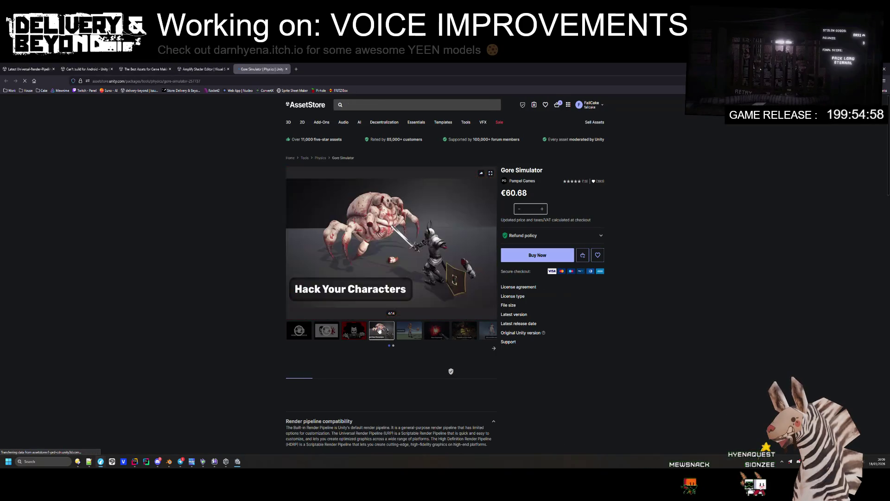
left_click(413, 328)
left_click(435, 329)
left_click(416, 331)
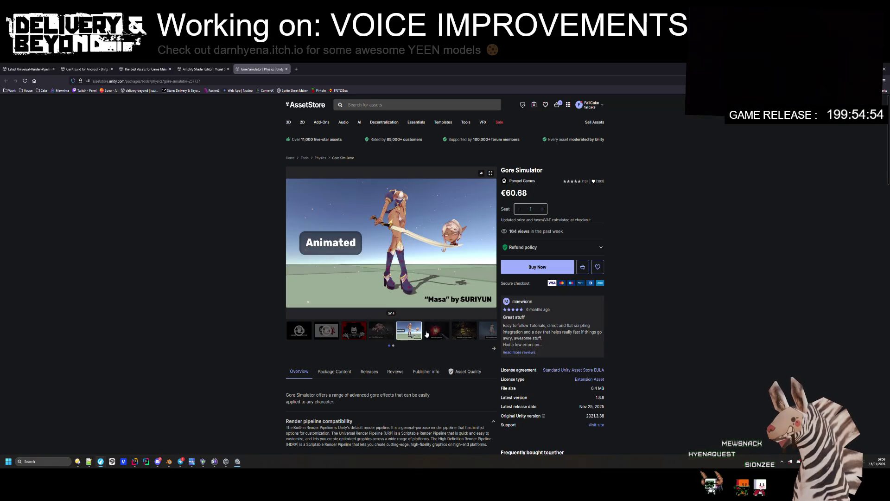
left_click(436, 331)
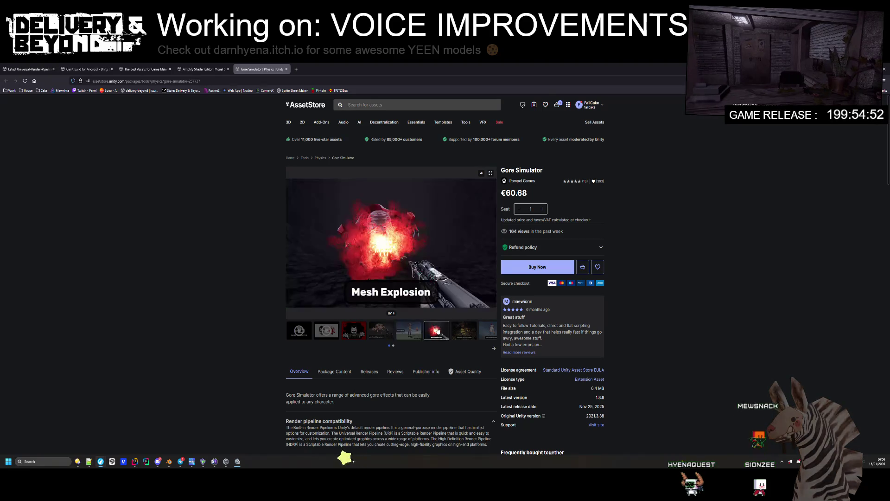
left_click(464, 329)
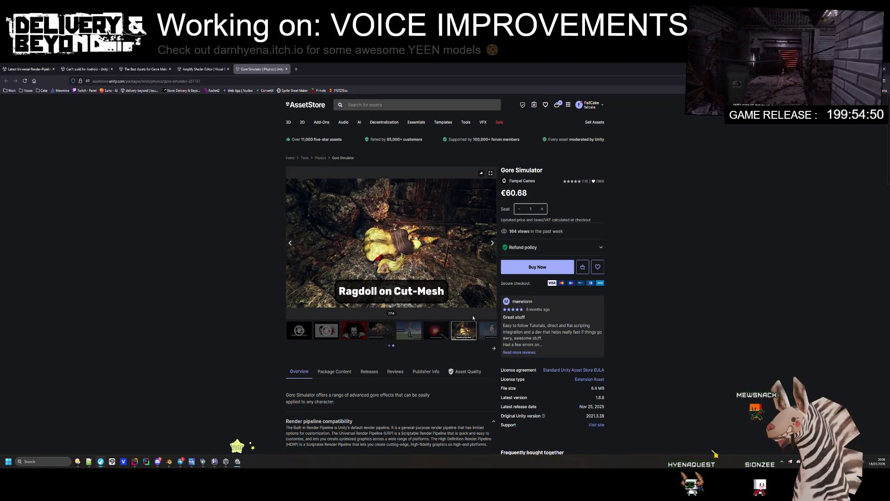
left_click(487, 330)
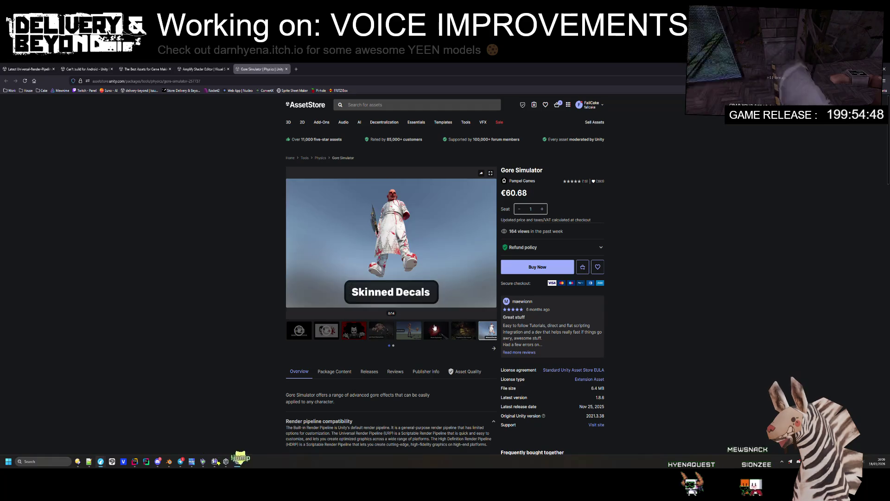
left_click(493, 349)
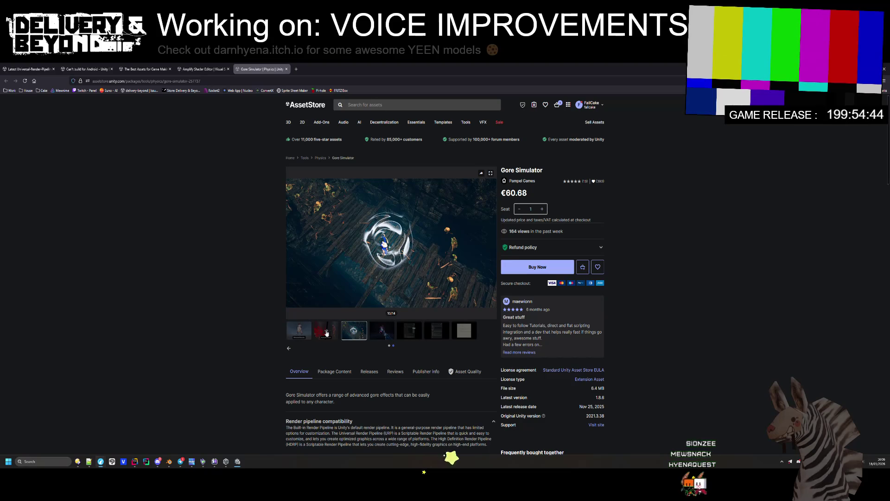
left_click(328, 334)
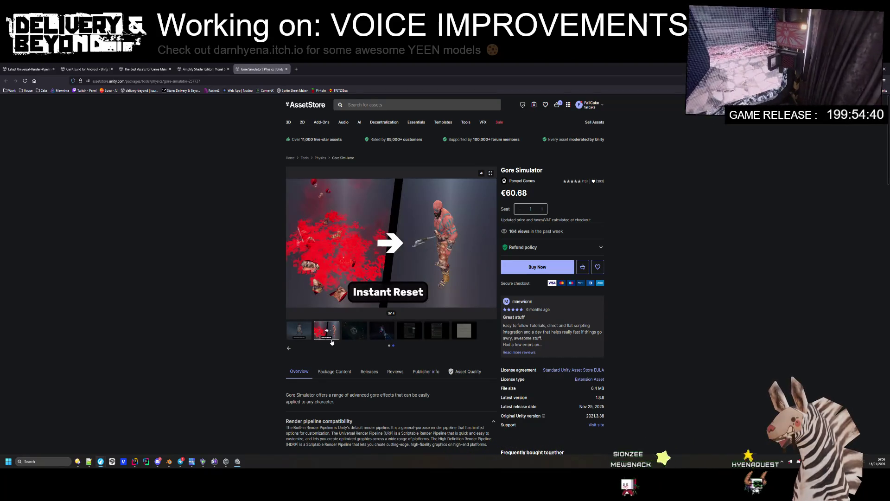
left_click(209, 69)
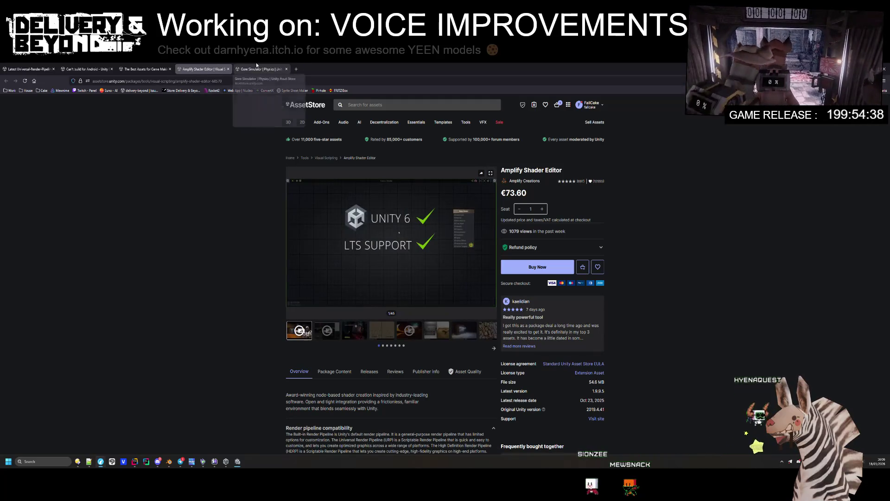
- Close the Gore Simulator tab and view Amplify Shader Editor gallery images, from Procedural Sample Node to UI Sprite FX
middle_click(257, 66)
left_click(354, 330)
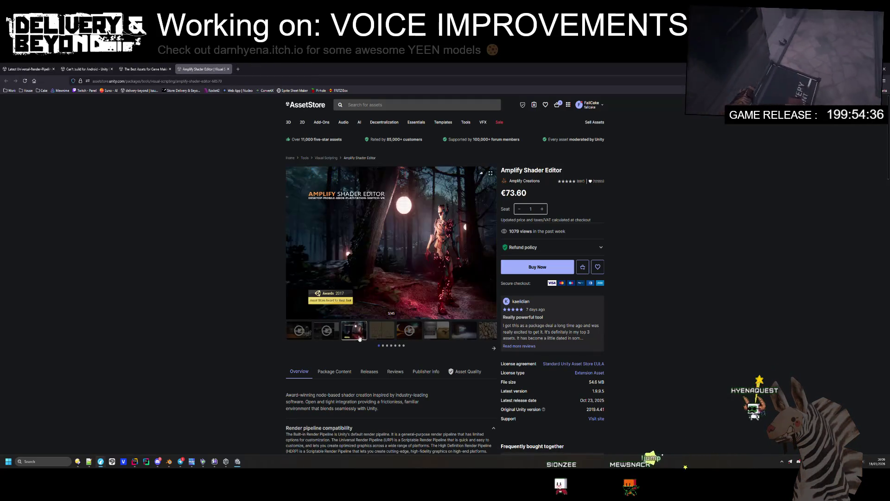
left_click(380, 332)
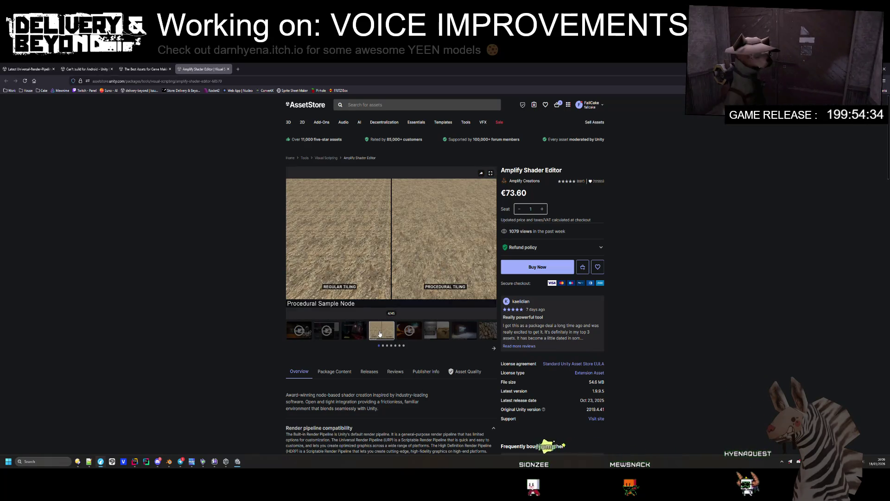
left_click(409, 331)
left_click(430, 333)
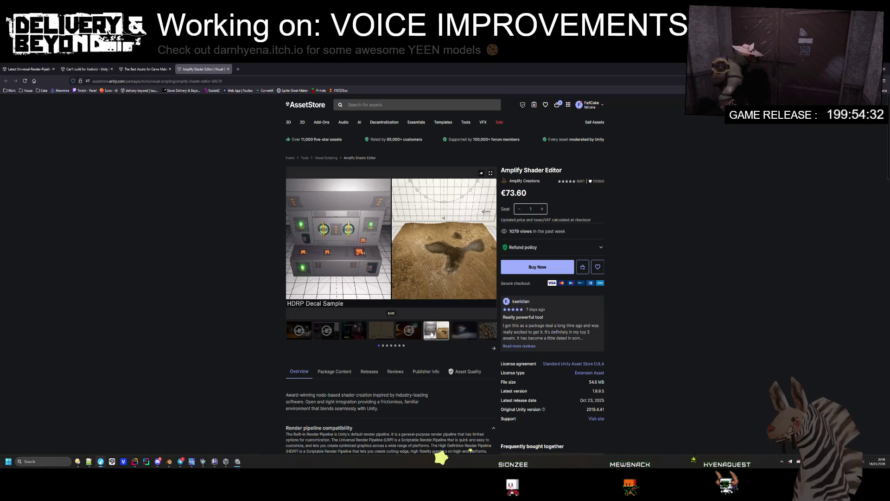
left_click(461, 338)
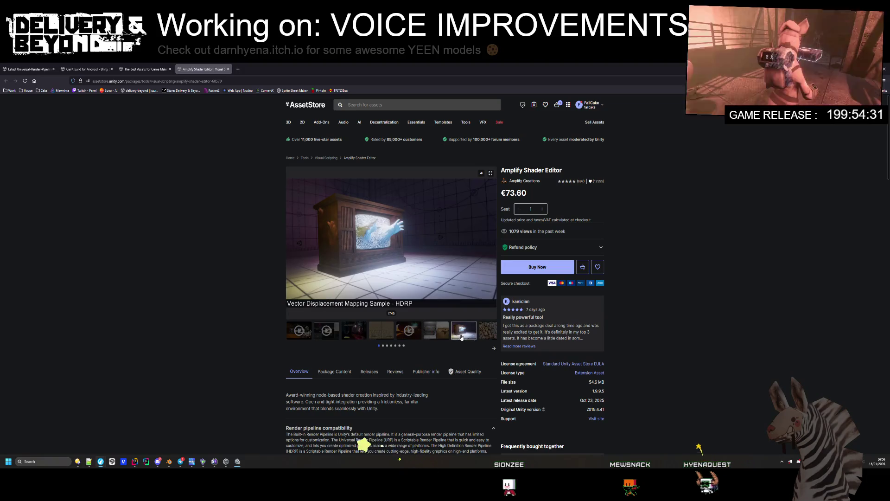
left_click(485, 340)
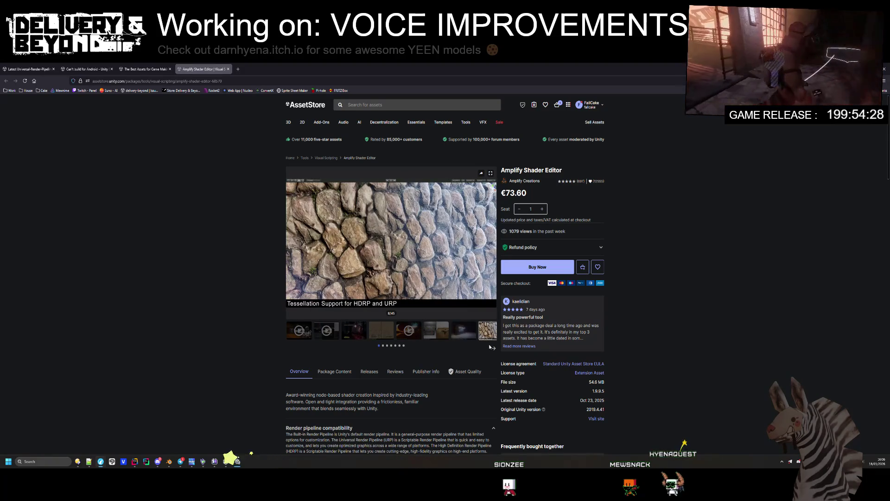
left_click(493, 348)
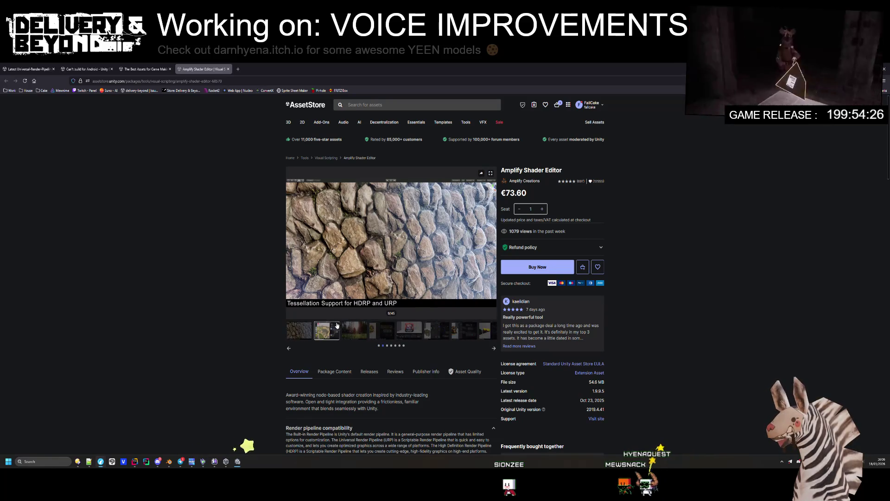
left_click(353, 328)
left_click(382, 330)
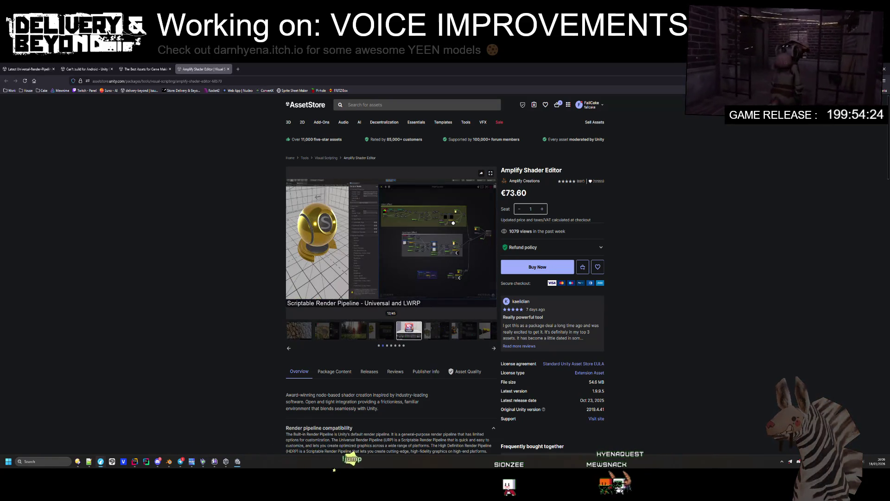
left_click(409, 331)
left_click(391, 334)
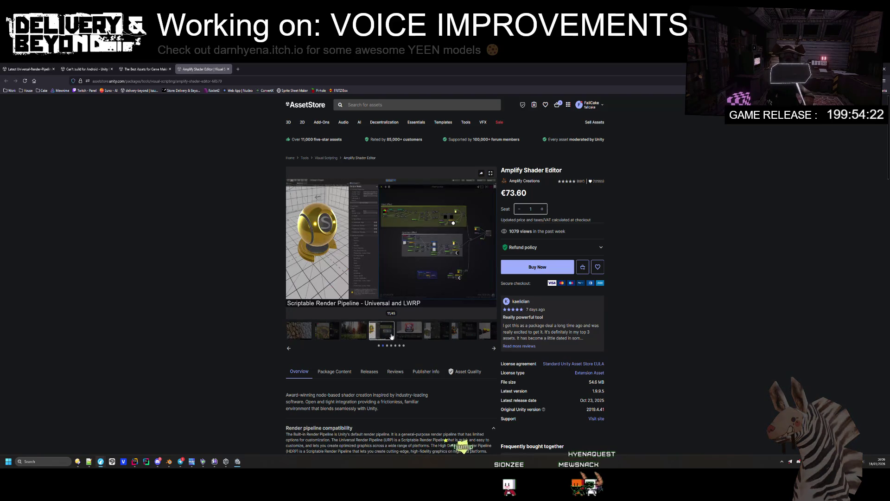
- Read through the Amplify Shader Editor description, then close its tab to return to the results
scroll(351, 370, "down", 6)
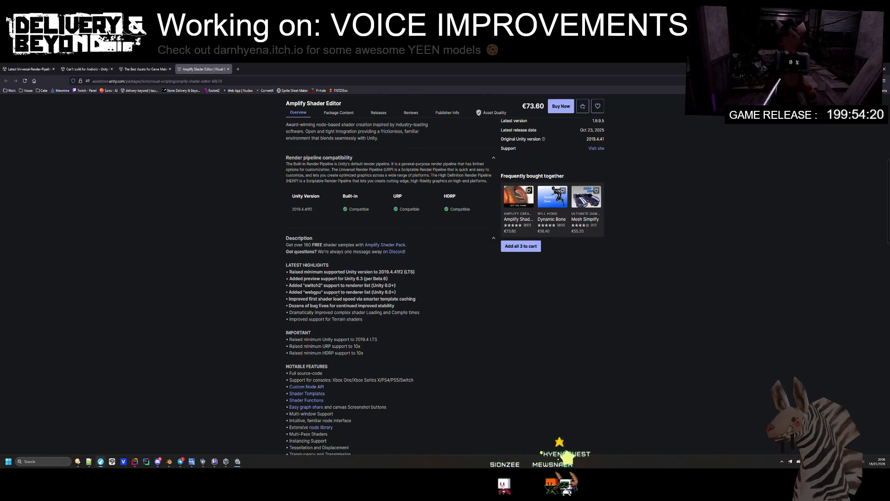
scroll(337, 294, "down", 5)
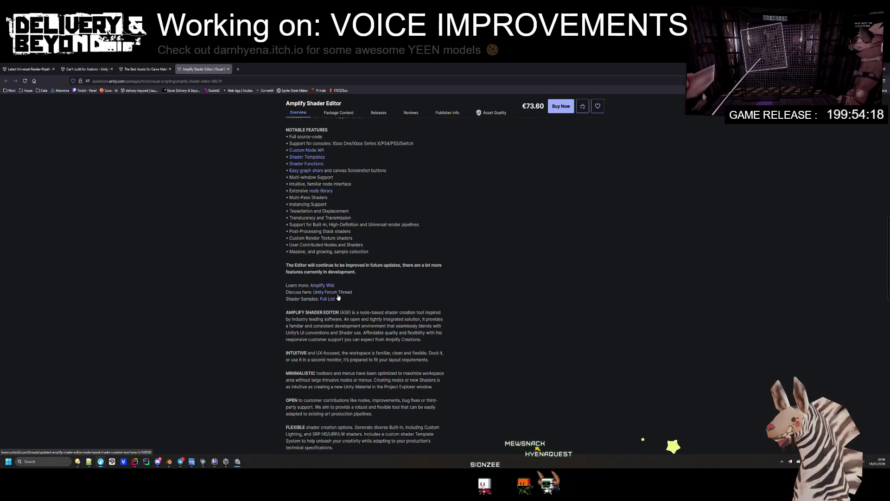
scroll(345, 320, "down", 2)
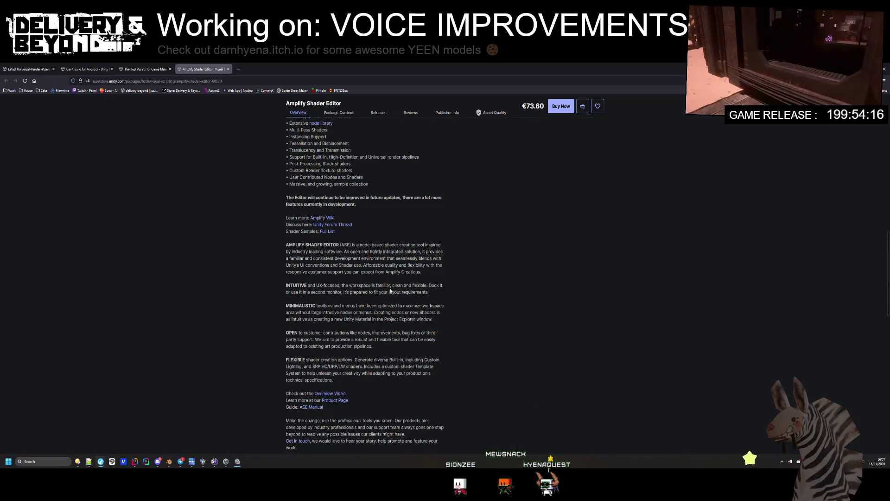
scroll(391, 291, "down", 10)
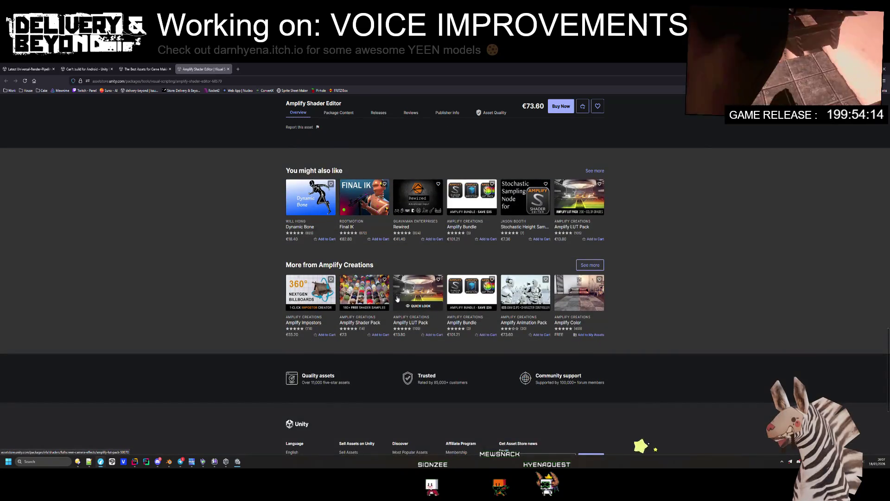
scroll(358, 332, "up", 1)
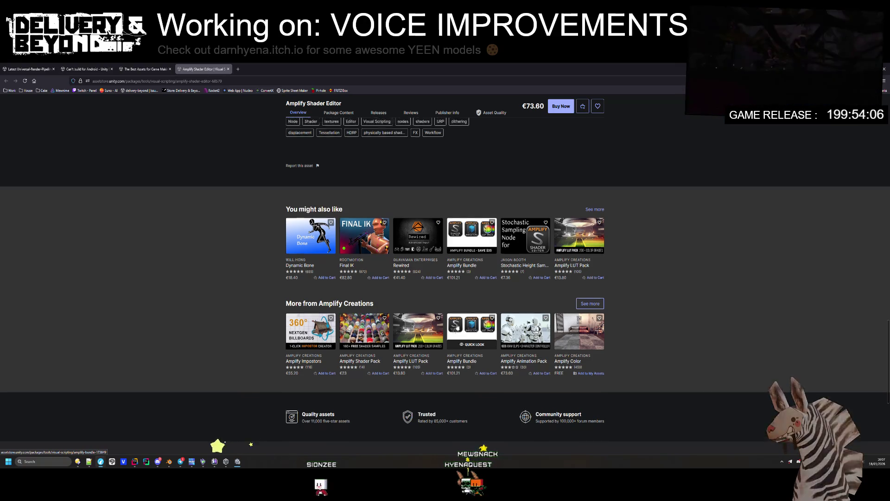
scroll(441, 320, "up", 15)
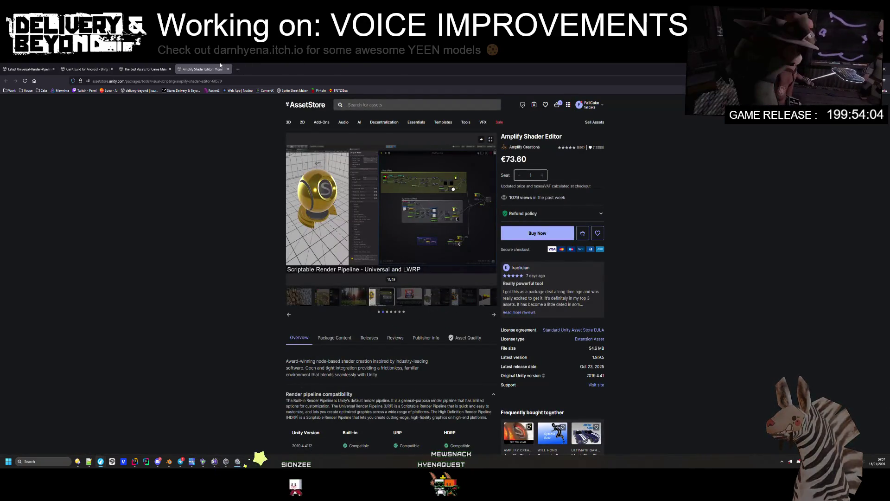
key("ctrl+w")
scroll(501, 328, "down", 3)
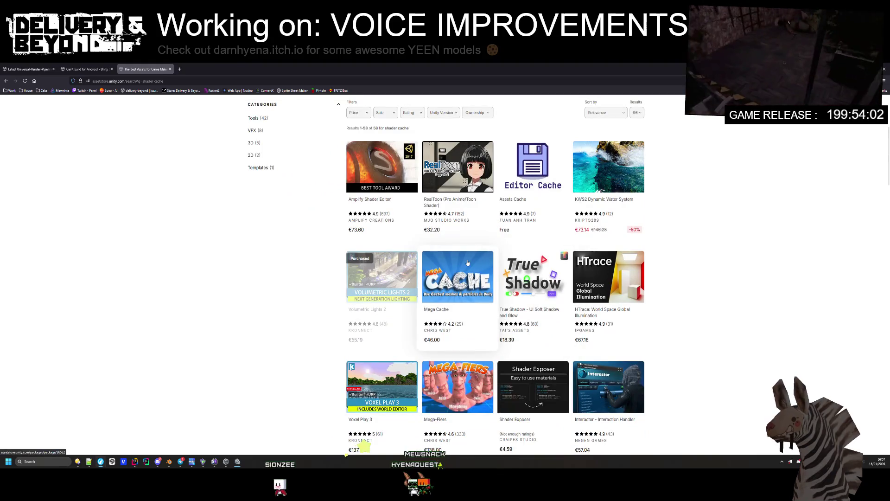
- Open the Mega Cache page (€46, v1.46), scrub and pause its teaser video, then scroll down
left_click(465, 276)
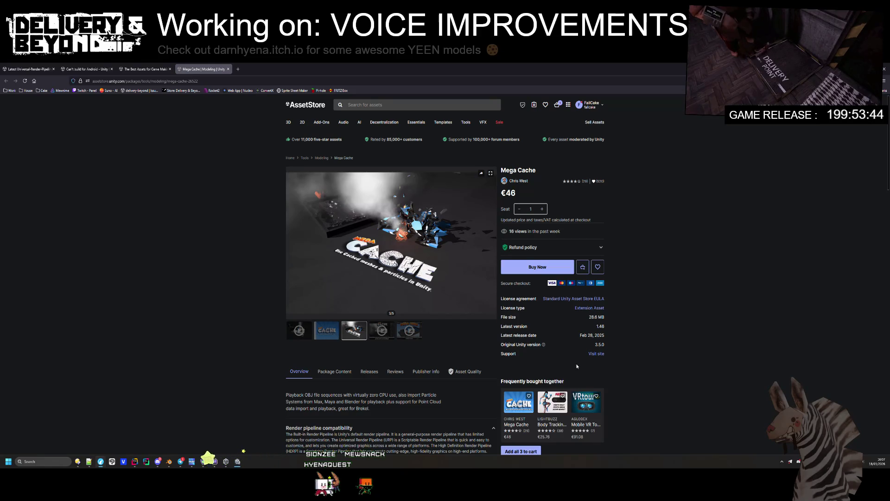
left_click(300, 331)
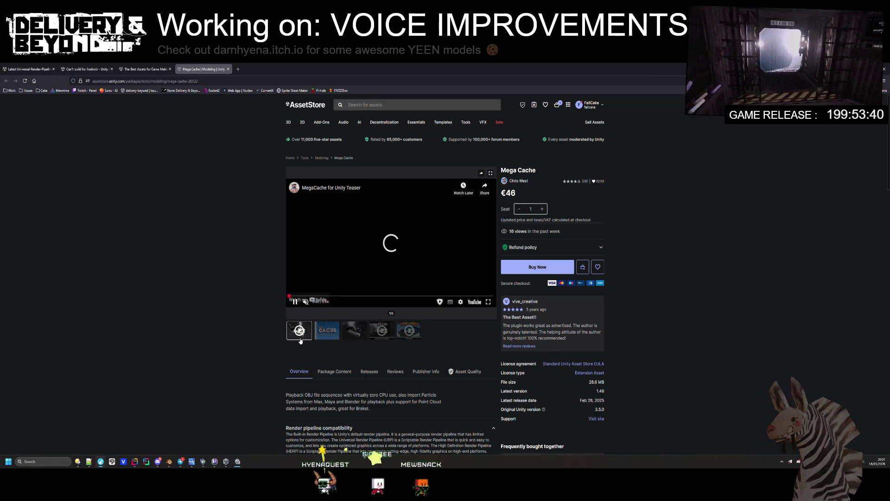
left_click_drag(321, 296, 331, 298)
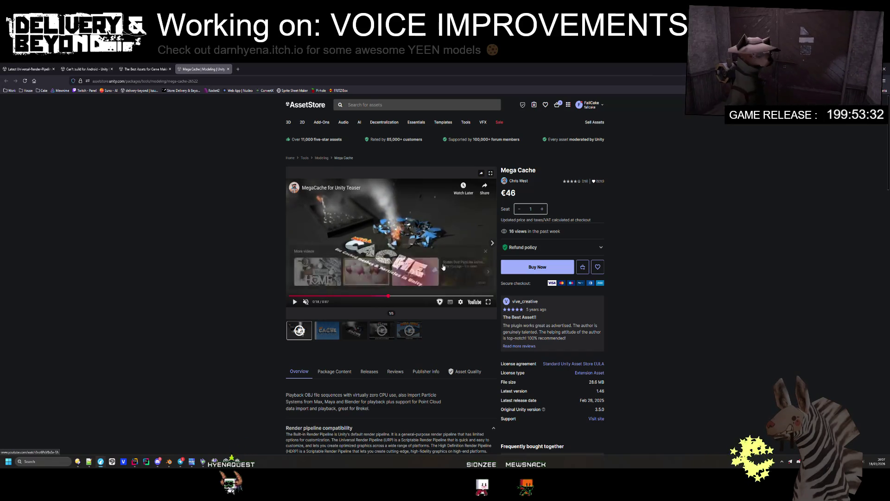
left_click(472, 291)
scroll(442, 270, "down", 3)
scroll(442, 269, "down", 3)
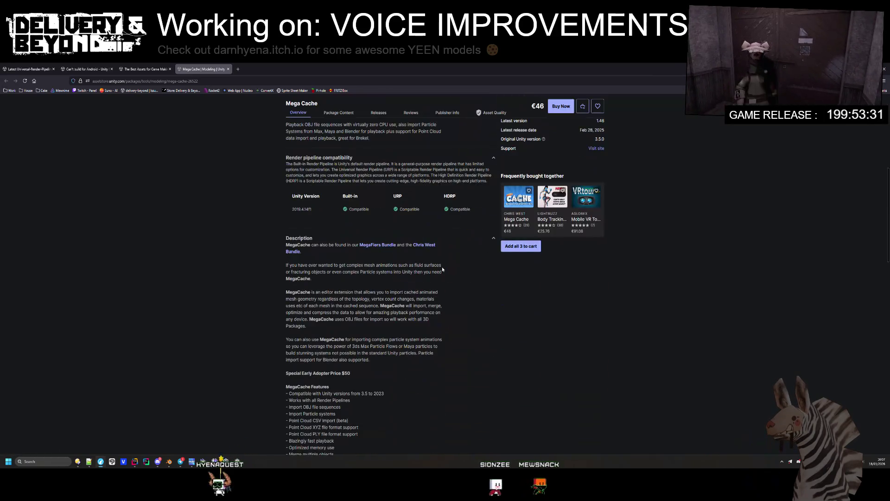
- Close all remaining browser tabs, then close ShaderVariants.shadervariants and minimize Notepad++
middle_click(191, 65)
middle_click(139, 65)
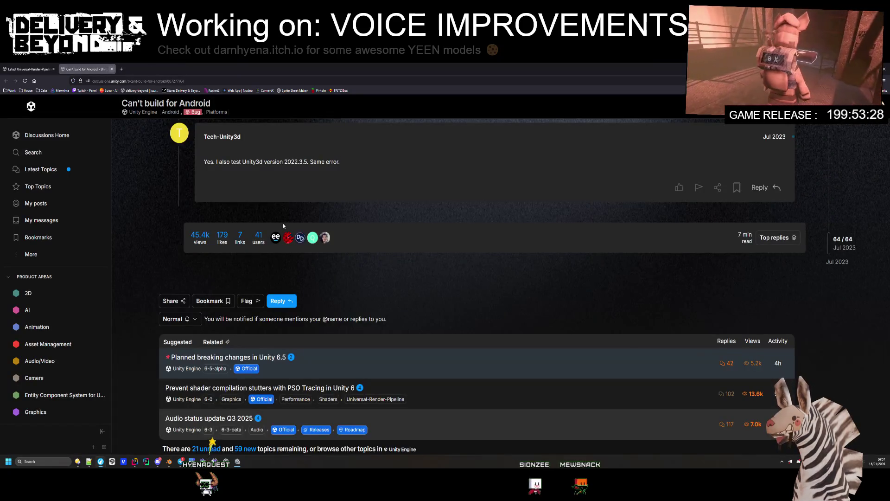
scroll(155, 142, "up", 5)
middle_click(81, 68)
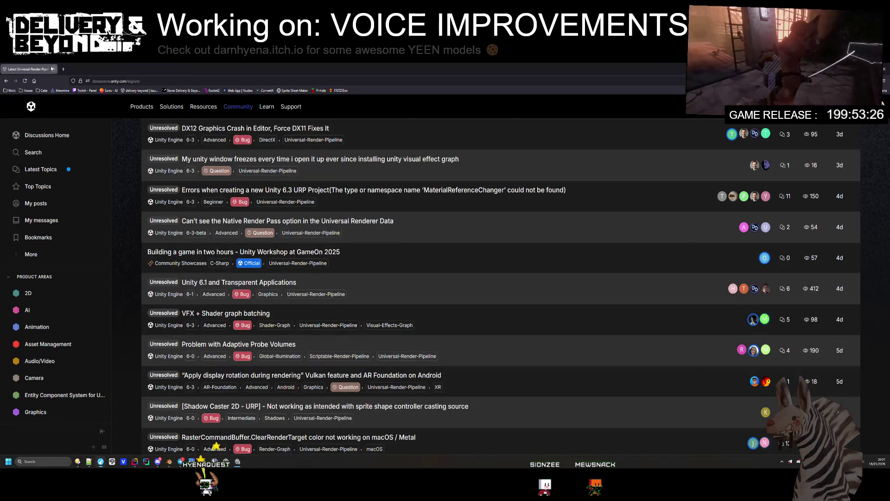
middle_click(28, 69)
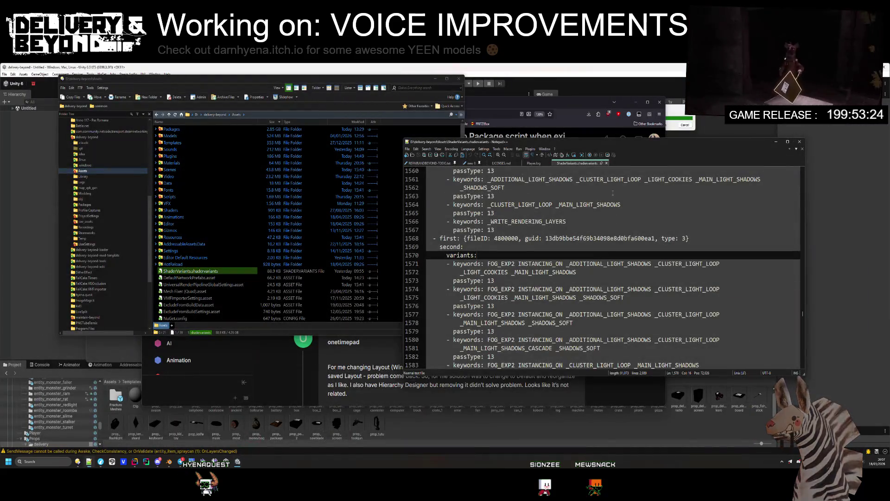
middle_click(584, 164)
left_click(776, 141)
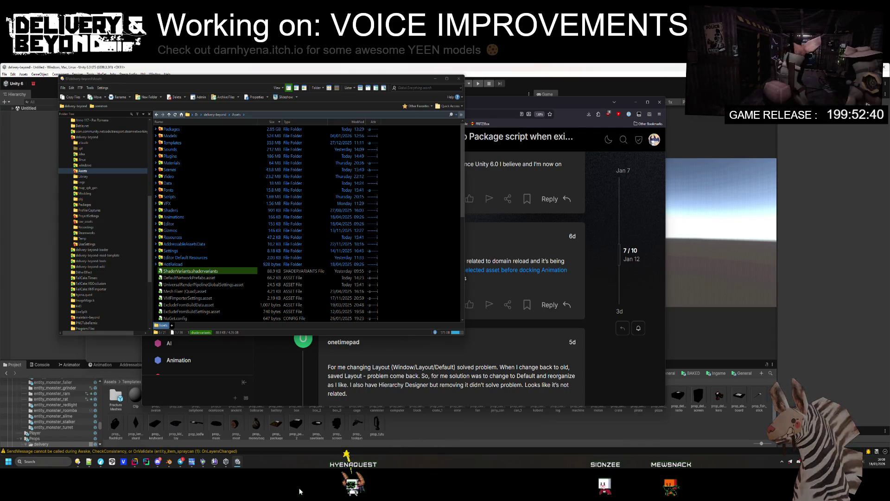
- In the new 1 todo list, move the controller menu navigation line to the bottom
key("alt+Tab")
key("ctrl+Tab")
left_click(644, 273)
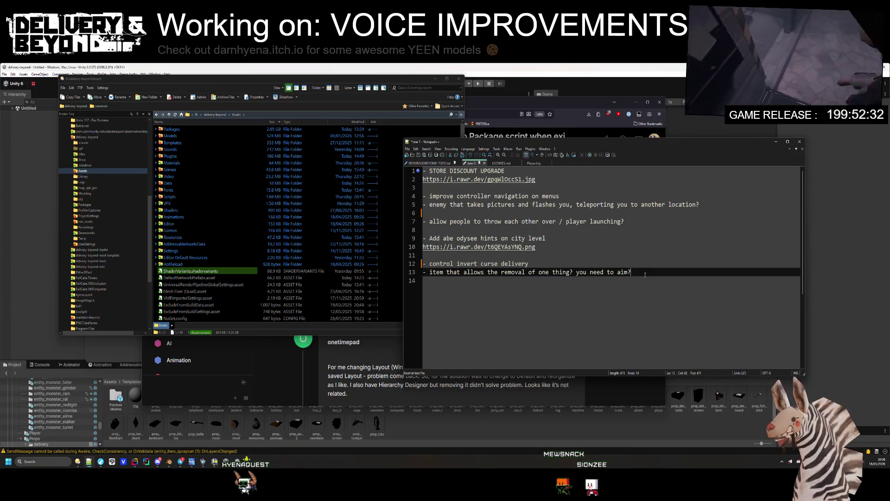
left_click(622, 195)
key("ctrl+shift+l")
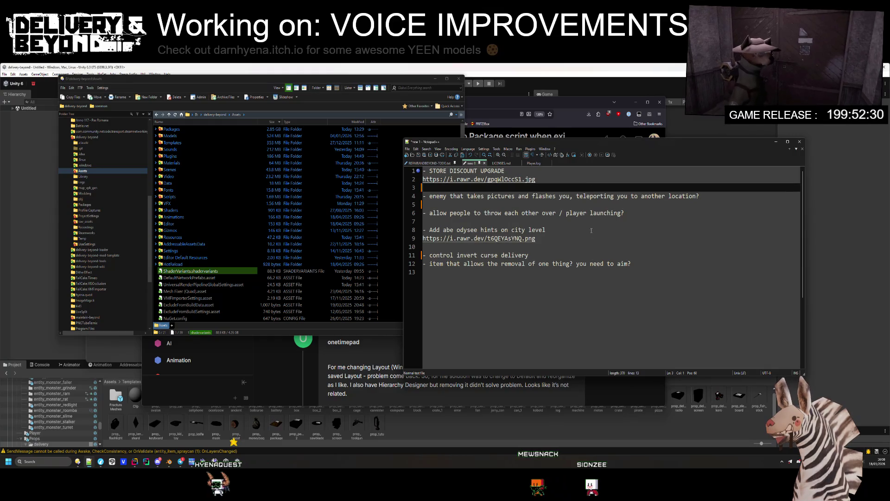
left_click(643, 273)
key("Return")
key("Return")
type("- improve controller navigation on menus")
- Move the picture-taking enemy item to the bottom of the list as well
left_click(622, 195)
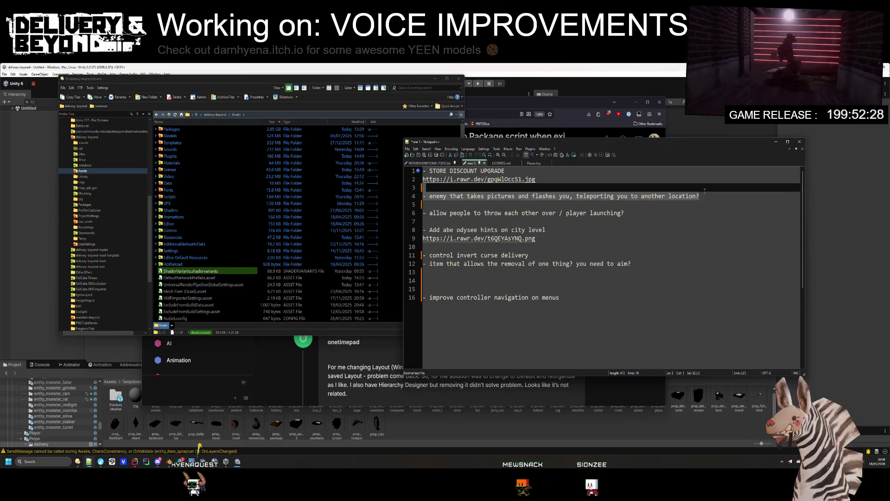
key("ctrl+shift+l")
left_click(601, 301)
key("Up")
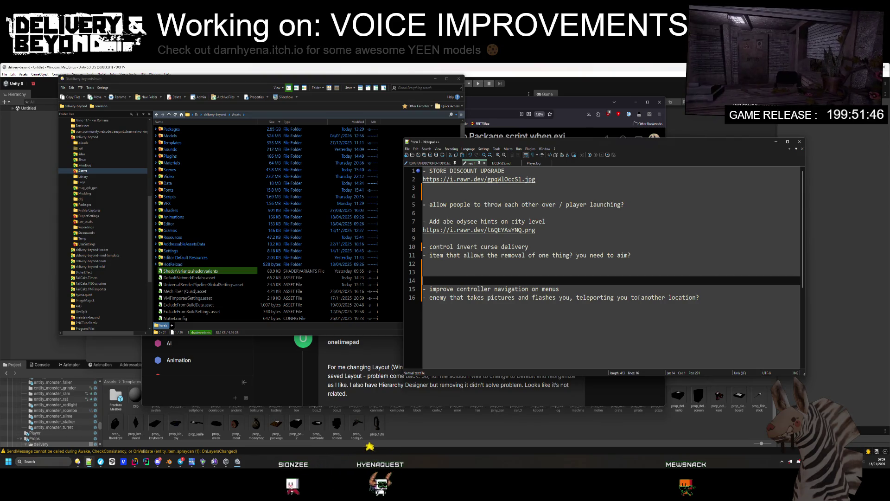
left_click(194, 199)
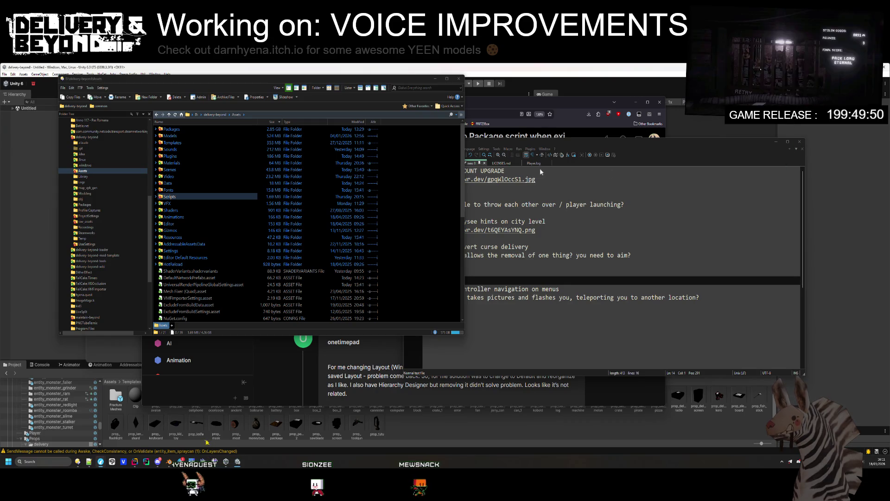
- Bring the ShaderCache.db forum thread window forward and shift it left
left_click_drag(492, 116, 301, 116)
- Enlarge the ShaderCache.db thread window and select the note that it's fixed in 2020.3.1
mouse_move(485, 299)
left_mouse_down()
mouse_move(576, 418)
mouse_move(705, 419)
left_mouse_up()
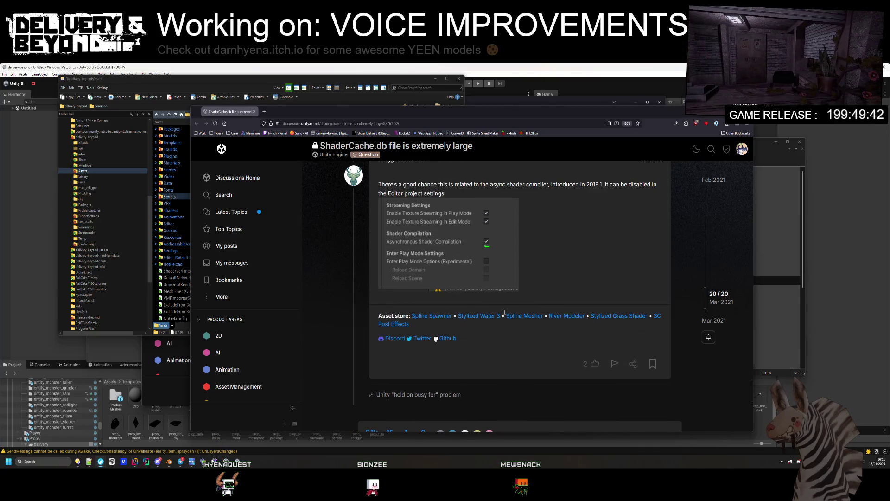
scroll(510, 311, "up", 1)
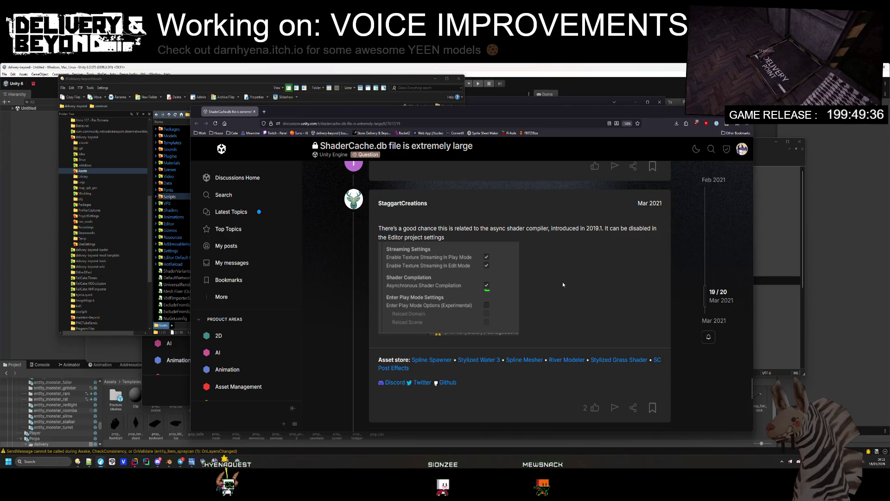
left_click_drag(397, 229, 444, 237)
scroll(467, 240, "up", 3)
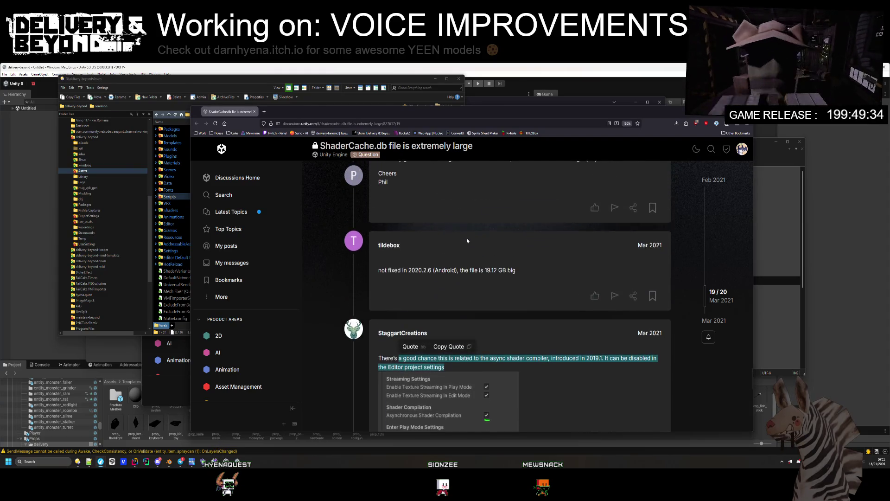
scroll(468, 241, "up", 8)
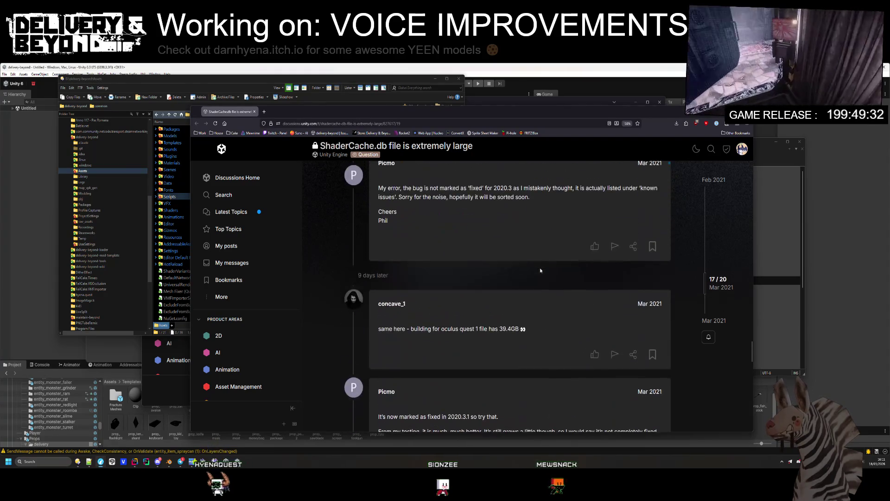
left_click_drag(398, 417, 477, 416)
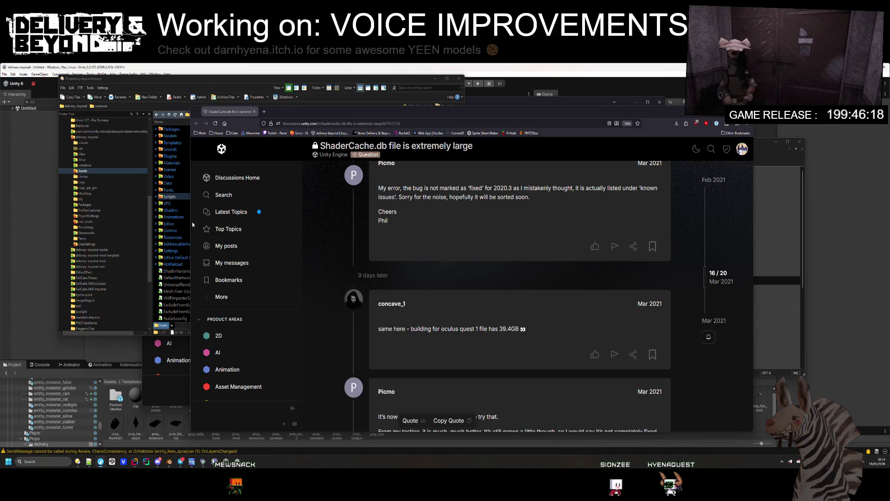
- Drag the shader variant optimization blog article window over the forum thread
scroll(461, 307, "up", 5)
scroll(464, 300, "up", 5)
scroll(469, 294, "down", 10)
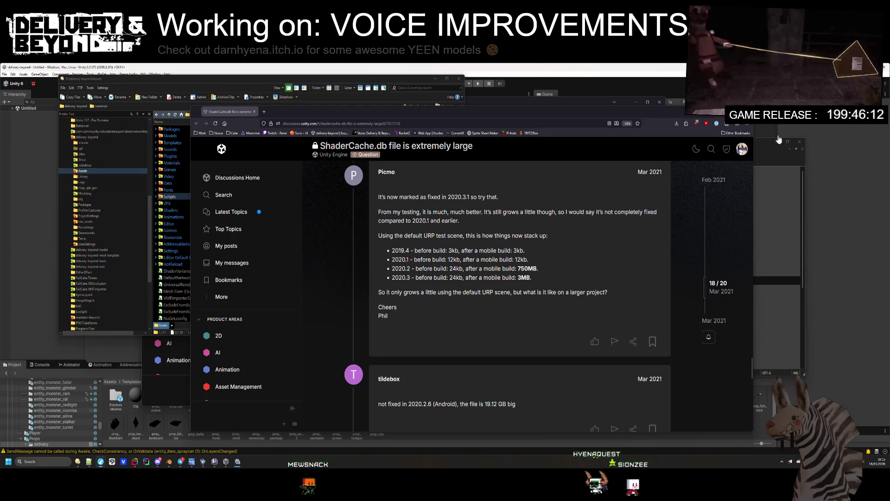
mouse_move(824, 87)
left_mouse_down()
mouse_move(820, 156)
mouse_move(389, 155)
mouse_move(297, 112)
left_mouse_up()
- Read through the tiers and graphics API sections, highlighting the sentences about tracking shaders in use
scroll(357, 243, "down", 10)
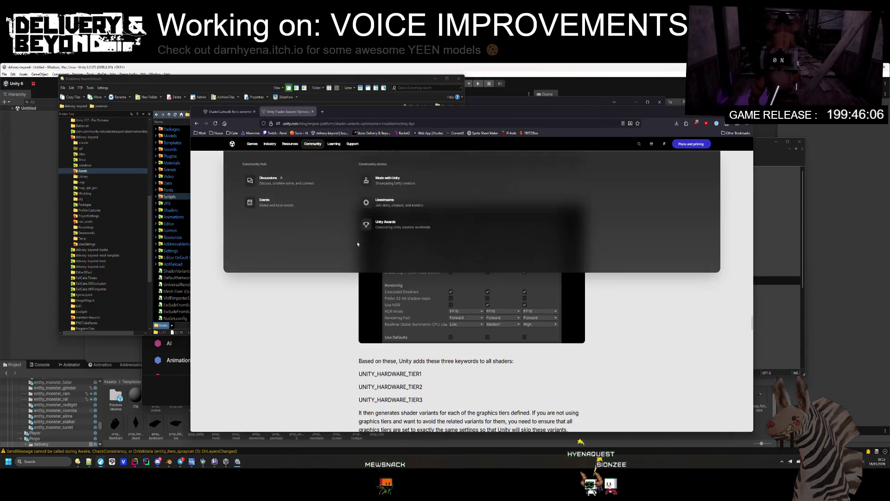
scroll(465, 302, "up", 2)
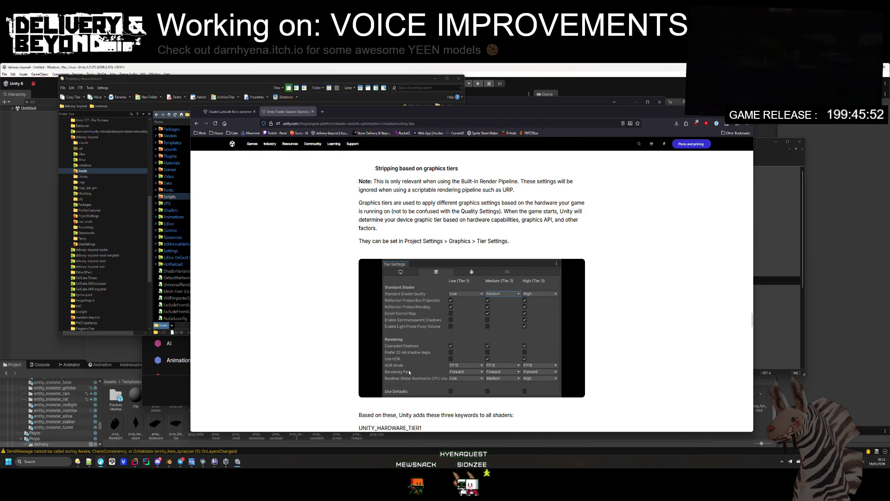
scroll(410, 371, "down", 2)
scroll(429, 374, "down", 5)
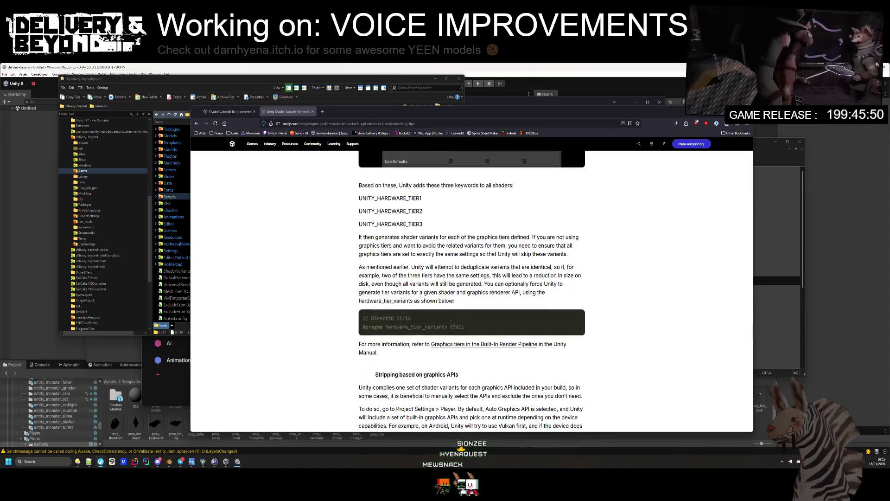
scroll(445, 334, "down", 5)
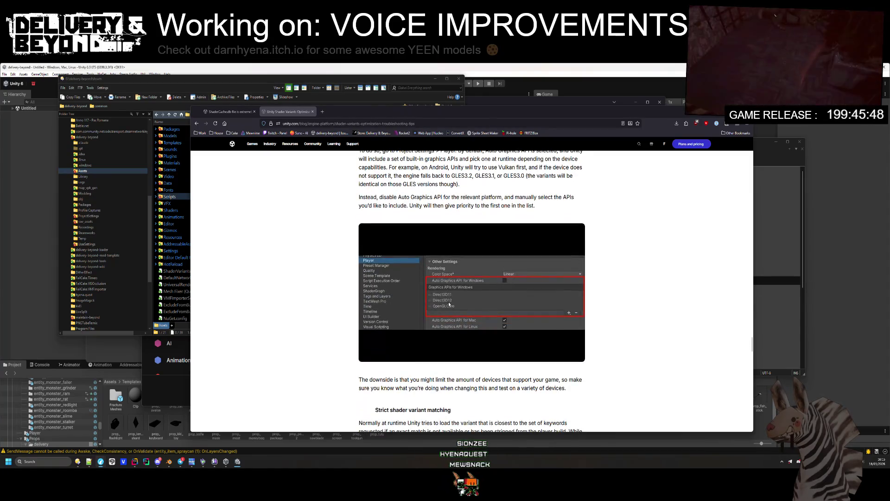
scroll(448, 301, "down", 4)
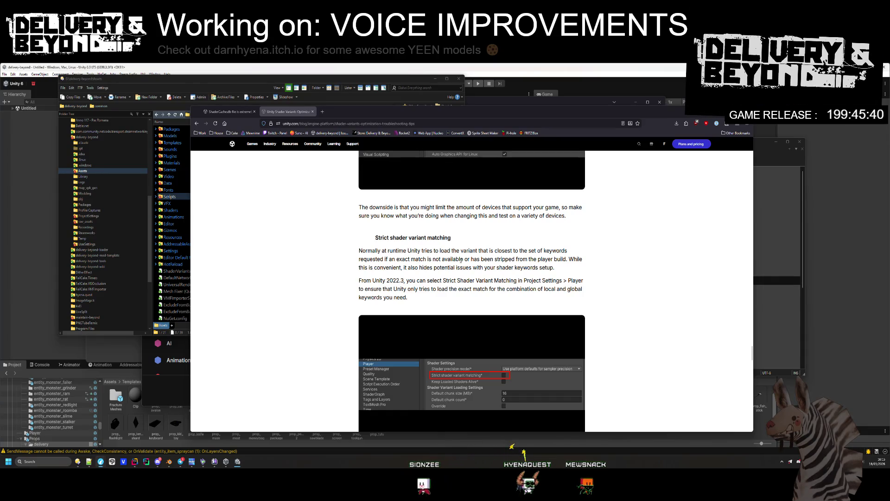
scroll(461, 260, "down", 3)
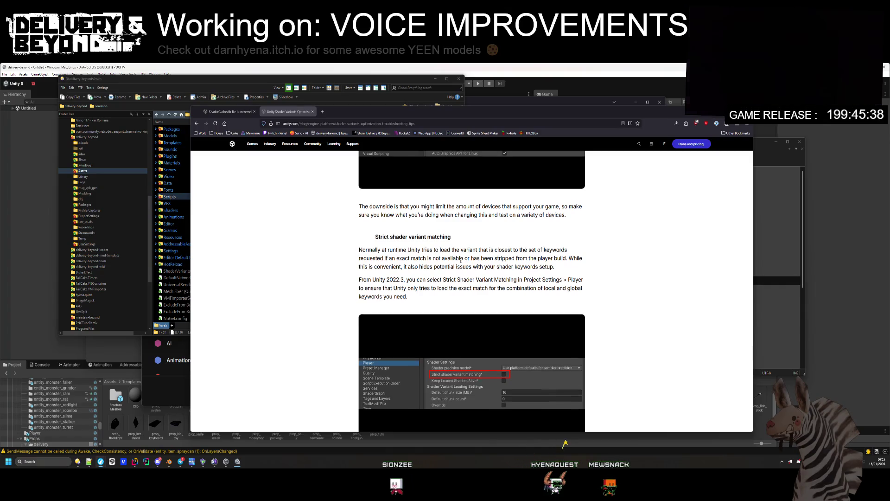
scroll(460, 259, "down", 2)
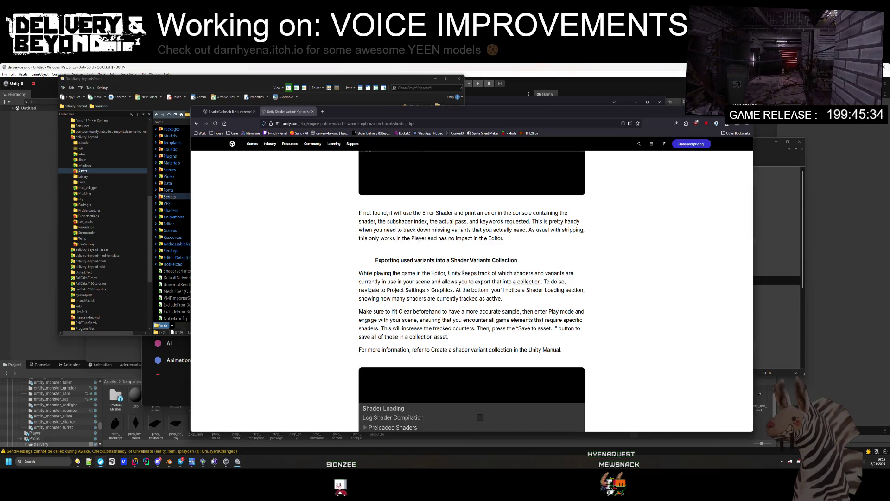
mouse_move(405, 290)
left_mouse_down()
mouse_move(552, 282)
mouse_move(548, 312)
left_mouse_up()
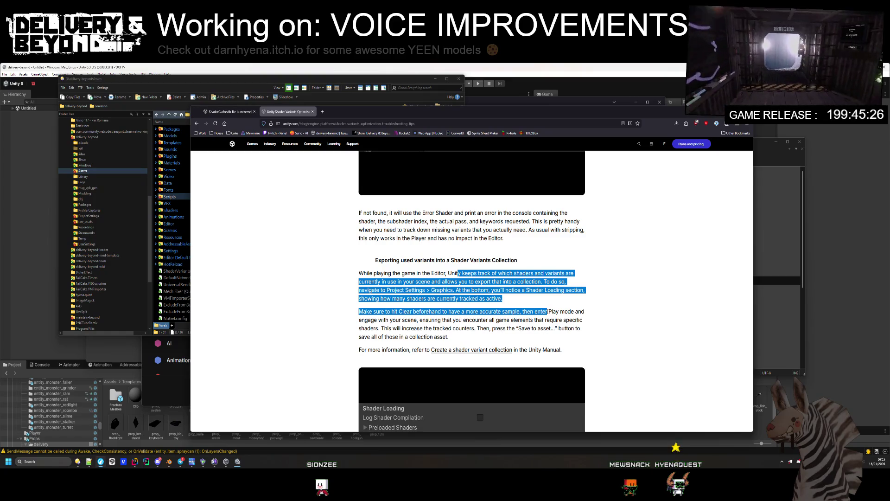
left_click_drag(548, 312, 545, 333)
- Continue down to the Scriptable shader variants stripping section and its StripDebugVariantsPreprocessor example
scroll(544, 333, "down", 3)
scroll(544, 333, "down", 4)
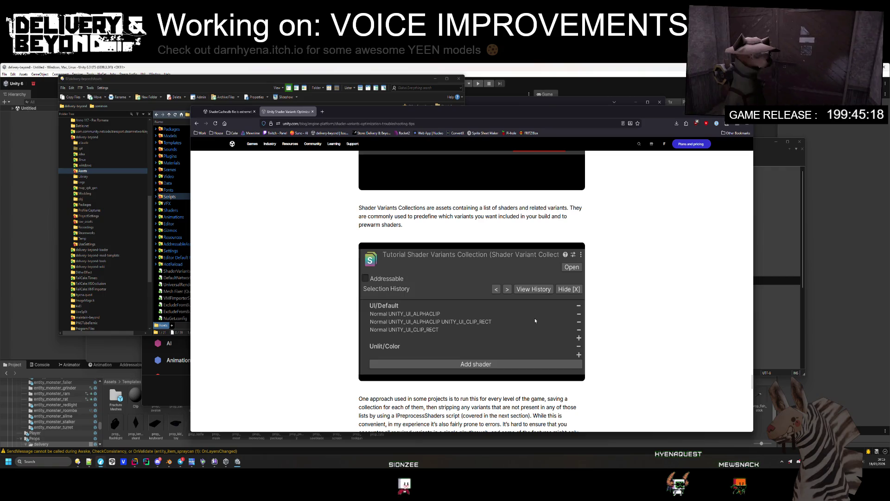
scroll(526, 327, "down", 2)
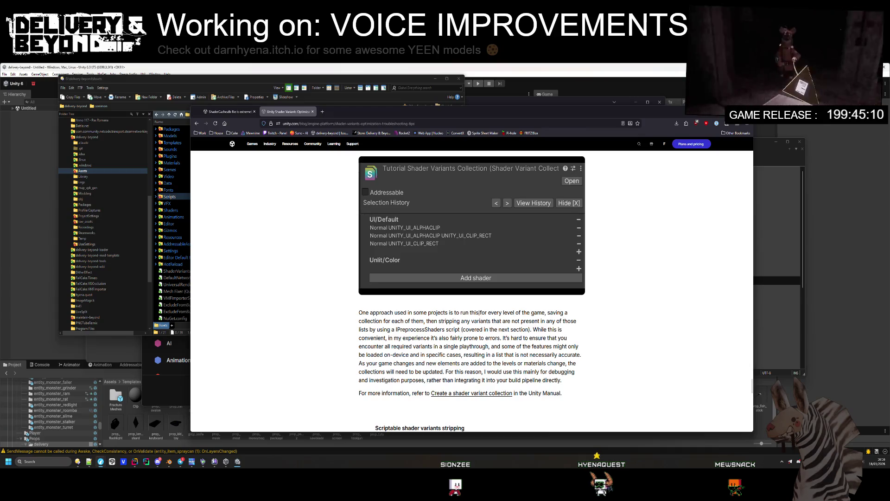
scroll(491, 311, "down", 4)
scroll(480, 315, "down", 2)
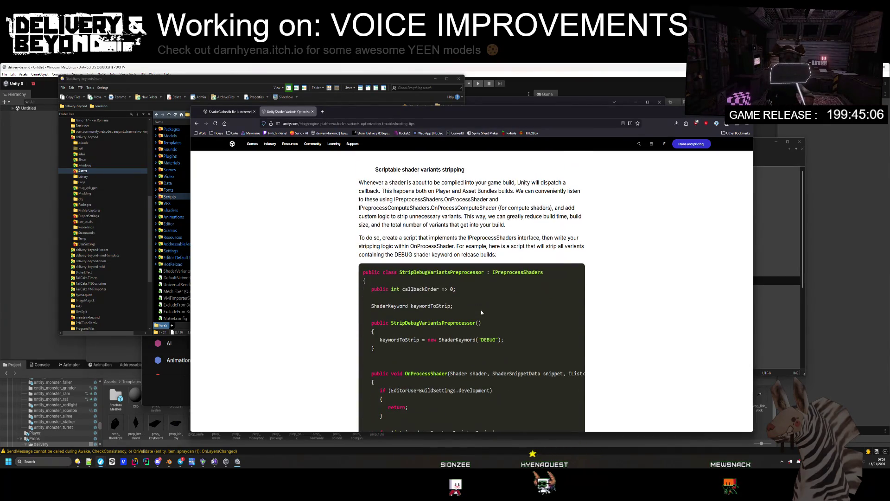
- Finish the StripDebugVariantsPreprocessor code and follow the More resources link to 'Reducing shader variants in URP'
scroll(482, 309, "up", 1)
mouse_move(398, 211)
left_mouse_down()
mouse_move(501, 227)
mouse_move(492, 245)
mouse_move(474, 245)
mouse_move(471, 273)
left_mouse_up()
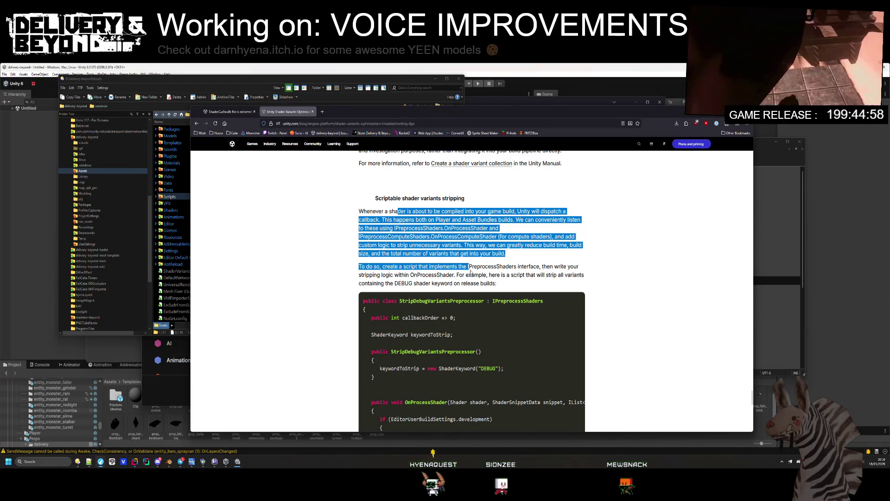
left_click(469, 269)
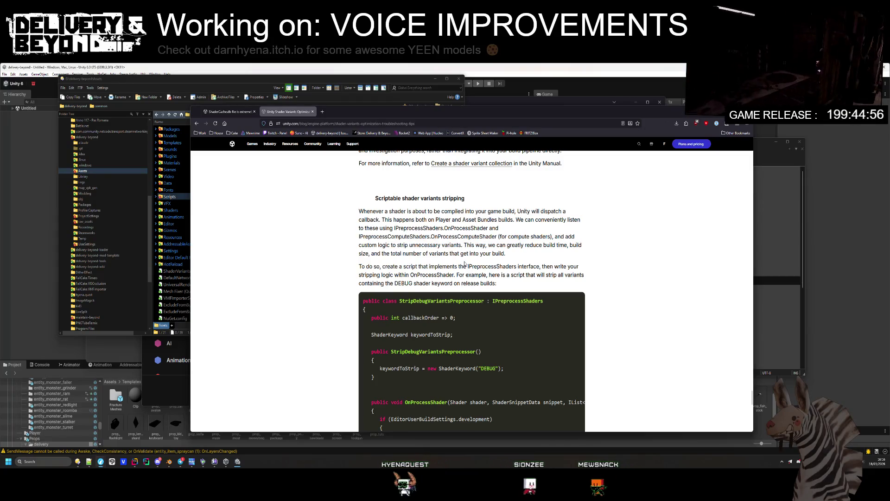
scroll(465, 263, "down", 3)
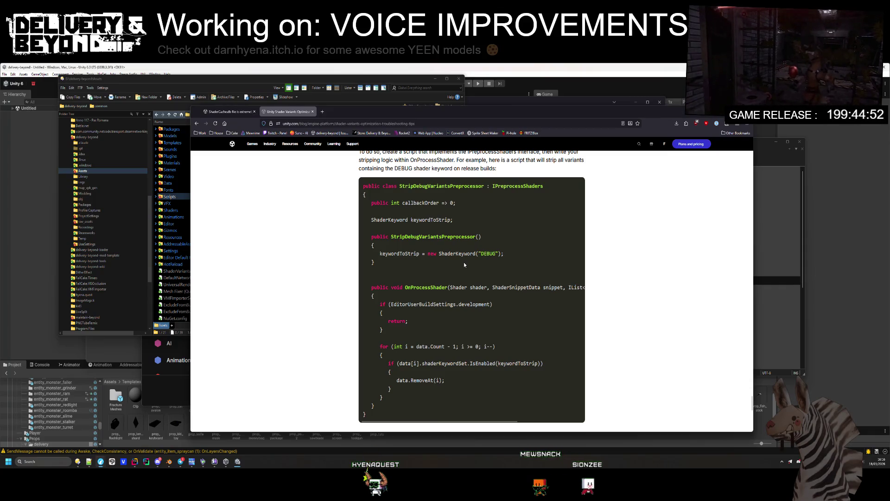
scroll(464, 265, "down", 4)
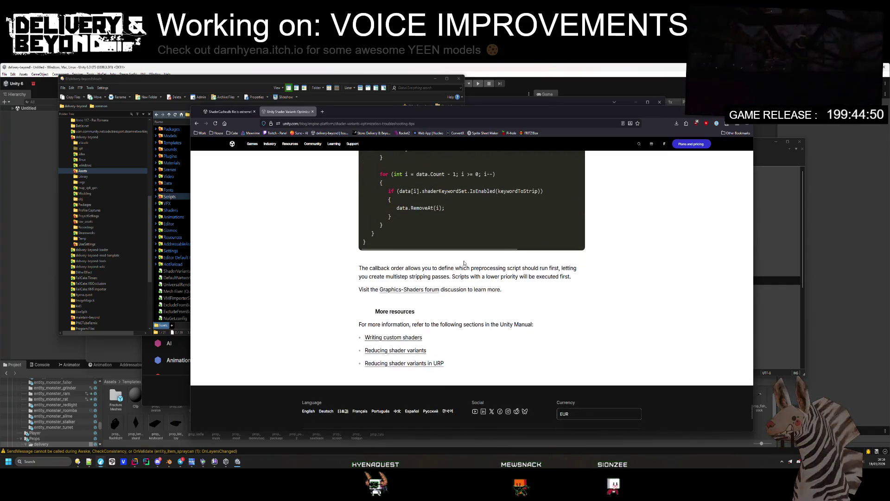
left_click(424, 364)
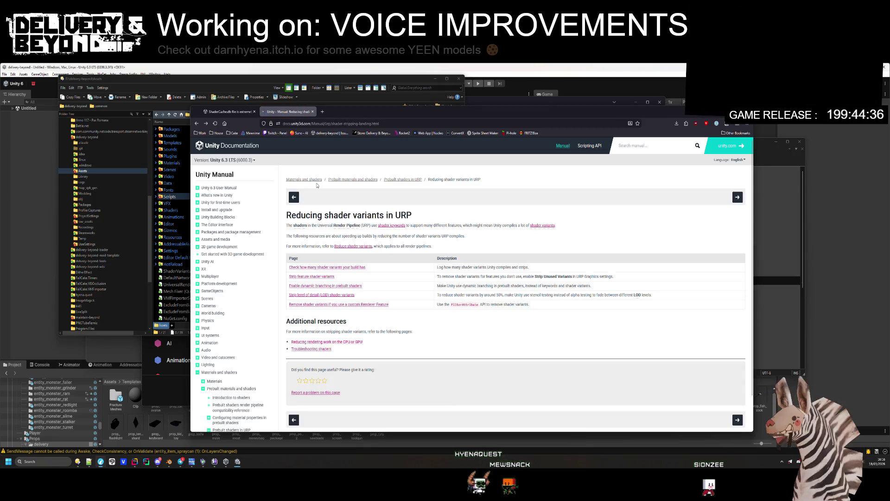
- View the manual page in a different Unity version, then go back
left_click(244, 163)
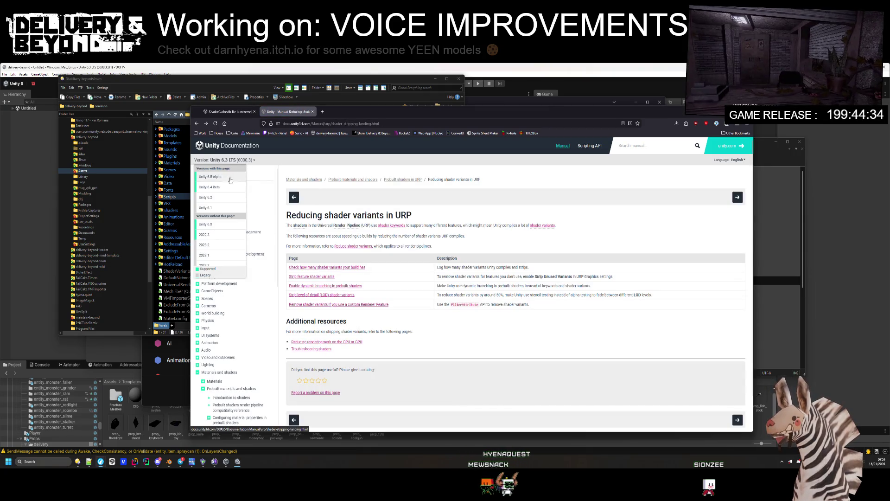
left_click(218, 203)
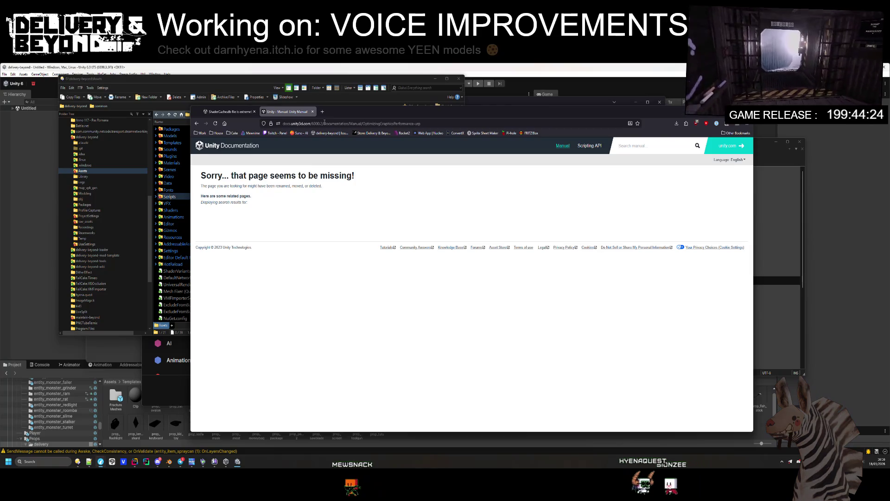
key("alt+Left")
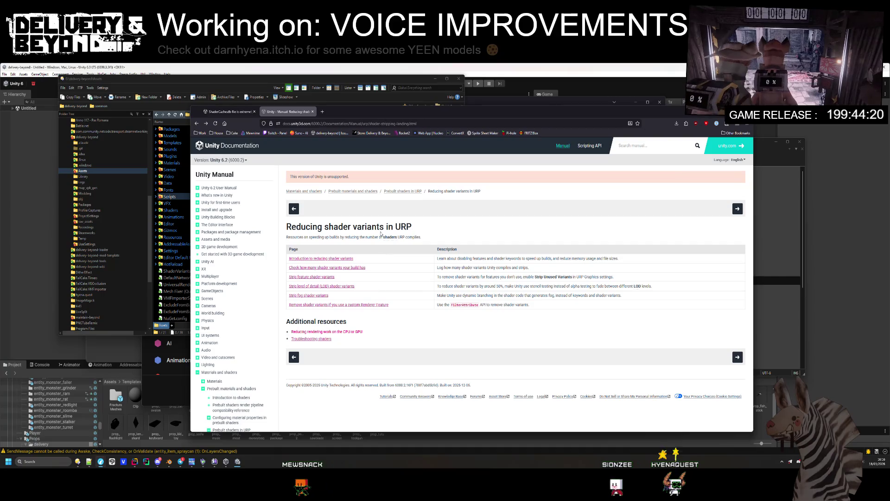
- Switch the manual back to Unity 6.3 LTS and read down the Enable dynamic branching page
left_click(246, 160)
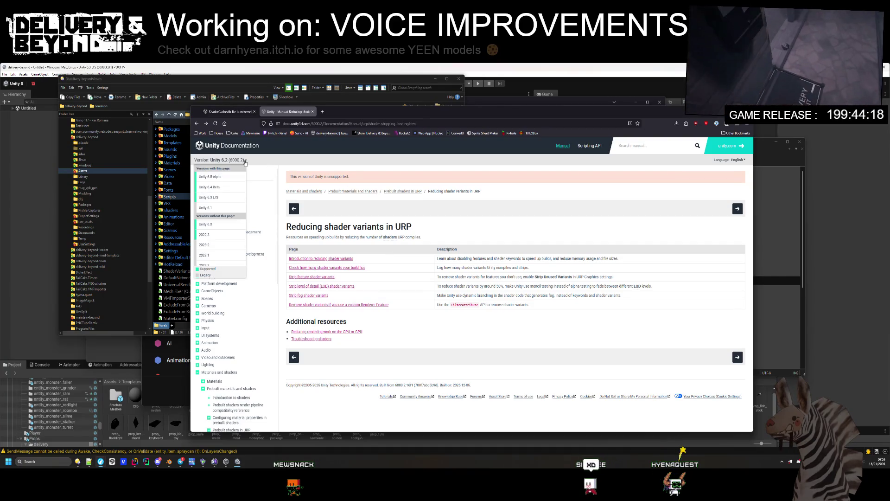
left_click(221, 198)
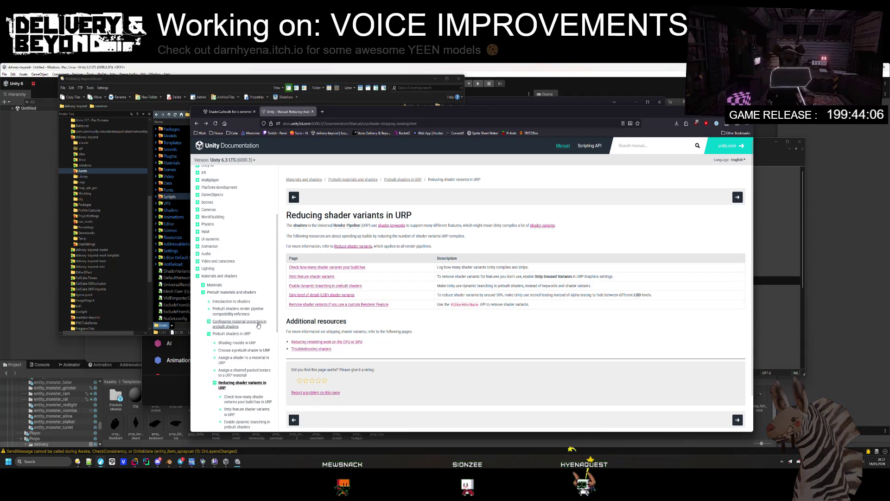
scroll(258, 325, "down", 2)
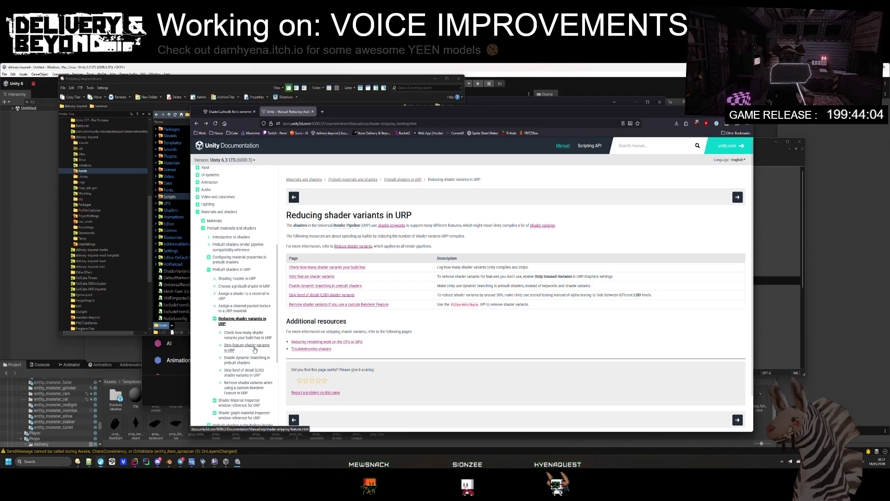
scroll(268, 363, "down", 1)
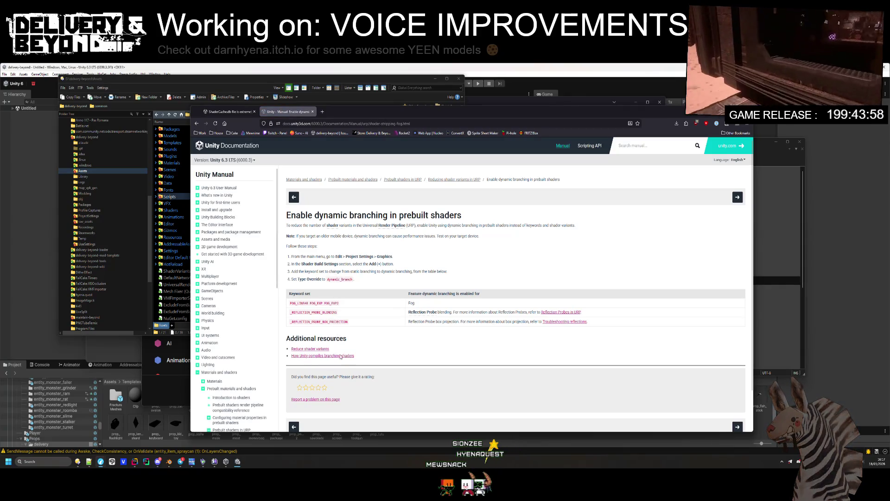
scroll(250, 329, "down", 4)
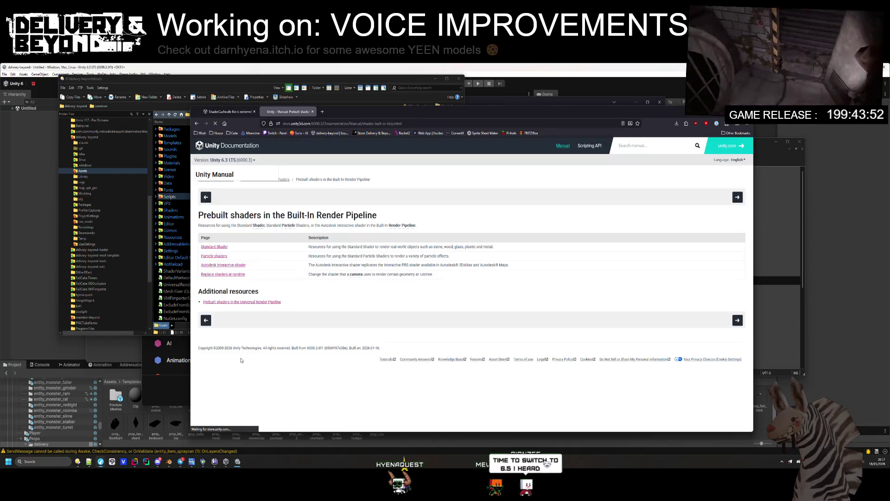
- Look at the Remove shader variants with Renderer Features page, then return to Enable dynamic branching
key("alt+Left")
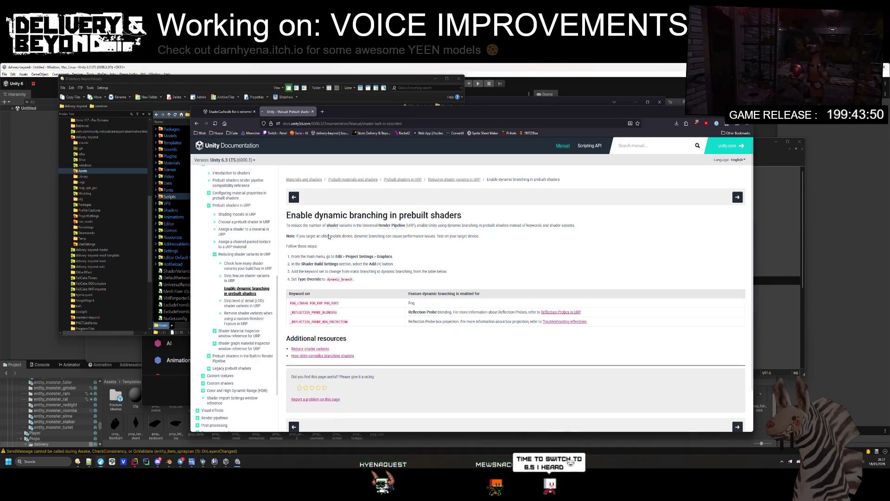
left_click(254, 320)
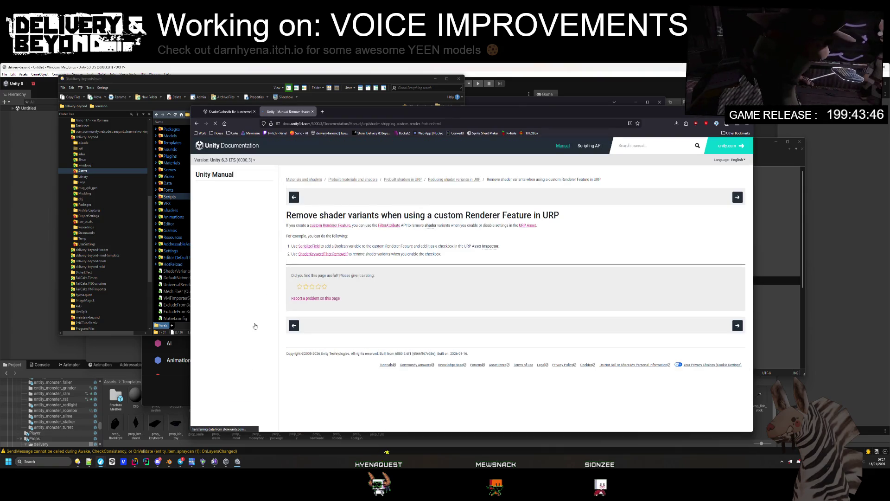
key("alt+Left")
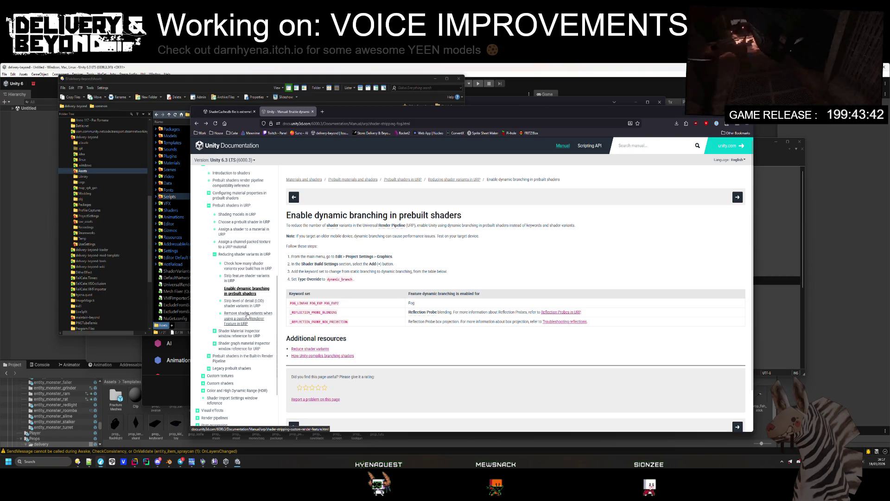
- Switch the Enable dynamic branching page to the Unity 6.5 Alpha manual, then bring Unity Discussions forward
scroll(241, 302, "up", 5)
left_click(254, 161)
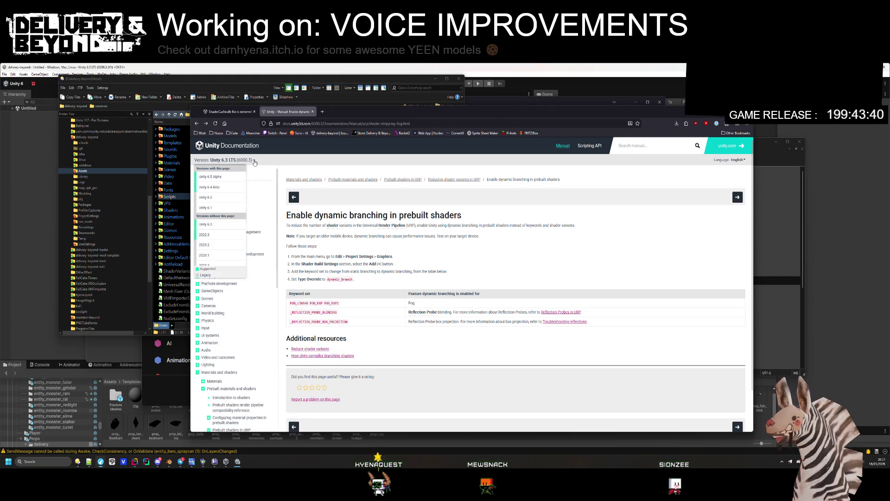
left_click(235, 176)
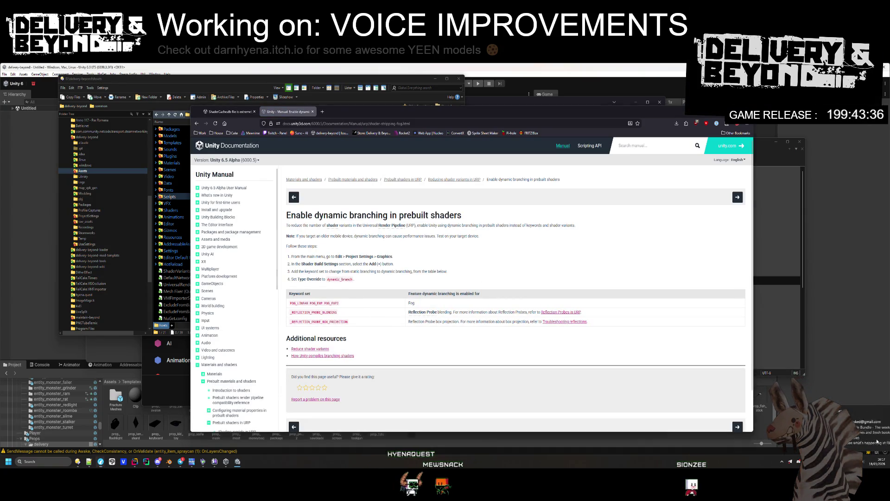
scroll(238, 341, "down", 3)
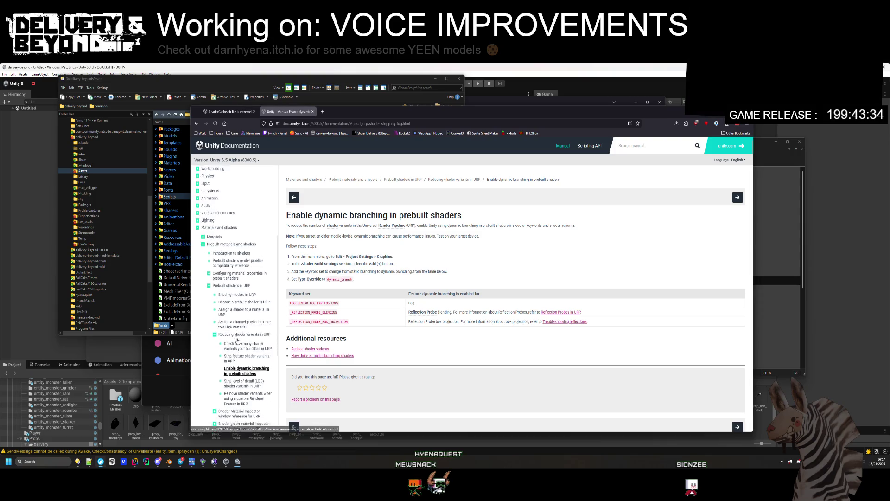
scroll(199, 186, "up", 3)
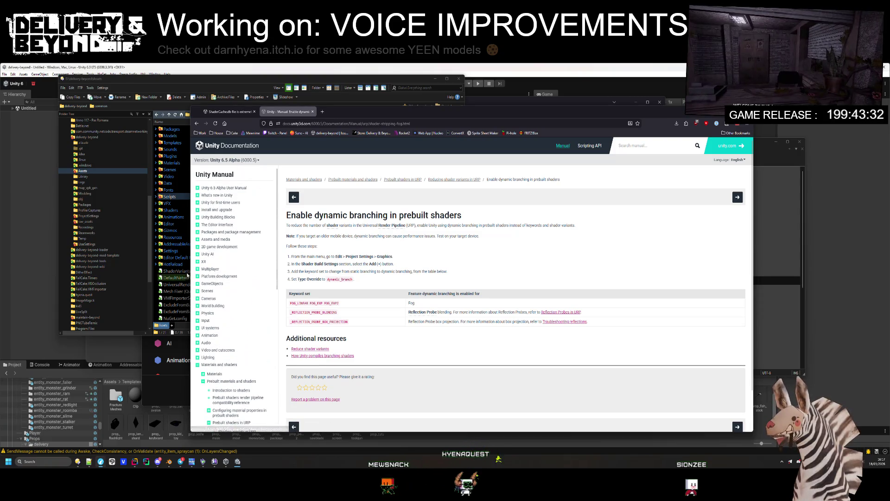
left_click(172, 353)
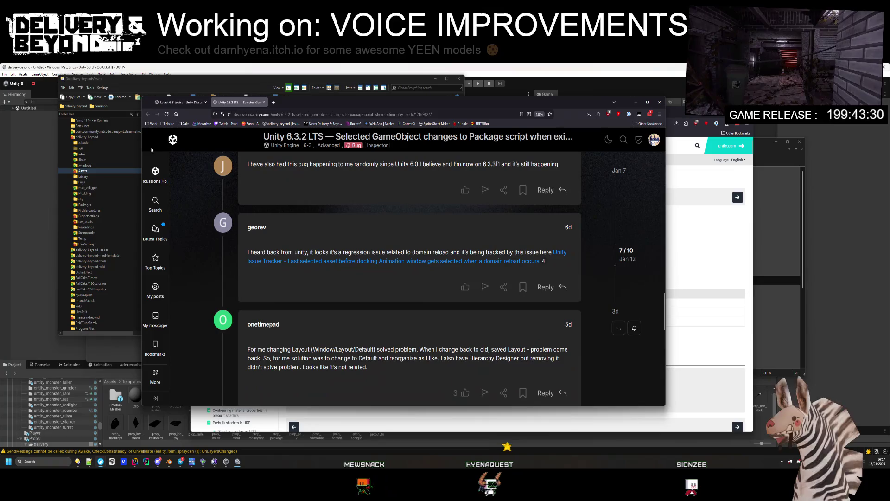
- Find the 'Unity 6.5 Alpha is now available' thread in Latest topics and open it
left_click(162, 233)
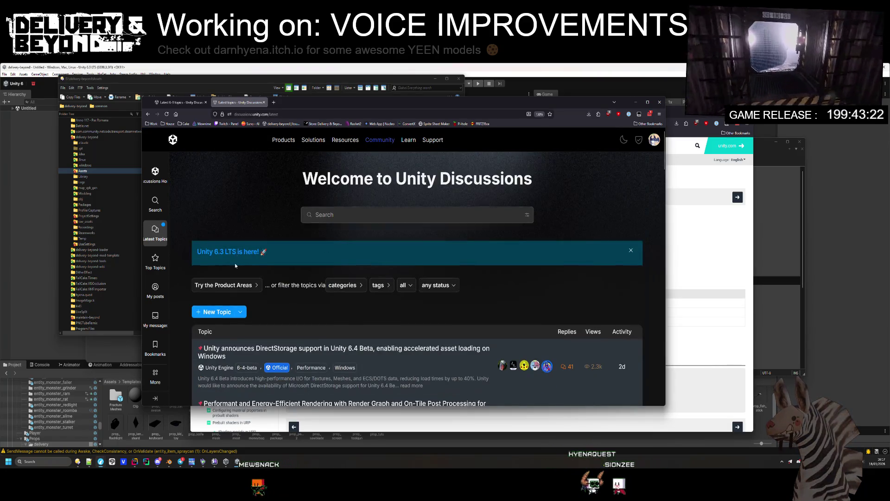
scroll(239, 276, "down", 3)
scroll(239, 277, "down", 2)
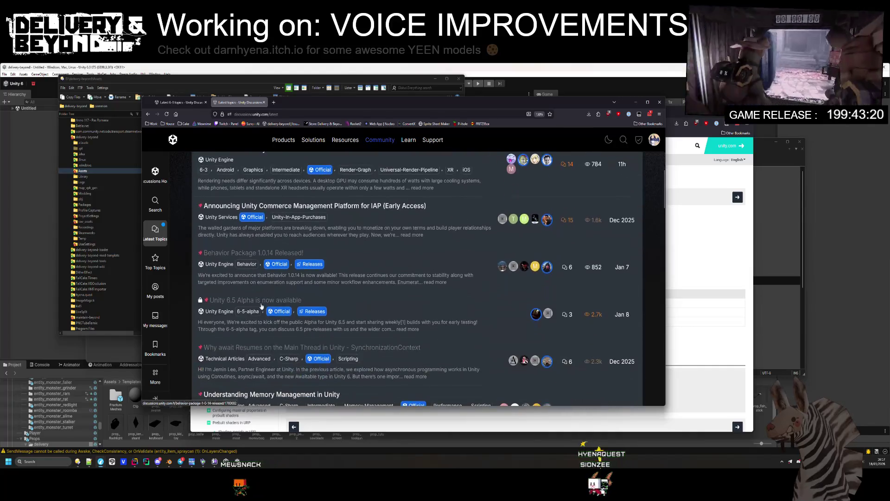
left_click(266, 301)
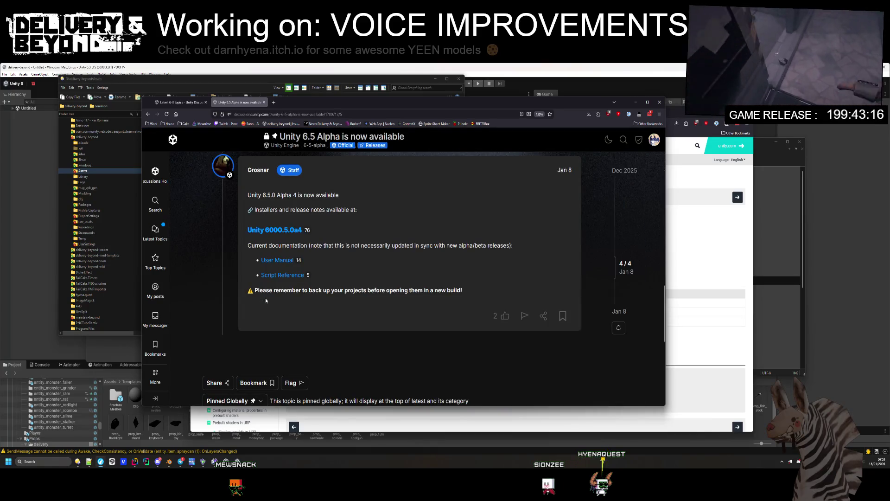
- Jump to the first post, expand its Details, and read down to the 6.5.0 Alpha 3 release
left_click(626, 172)
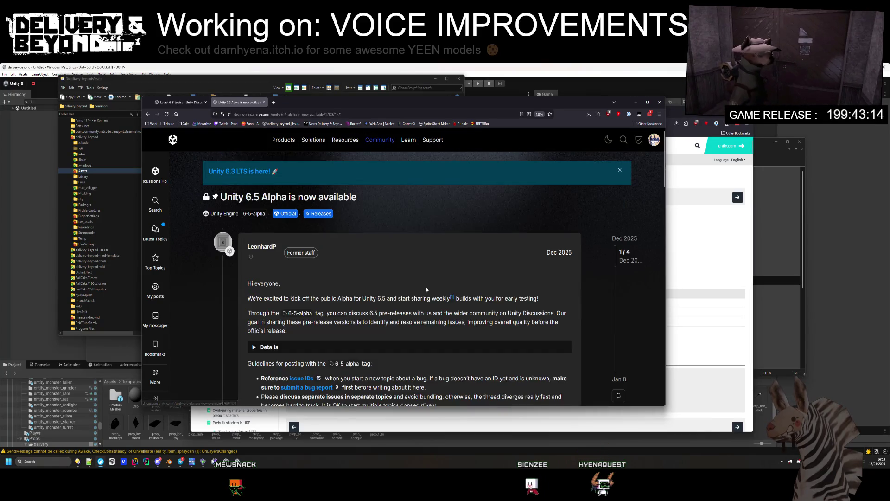
scroll(352, 278, "down", 2)
left_click(292, 259)
scroll(292, 273, "down", 2)
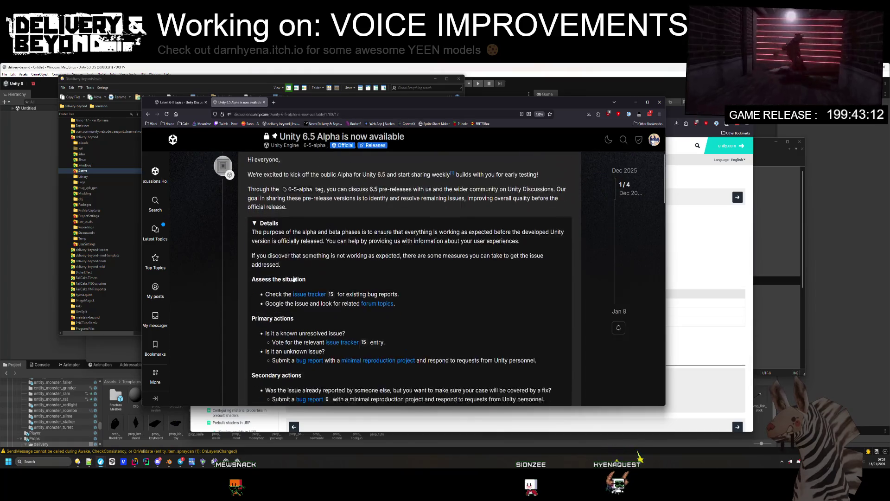
scroll(292, 274, "down", 4)
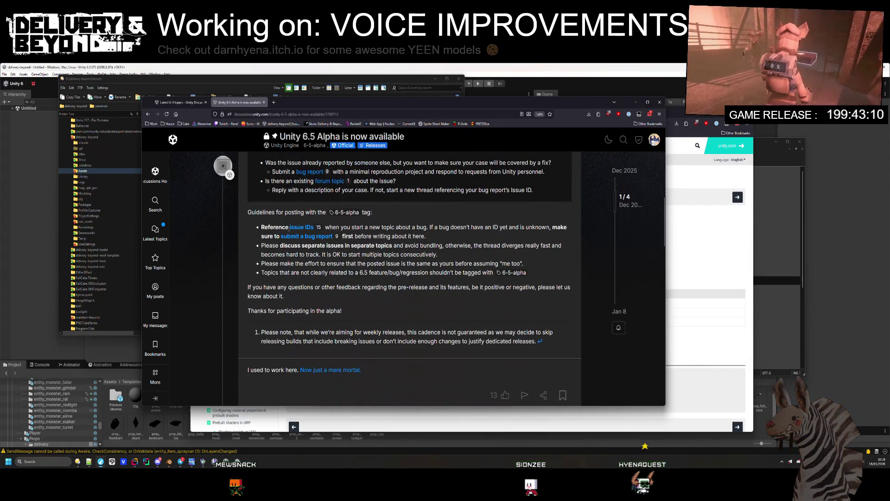
scroll(298, 266, "down", 3)
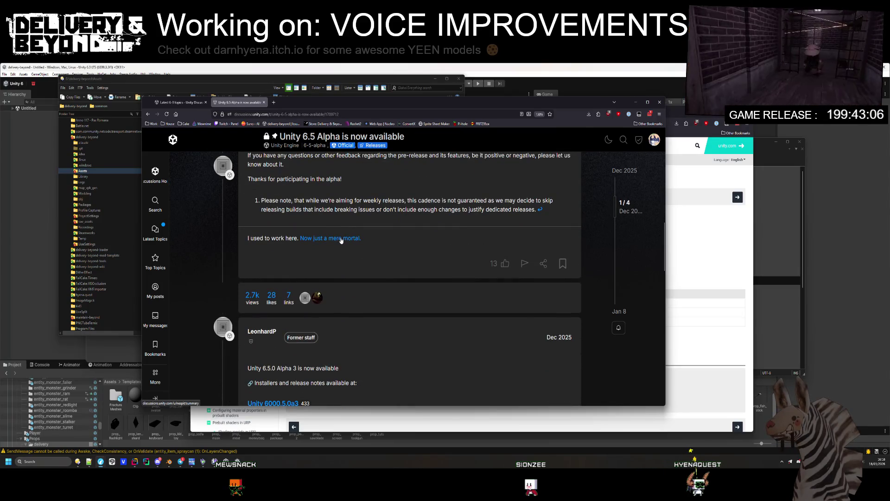
scroll(341, 242, "down", 3)
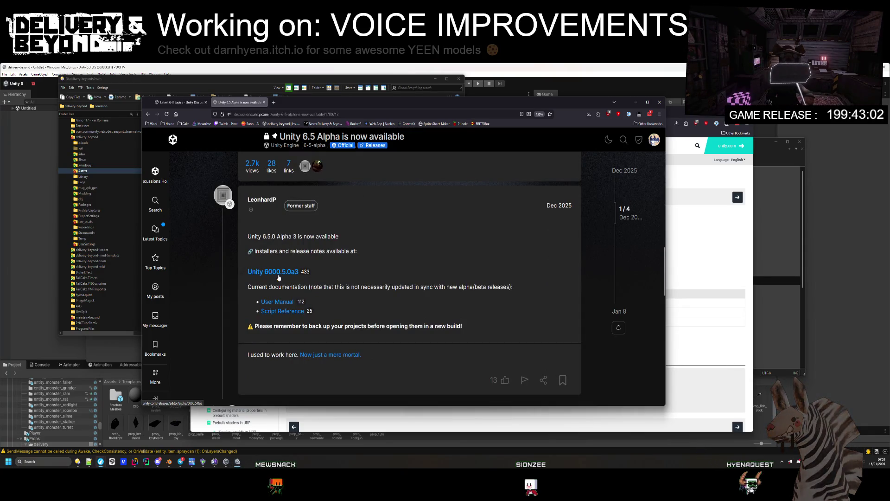
- Open the Unity 6.5 Alpha User Manual's What's new in Unity page
left_click(289, 306)
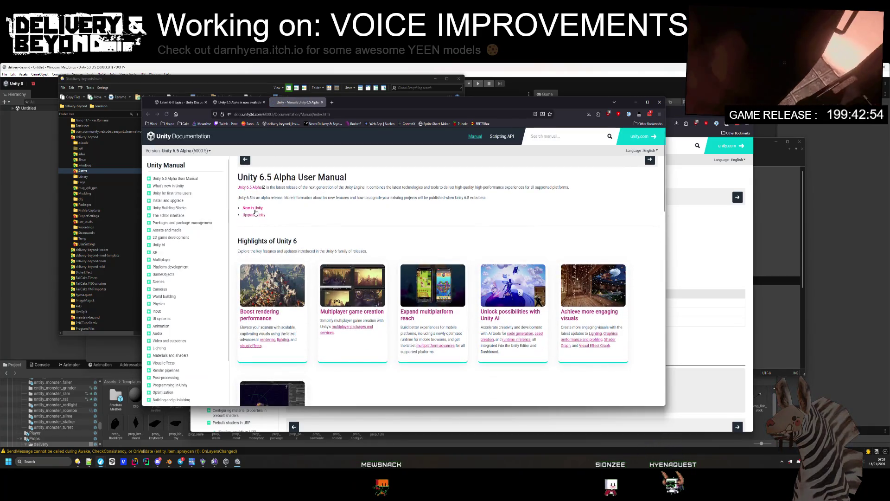
left_click(252, 208)
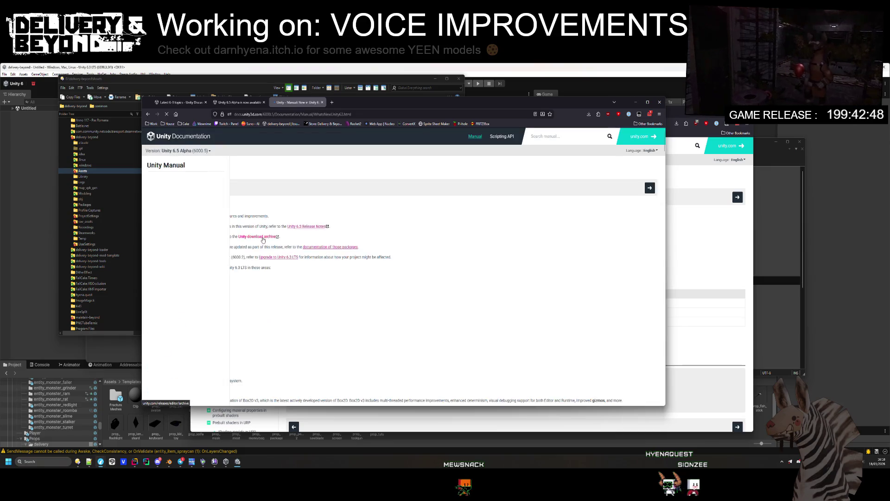
scroll(264, 241, "down", 5)
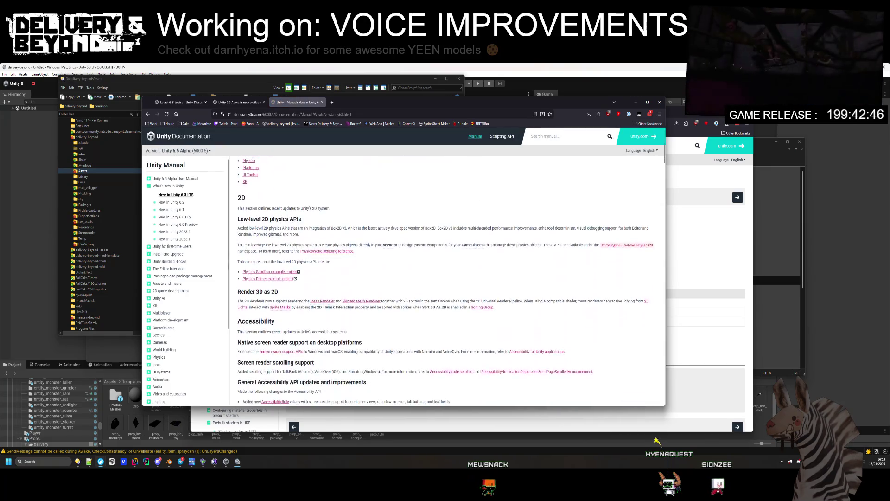
scroll(277, 251, "down", 3)
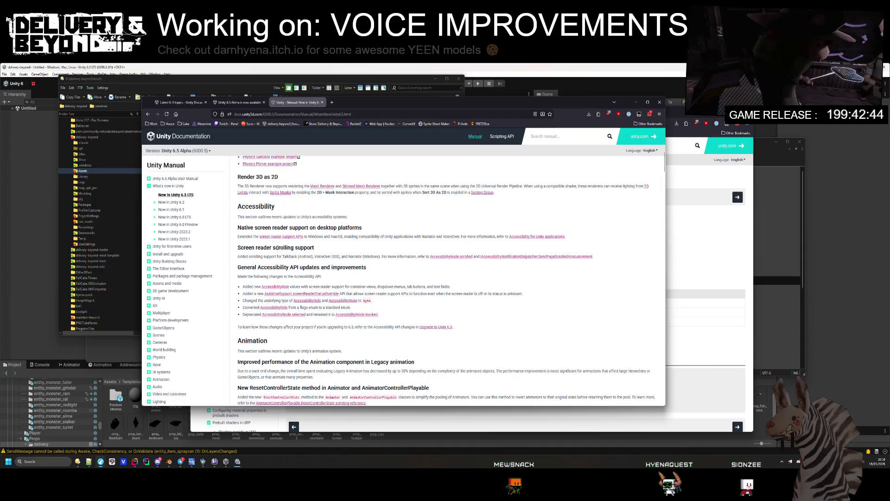
- Review the editor and workflow changes, checking the Hierarchy window preferences reference before returning
scroll(278, 248, "down", 3)
scroll(280, 247, "down", 3)
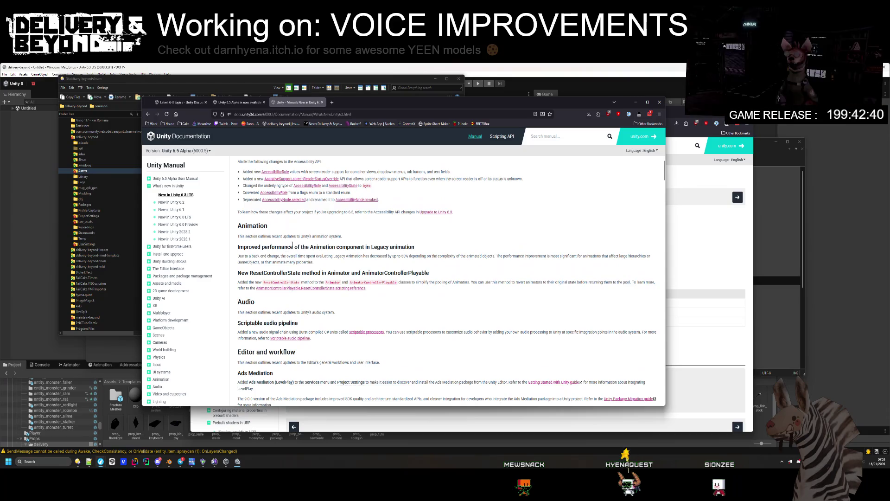
scroll(331, 300, "down", 4)
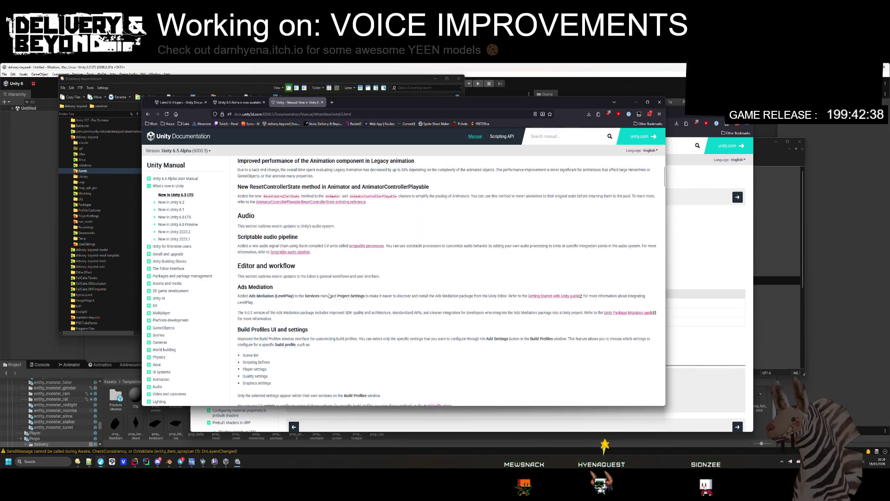
scroll(330, 299, "down", 6)
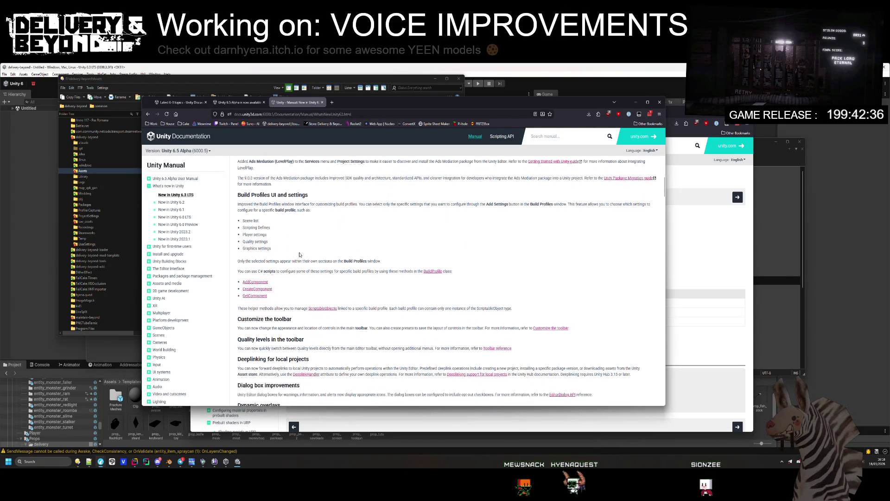
scroll(300, 255, "down", 4)
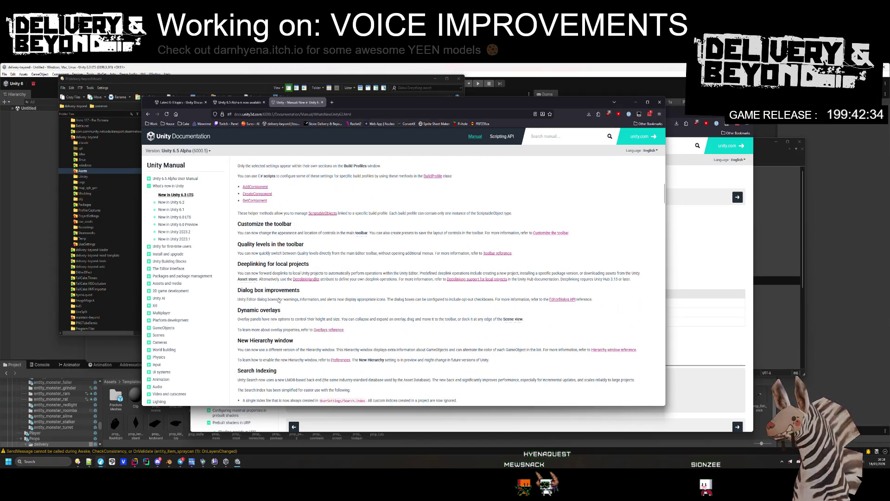
scroll(280, 300, "down", 3)
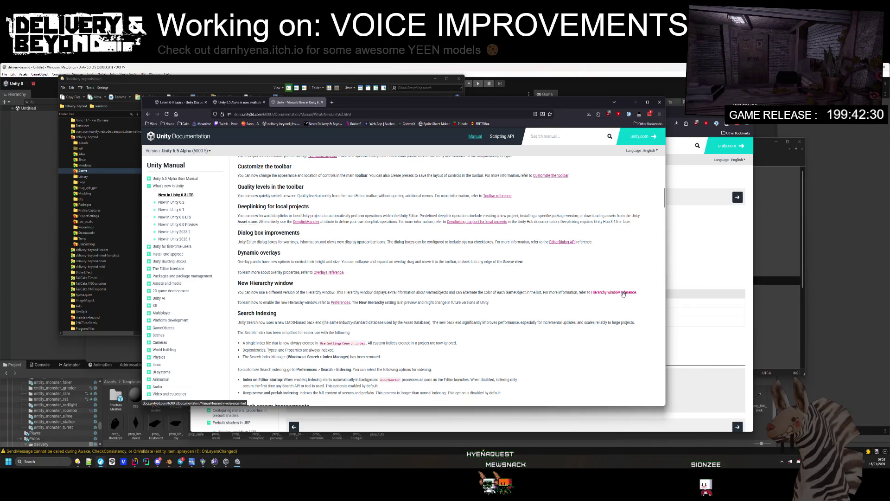
left_click(337, 302)
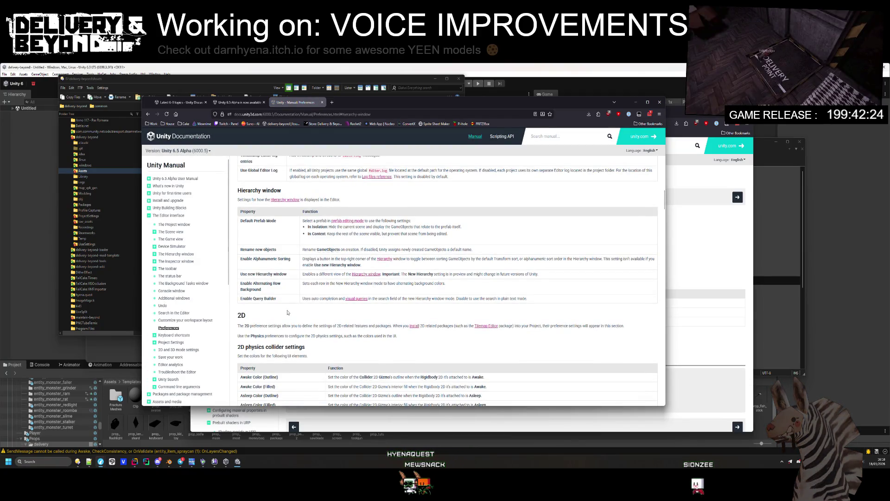
key("alt+Left")
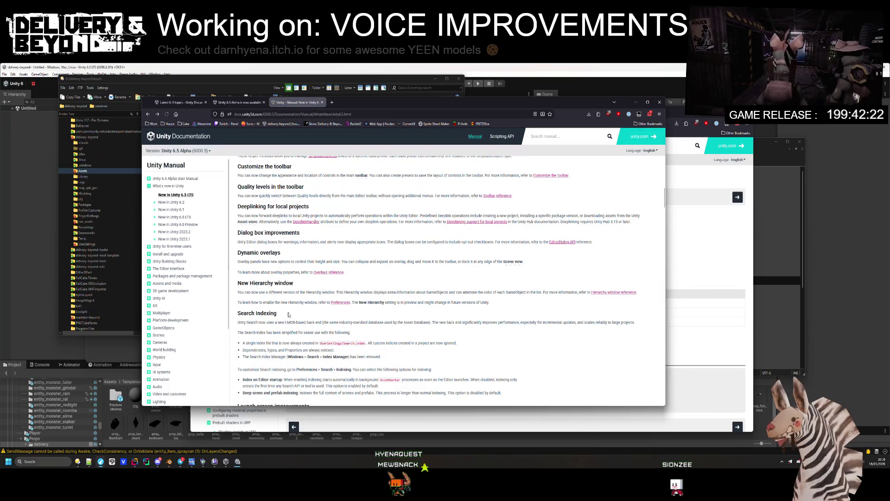
left_click_drag(249, 284, 297, 286)
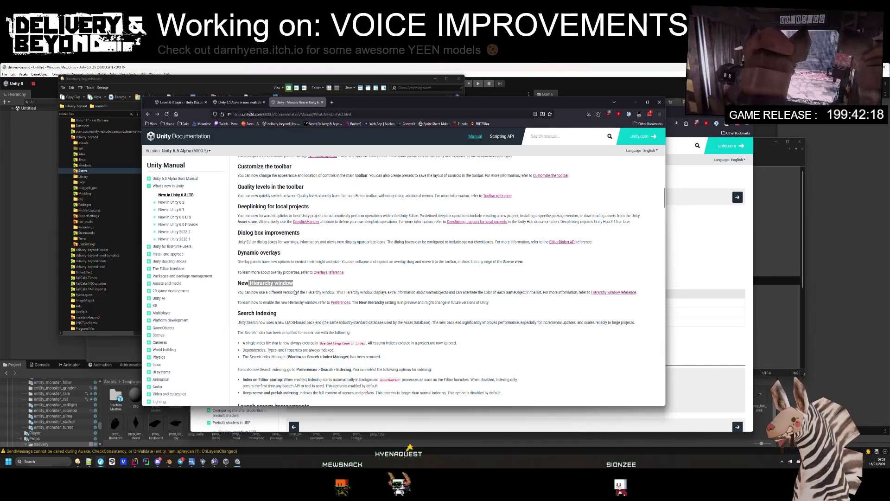
scroll(294, 299, "down", 3)
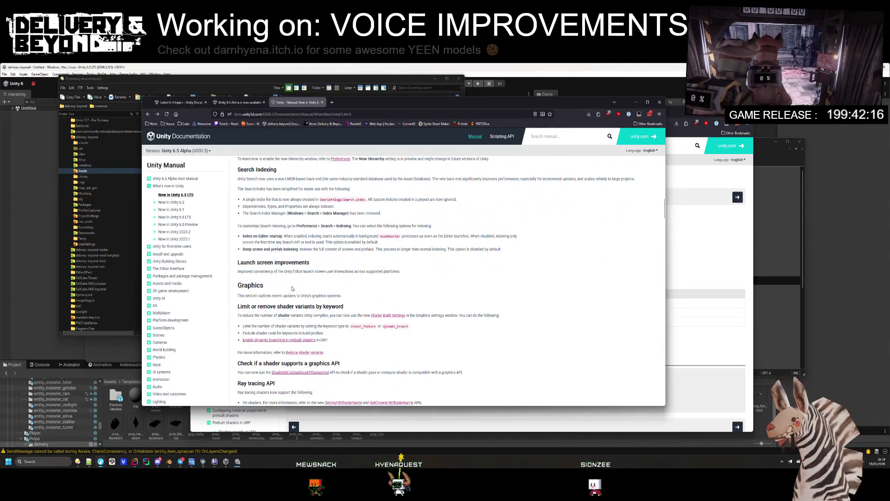
scroll(276, 255, "down", 3)
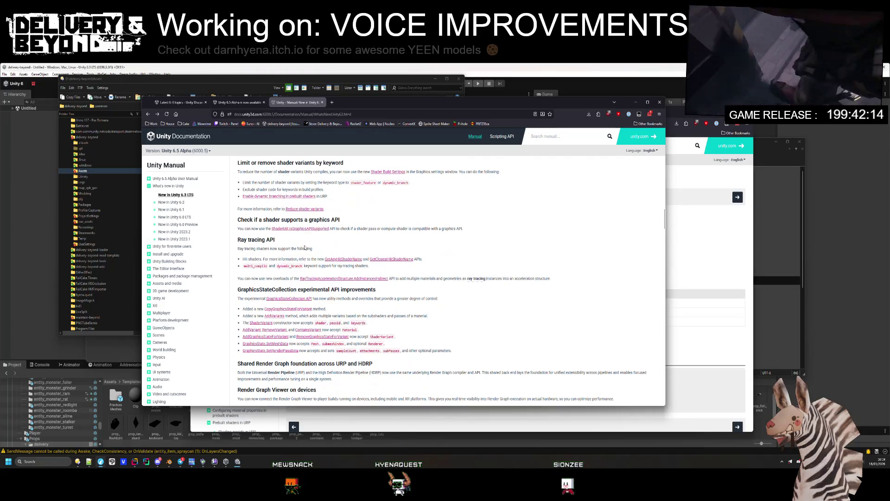
scroll(306, 249, "down", 3)
scroll(307, 249, "down", 5)
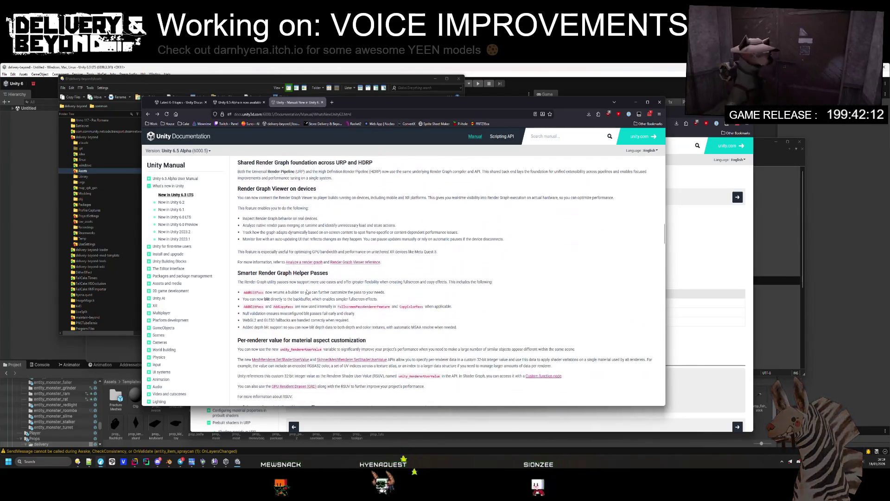
scroll(306, 295, "up", 15)
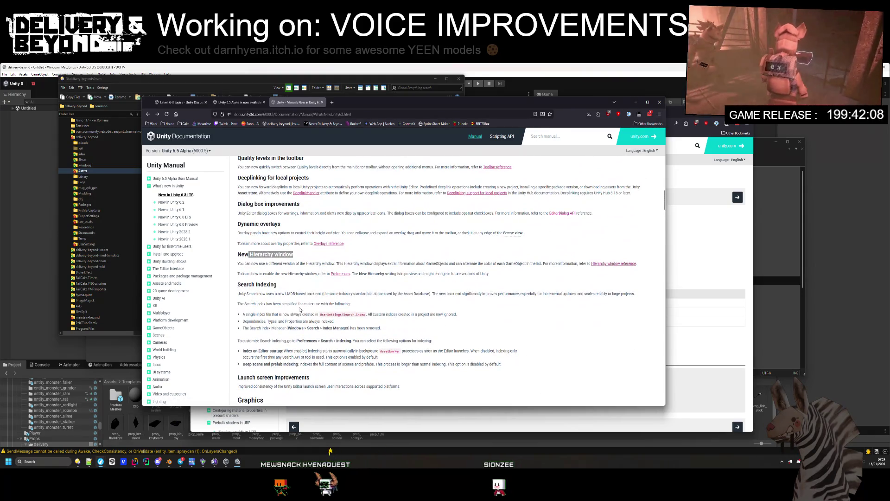
scroll(300, 310, "down", 5)
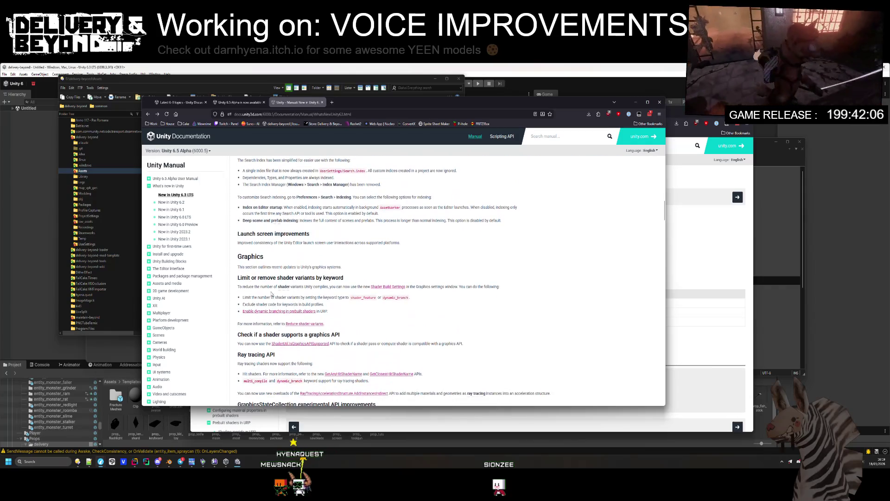
left_click_drag(336, 297, 335, 295)
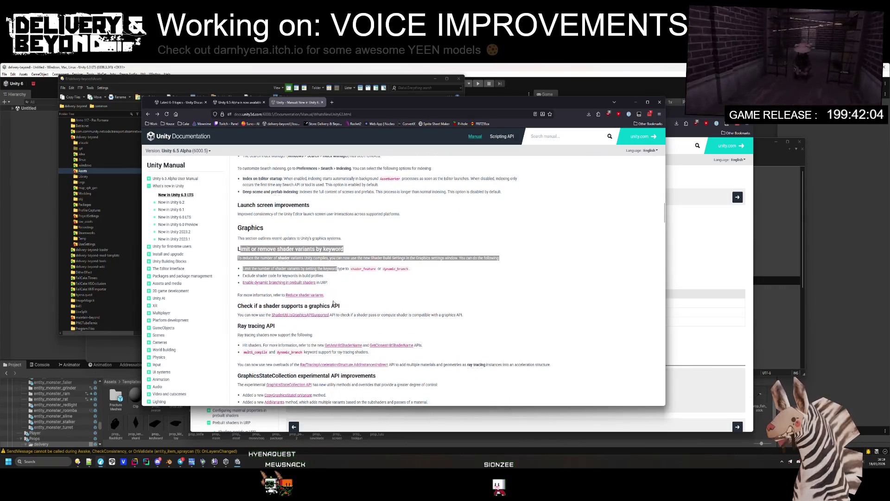
scroll(231, 301, "down", 1)
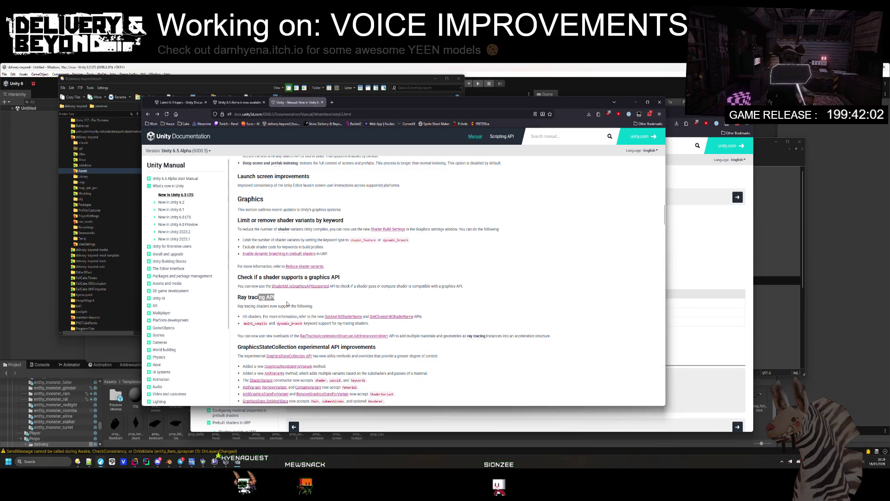
scroll(259, 289, "down", 1)
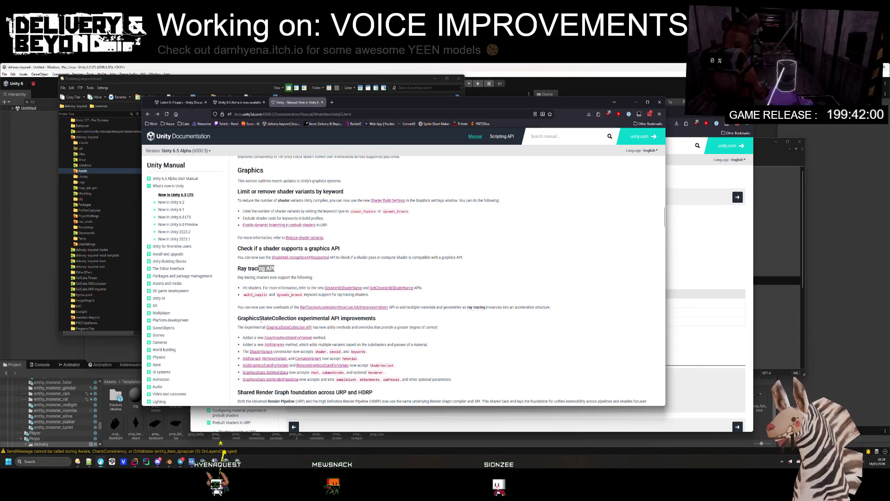
scroll(261, 319, "down", 3)
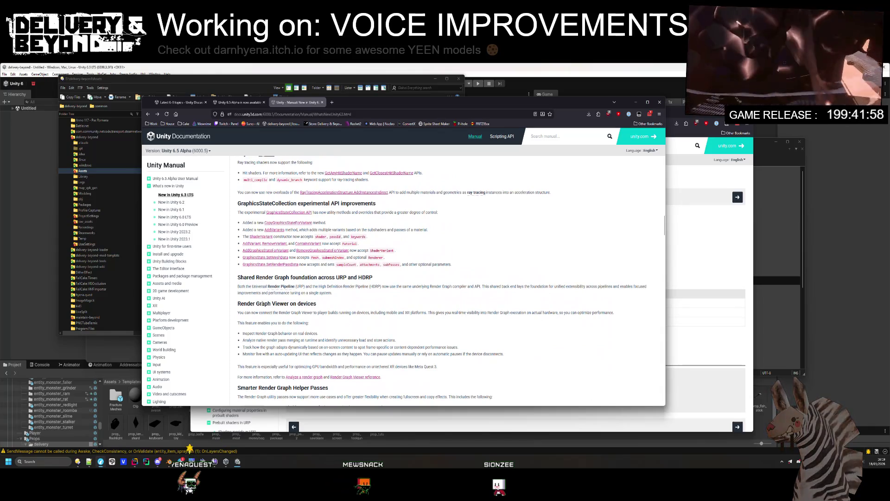
scroll(262, 315, "down", 3)
scroll(263, 280, "down", 5)
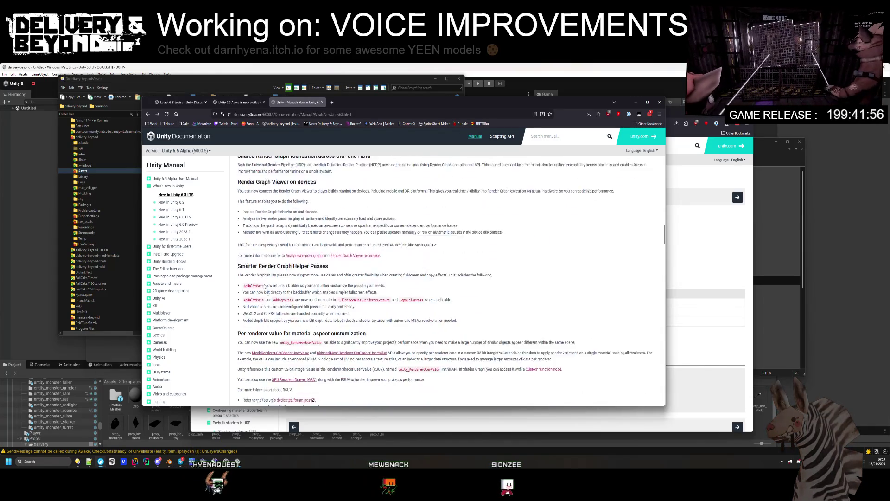
scroll(269, 282, "down", 6)
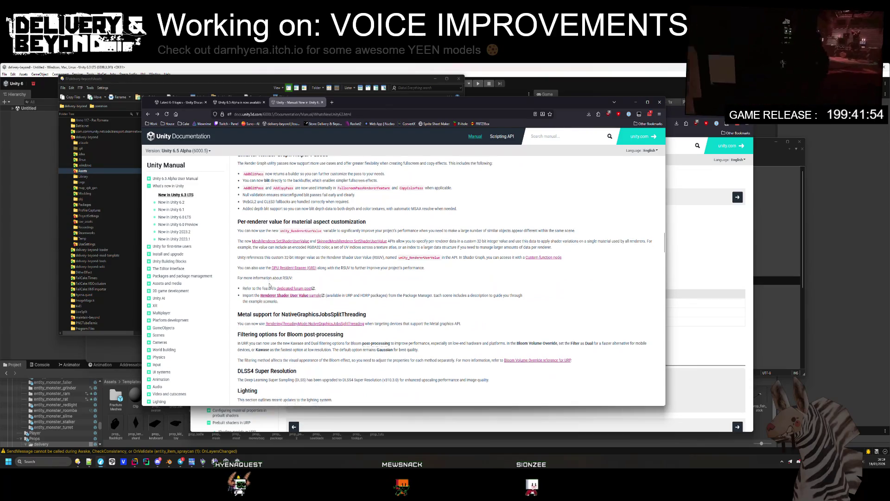
scroll(272, 286, "down", 15)
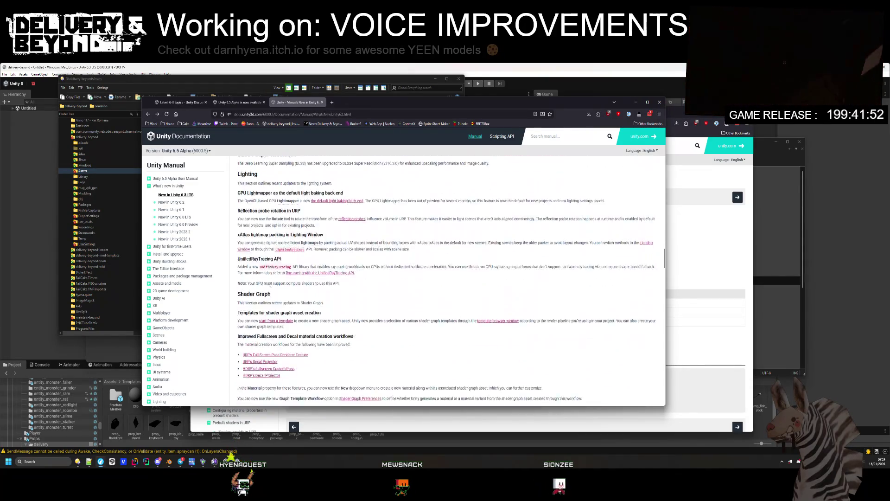
scroll(273, 285, "down", 2)
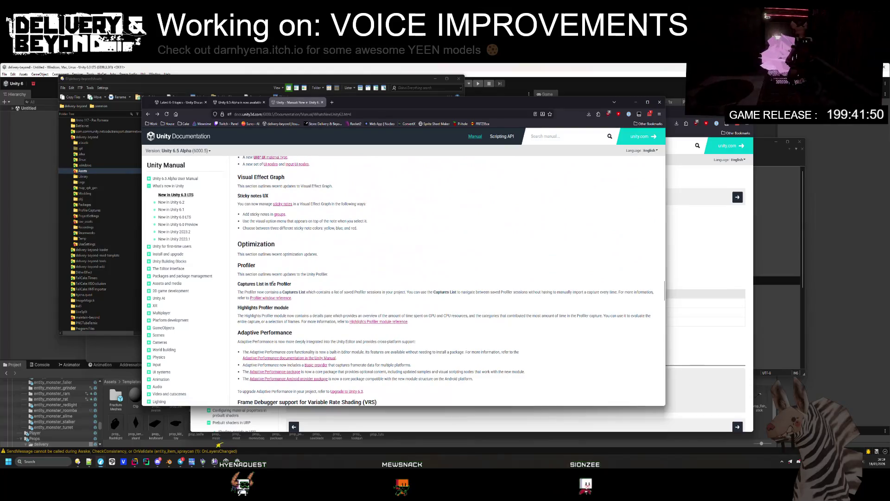
scroll(273, 284, "down", 4)
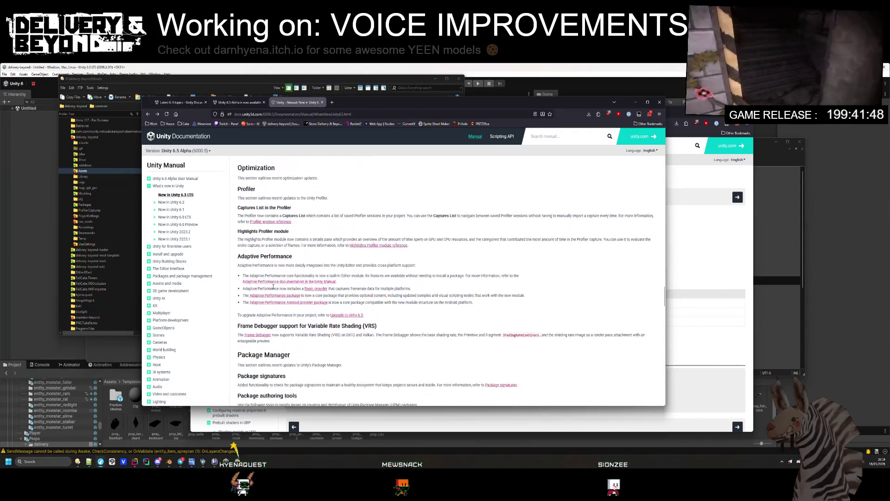
scroll(274, 286, "down", 20)
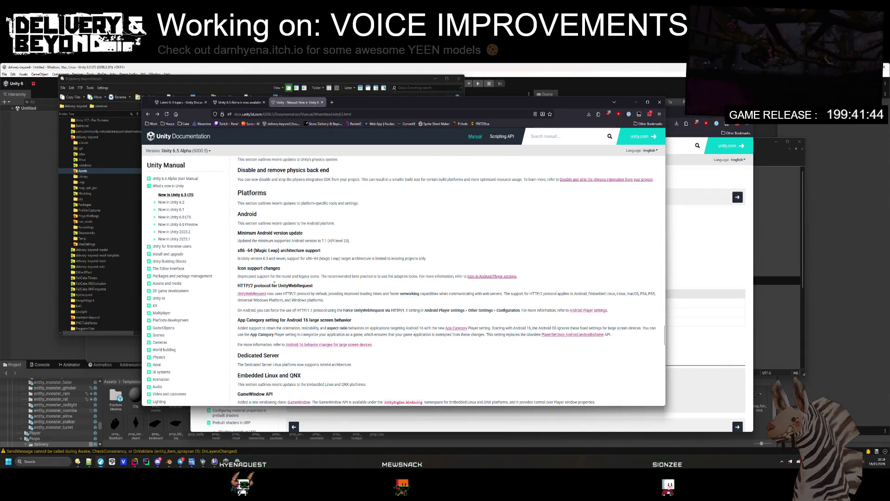
scroll(274, 284, "up", 1)
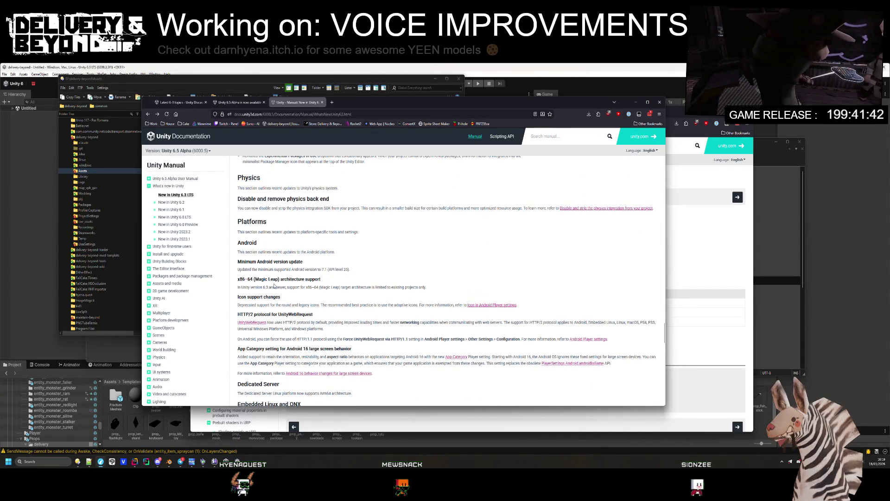
scroll(274, 285, "down", 6)
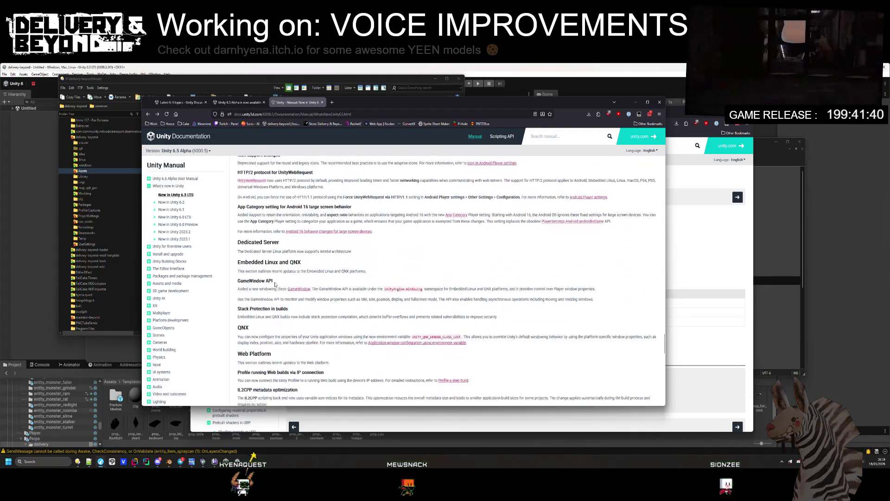
scroll(276, 284, "down", 7)
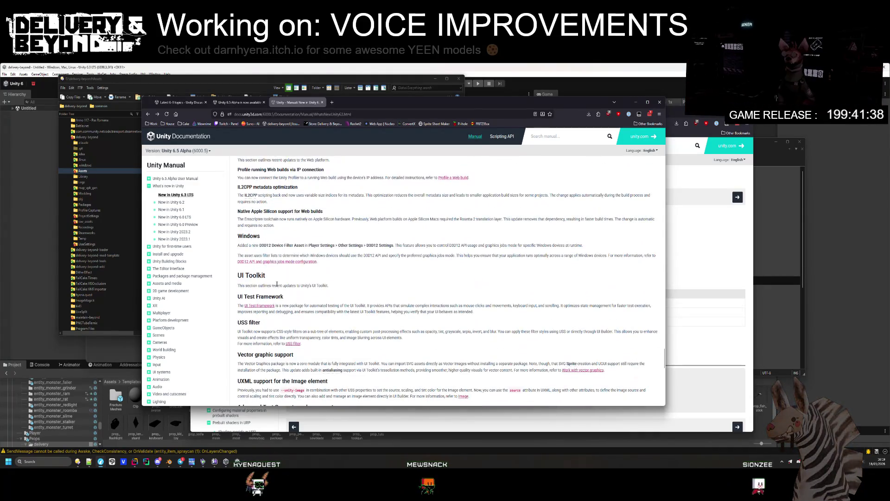
scroll(276, 288, "down", 7)
scroll(277, 284, "up", 5)
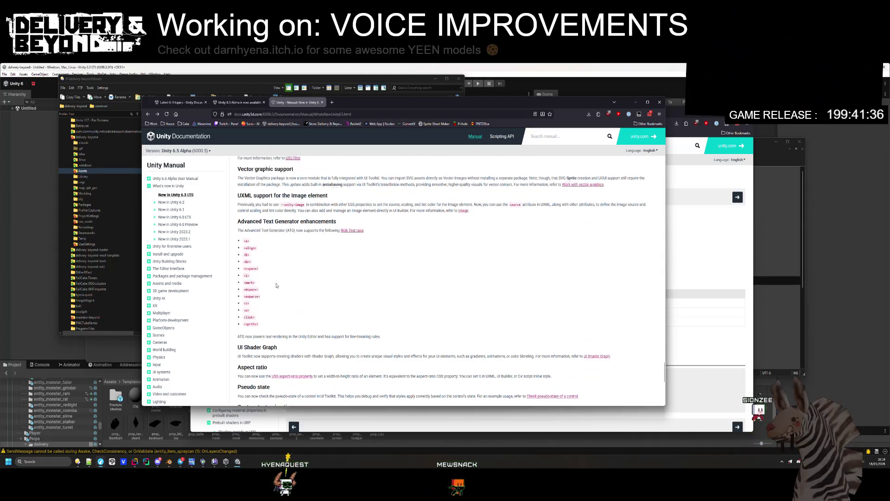
scroll(277, 284, "down", 10)
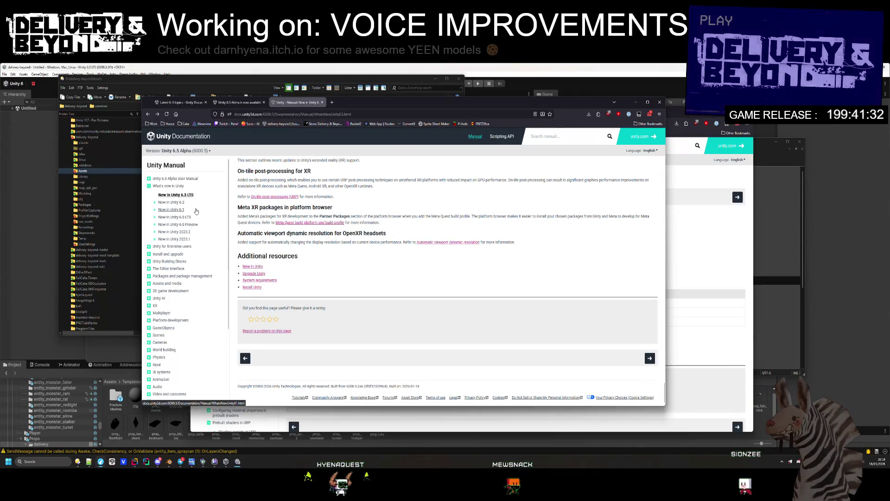
scroll(371, 241, "up", 2)
left_click(343, 114)
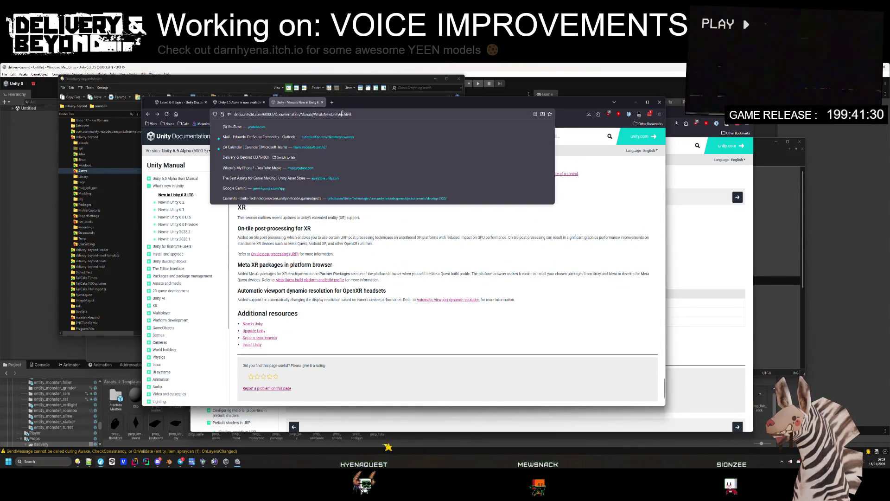
- Try WhatsNewUnity65.html, which returns a missing-page error, then load WhatsNewUnity64.html instead
type("5")
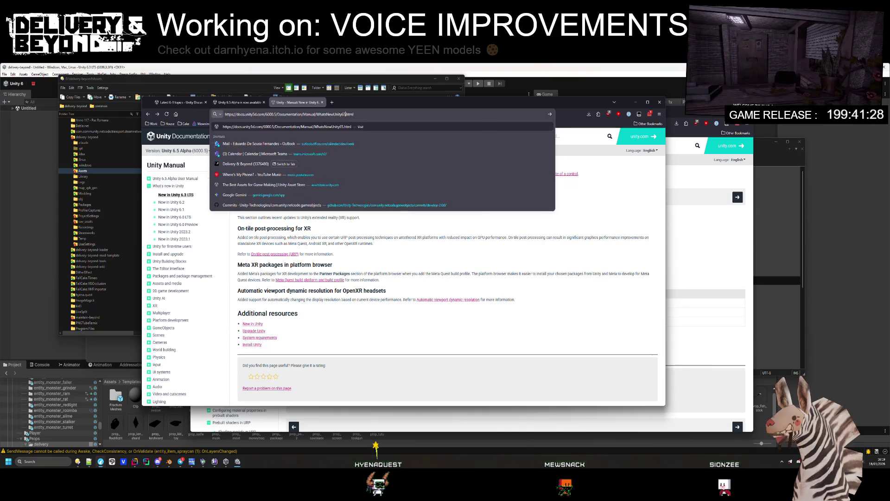
key("Return")
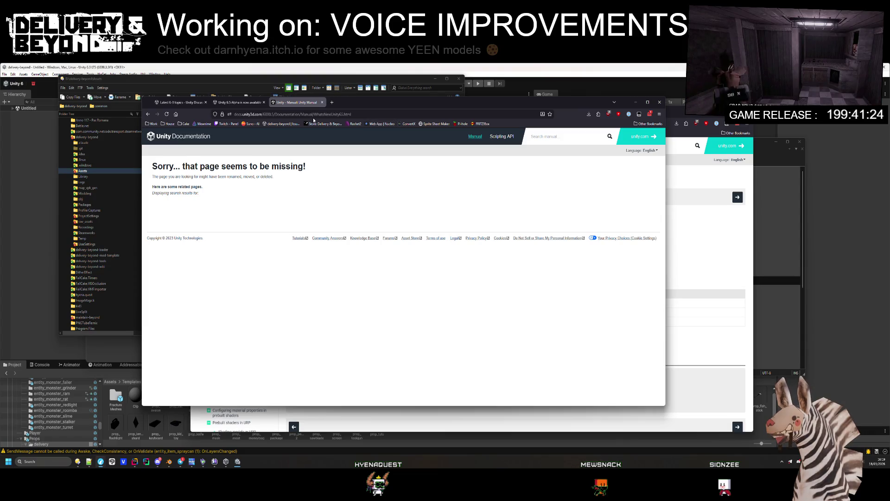
left_click(341, 114)
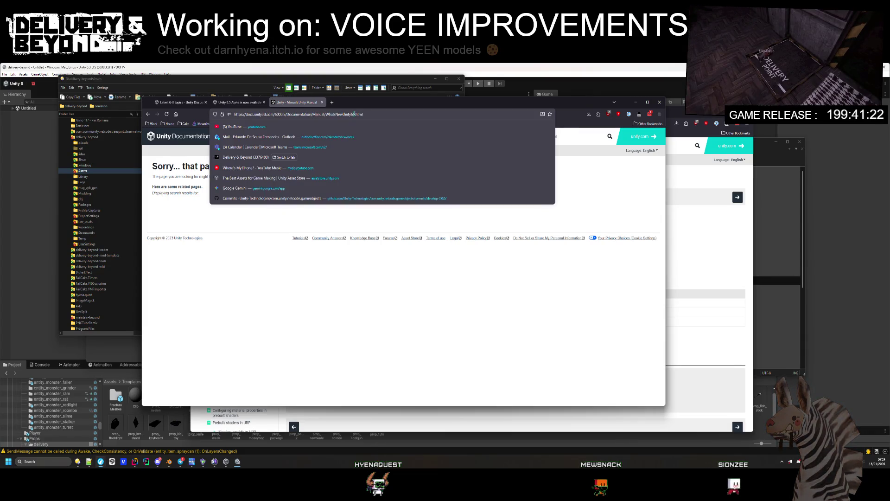
type("4")
key("Return")
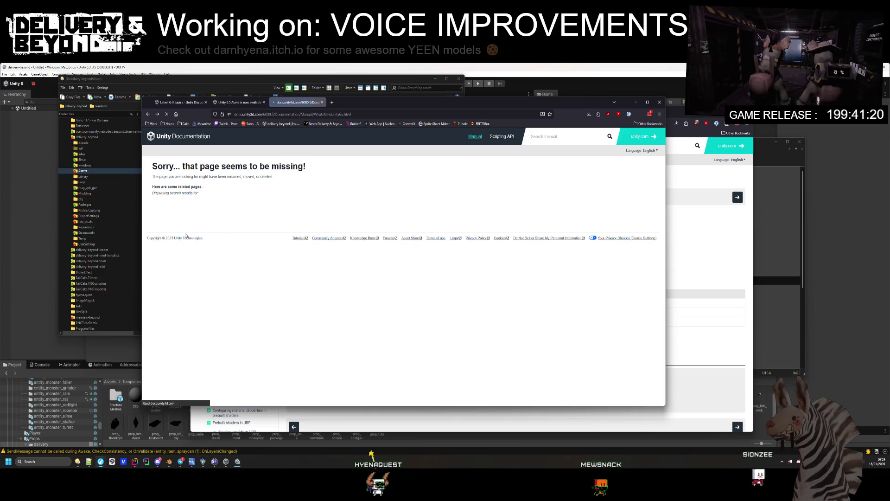
scroll(235, 200, "down", 15)
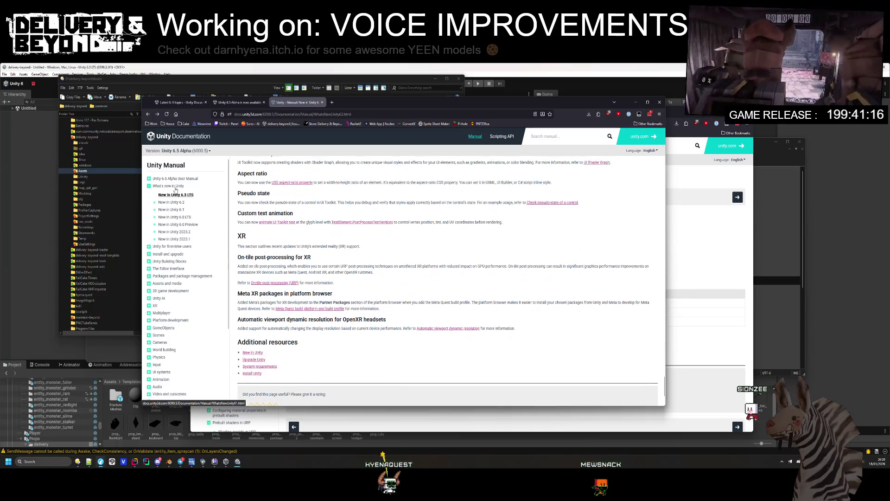
- Open the Unity 6.5 Alpha User Manual home and scroll through its topic cards
left_click(150, 179)
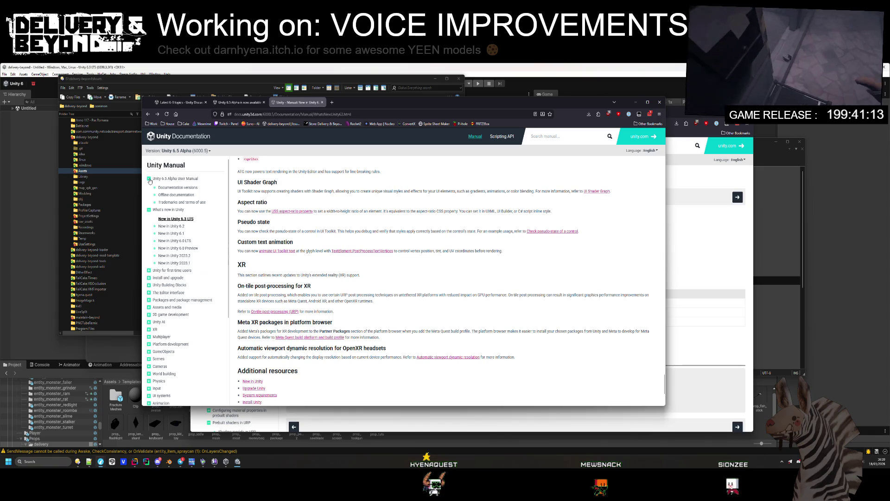
left_click(176, 180)
scroll(381, 251, "down", 5)
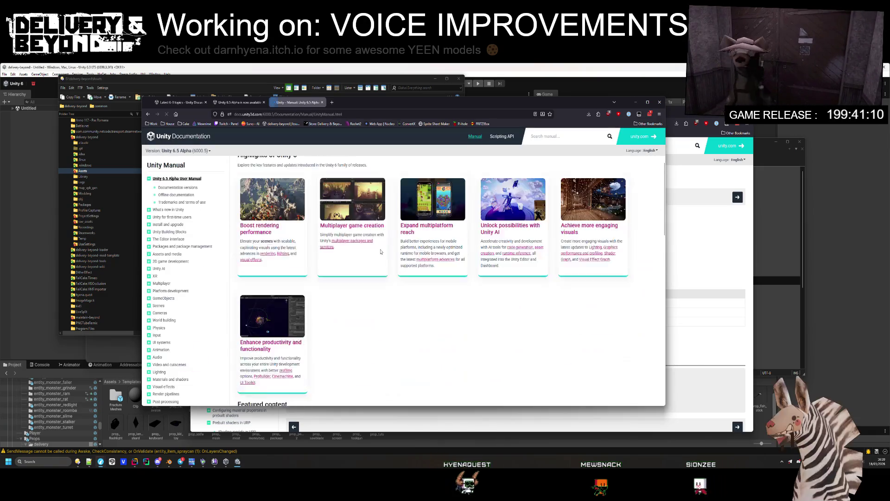
scroll(380, 252, "down", 2)
scroll(380, 250, "up", 6)
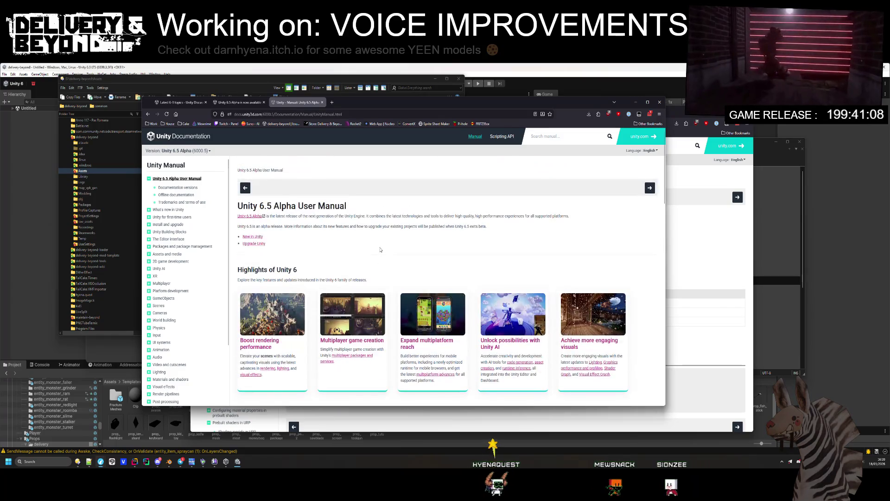
scroll(381, 250, "down", 3)
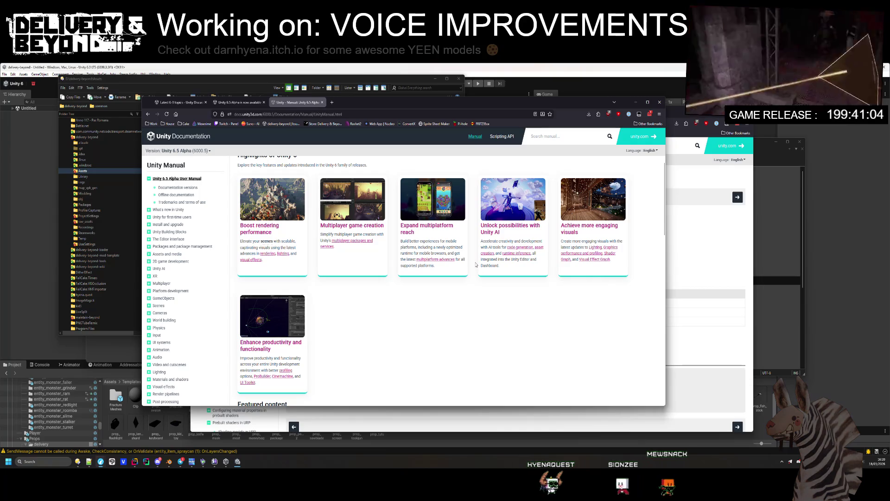
scroll(450, 306, "down", 2)
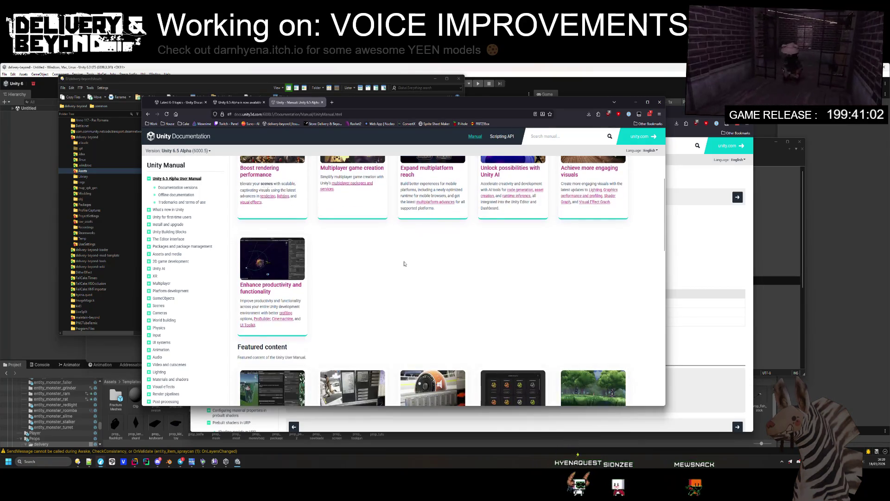
- Scroll the contents to the expanded Lighting entry and follow its Shadows link
scroll(404, 258, "down", 5)
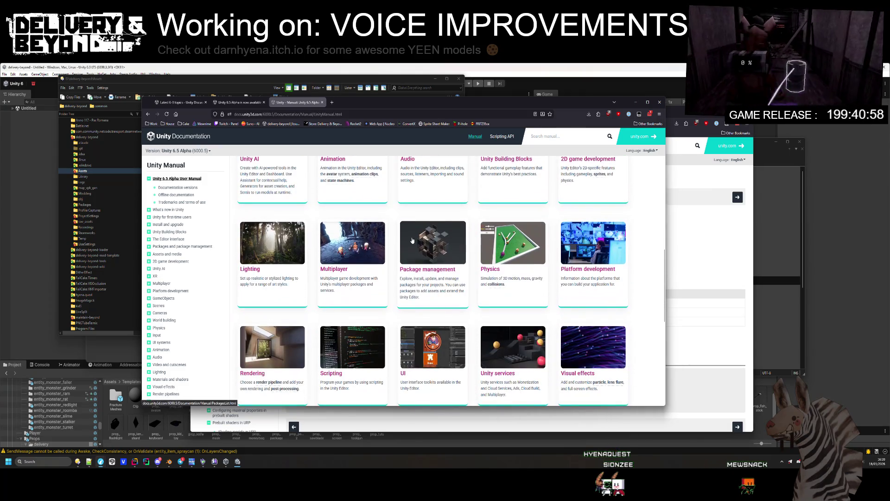
scroll(442, 292, "down", 3)
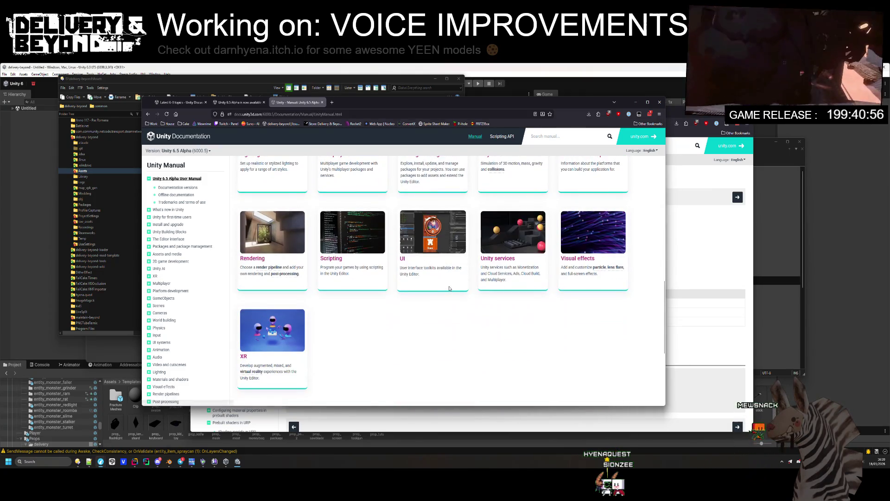
scroll(448, 291, "down", 3)
scroll(352, 307, "up", 4)
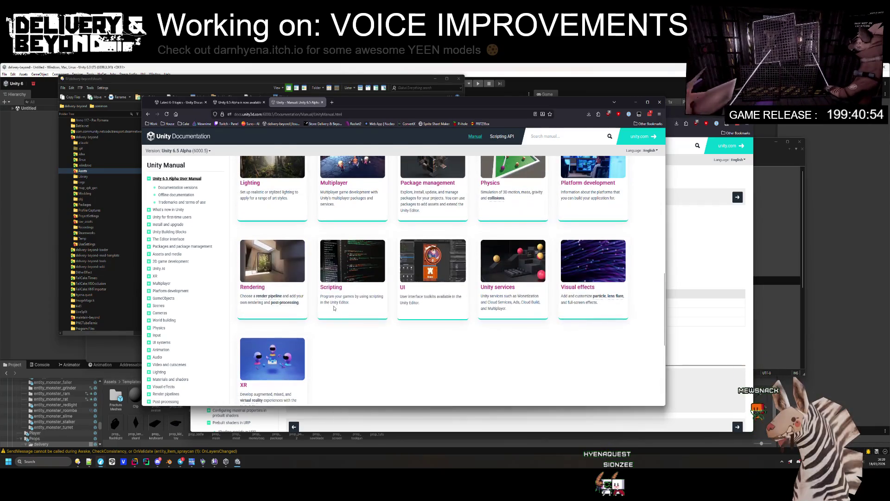
mouse_move(280, 288)
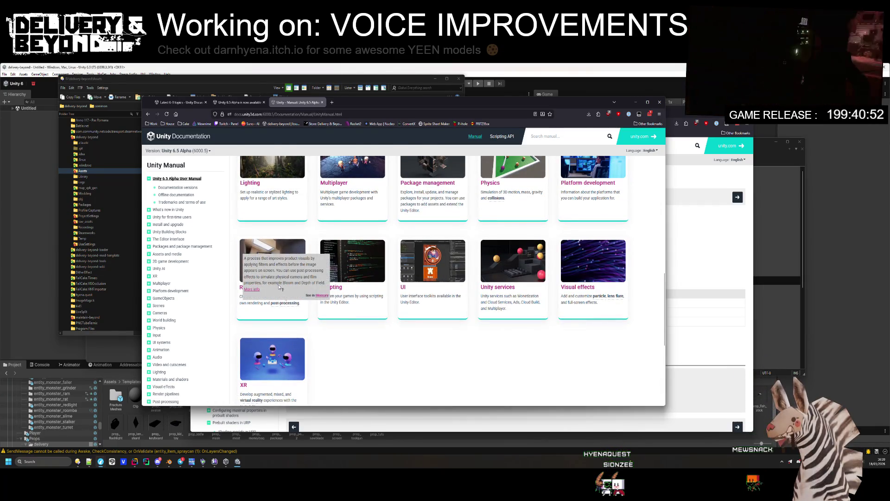
scroll(280, 288, "up", 1)
scroll(160, 292, "down", 2)
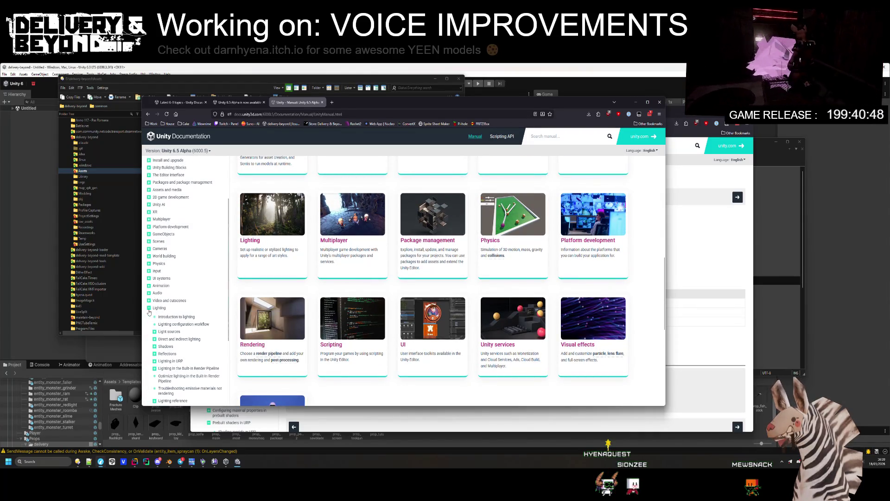
scroll(160, 310, "down", 1)
left_click(165, 315)
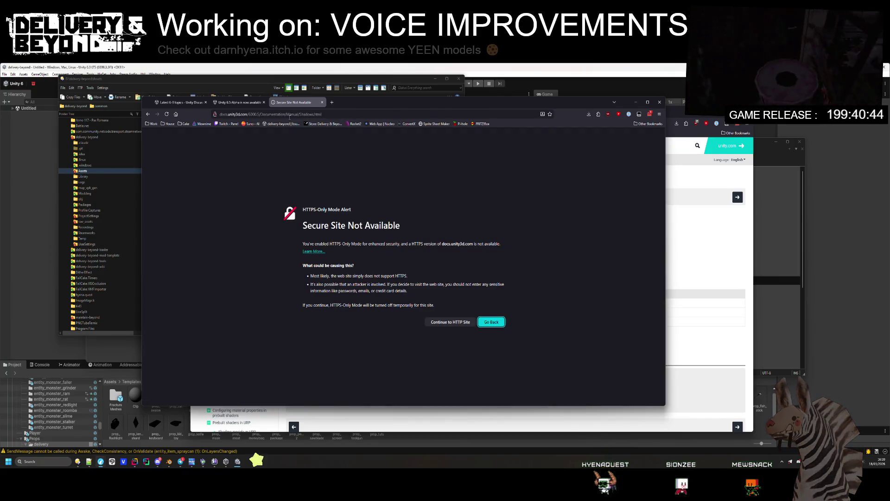
- Bypass the HTTPS-Only Mode alert by continuing to the HTTP version of docs.unity3d.com
left_click(447, 324)
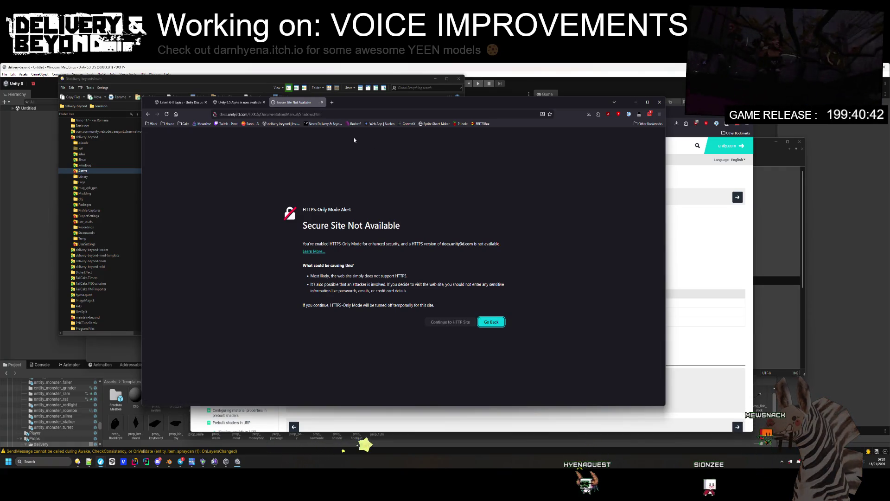
left_click(458, 324)
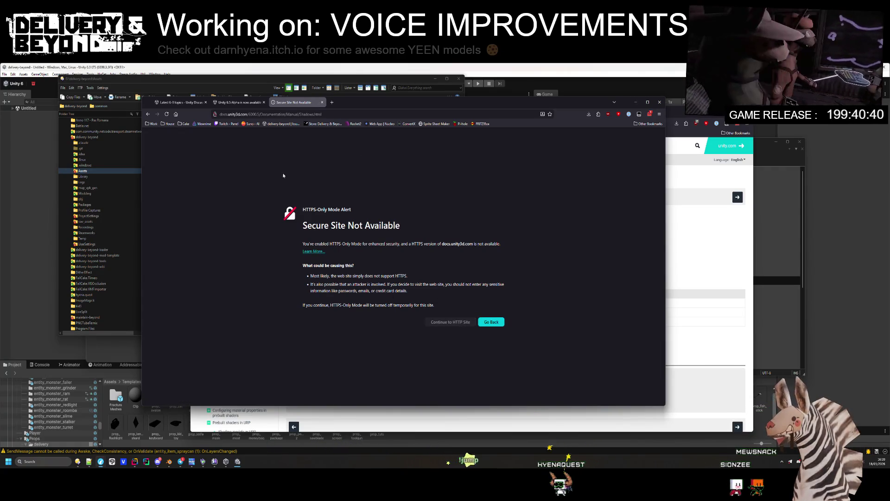
scroll(260, 232, "down", 3)
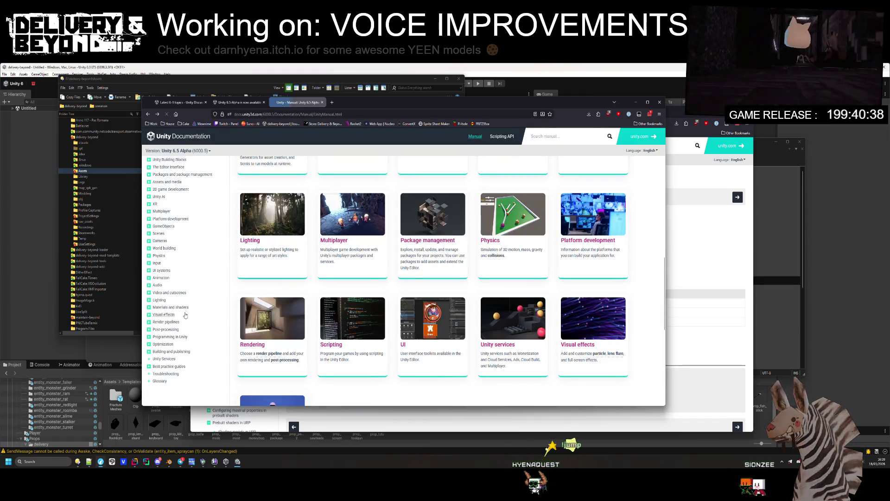
- Expand Lighting, read the Shadow mapping page under Real-time shadows, then open Troubleshooting shadows
left_click(162, 301)
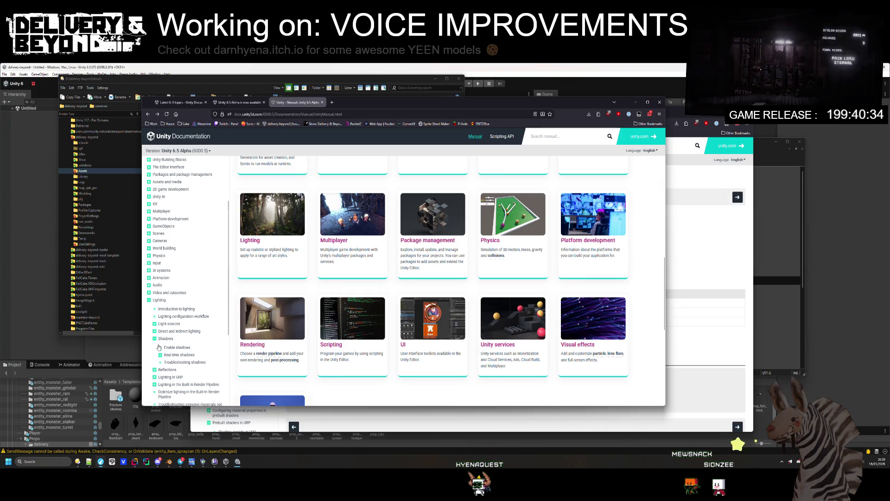
scroll(195, 349, "down", 1)
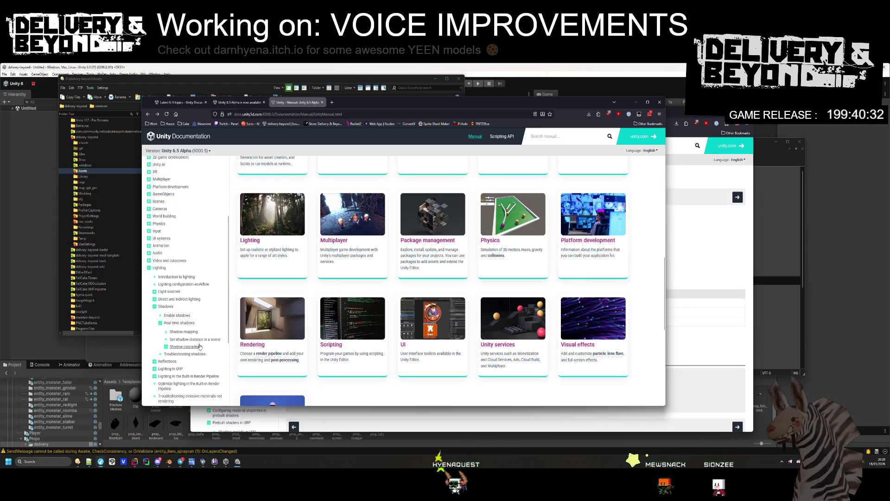
left_click(189, 332)
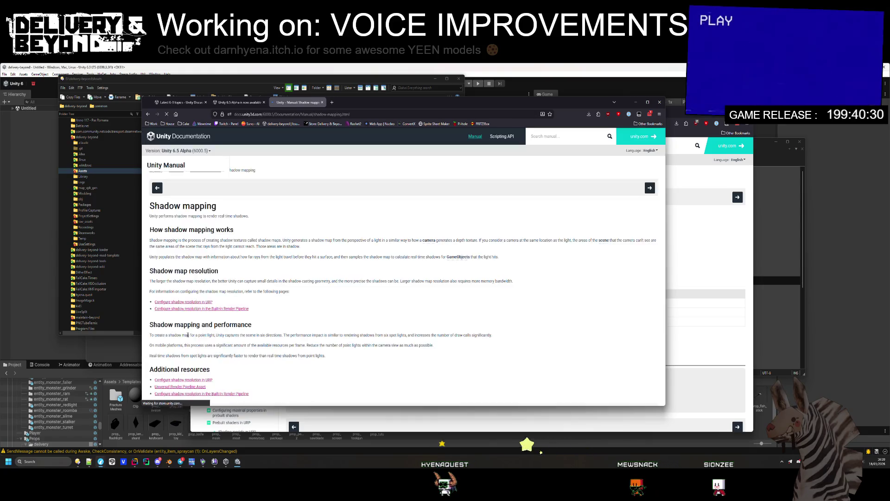
scroll(293, 282, "down", 2)
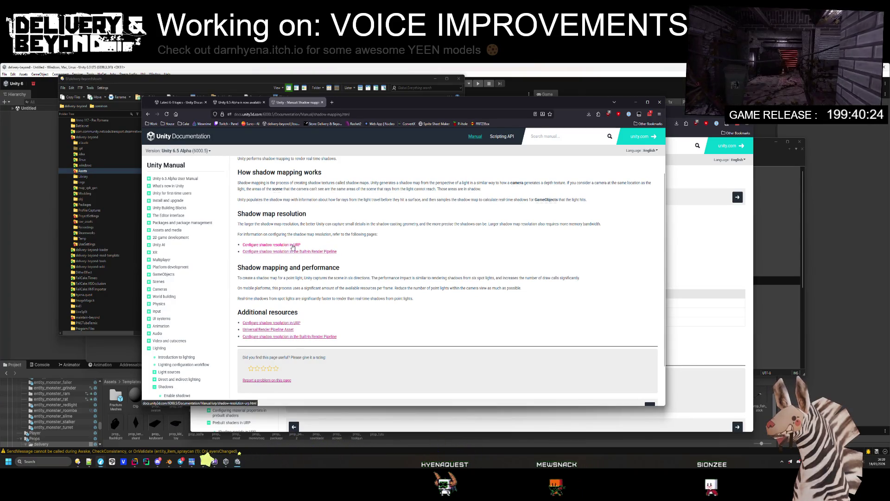
scroll(293, 246, "up", 2)
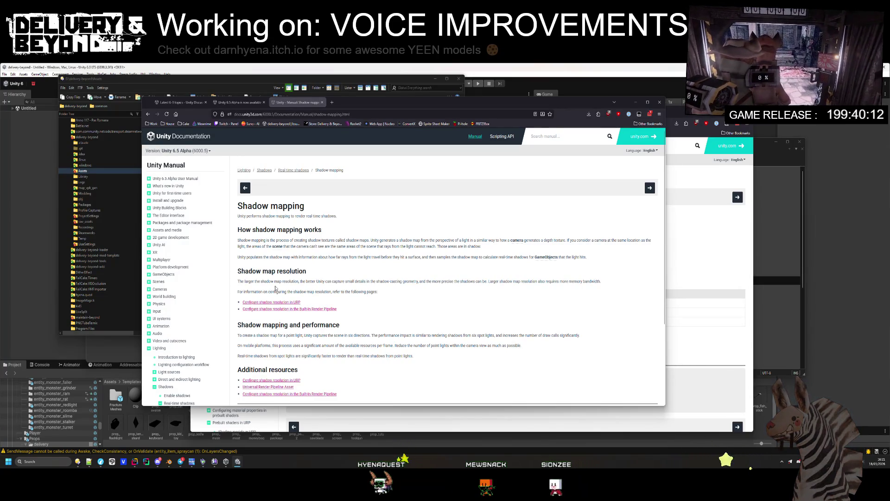
scroll(182, 342, "down", 3)
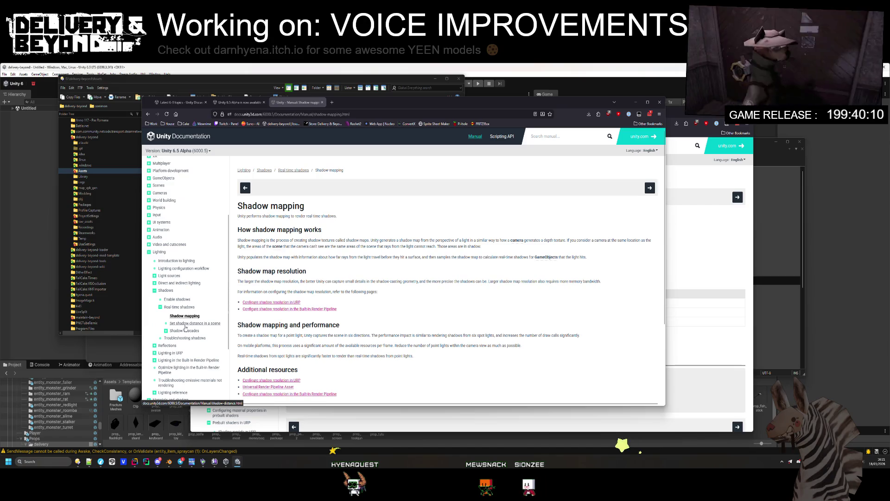
left_click(167, 341)
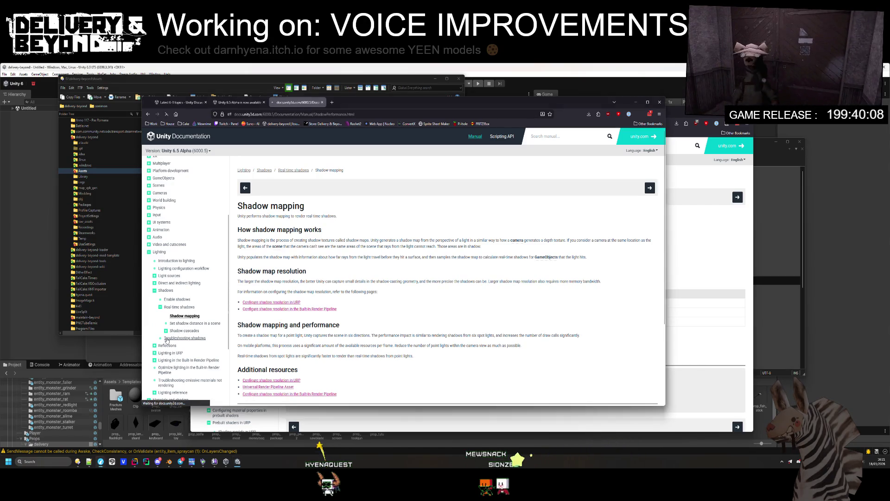
- Scroll through the Troubleshooting shadows page down to its Additional resources section
scroll(256, 309, "down", 3)
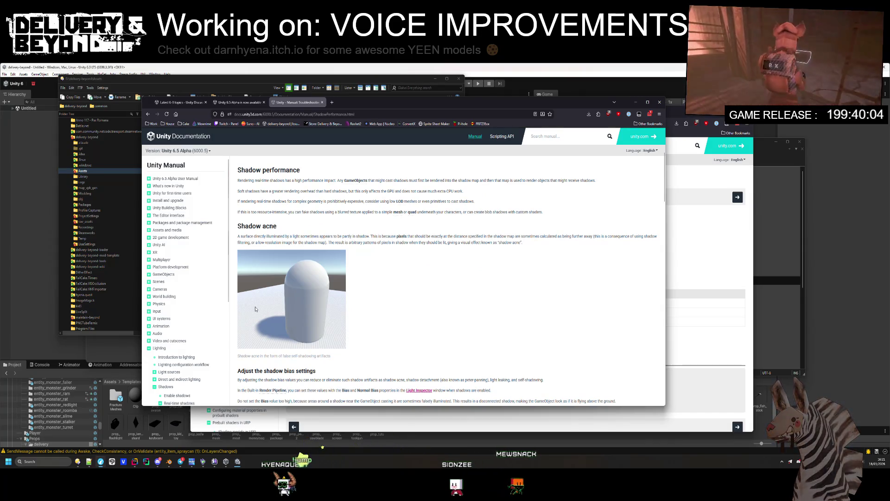
scroll(255, 310, "down", 2)
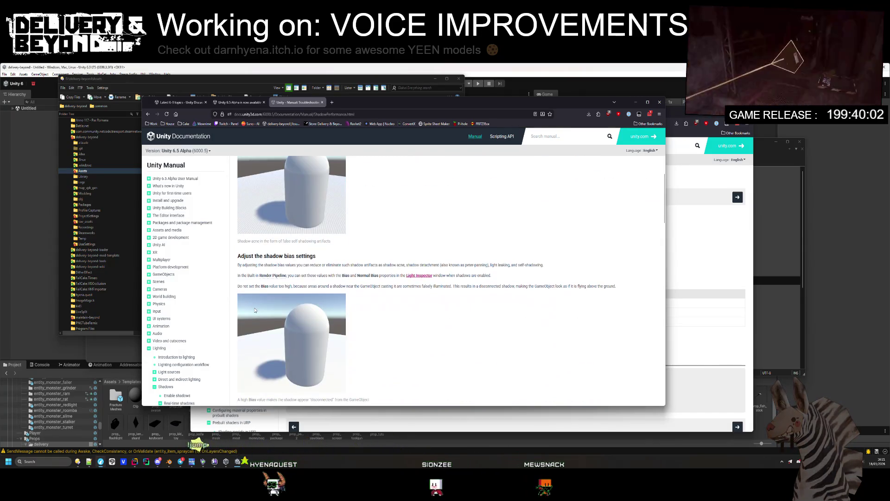
scroll(255, 309, "down", 1)
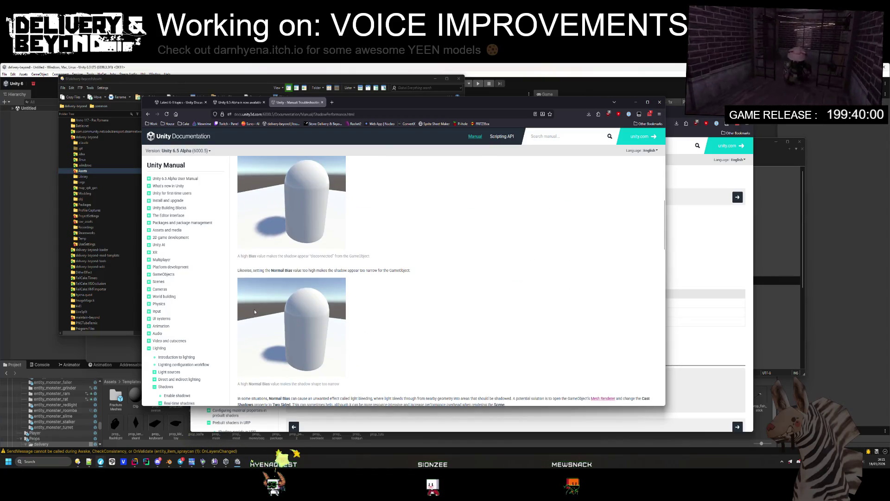
scroll(254, 310, "down", 4)
scroll(255, 310, "down", 2)
scroll(254, 310, "down", 1)
scroll(254, 308, "up", 2)
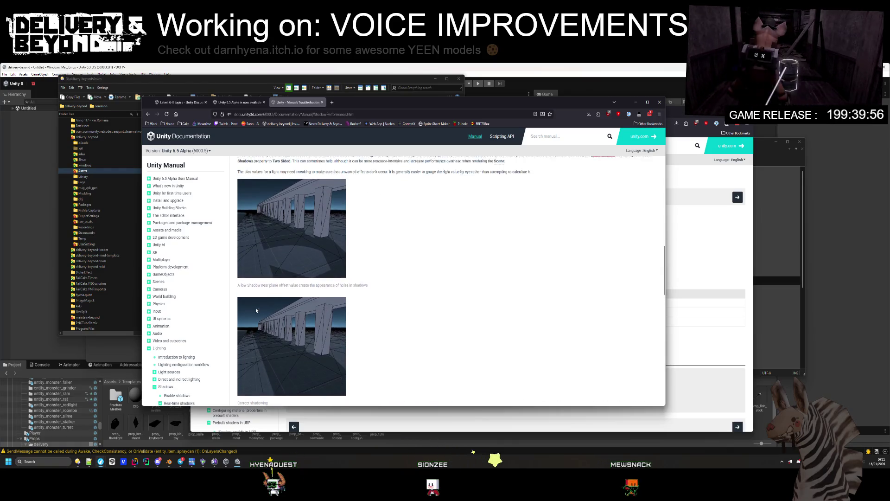
scroll(256, 309, "down", 3)
scroll(256, 310, "down", 3)
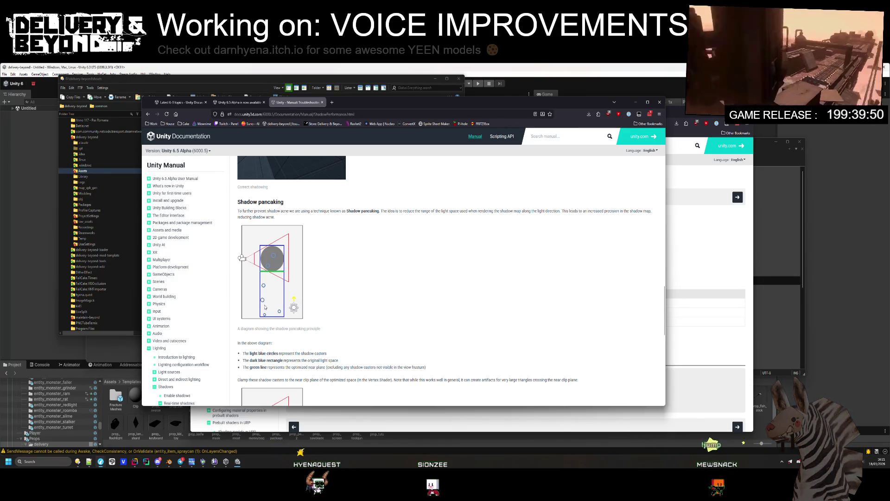
scroll(265, 307, "down", 2)
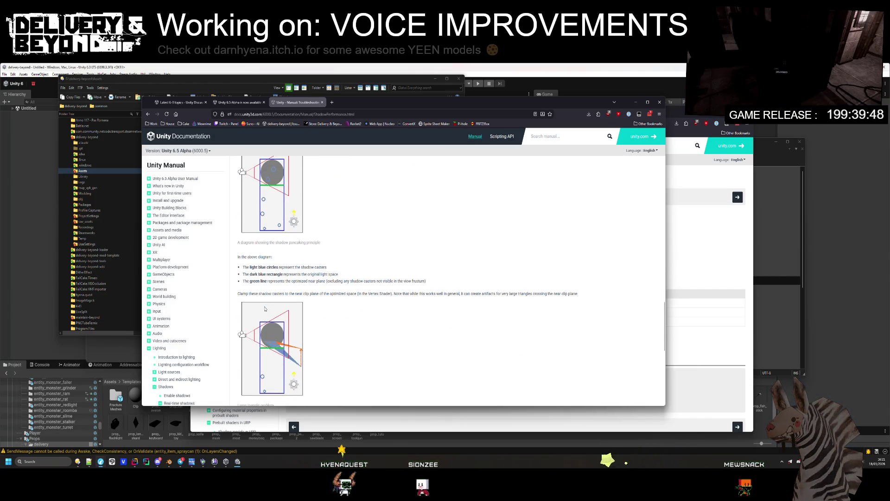
scroll(268, 302, "up", 3)
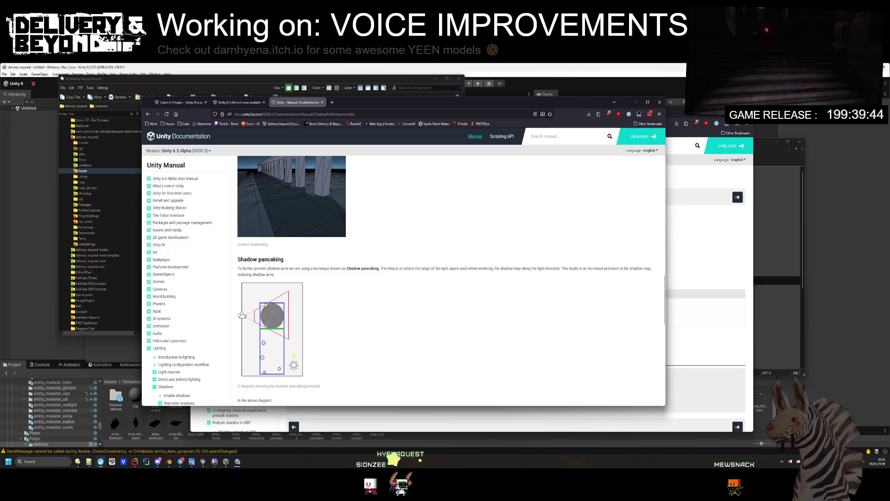
scroll(264, 307, "down", 8)
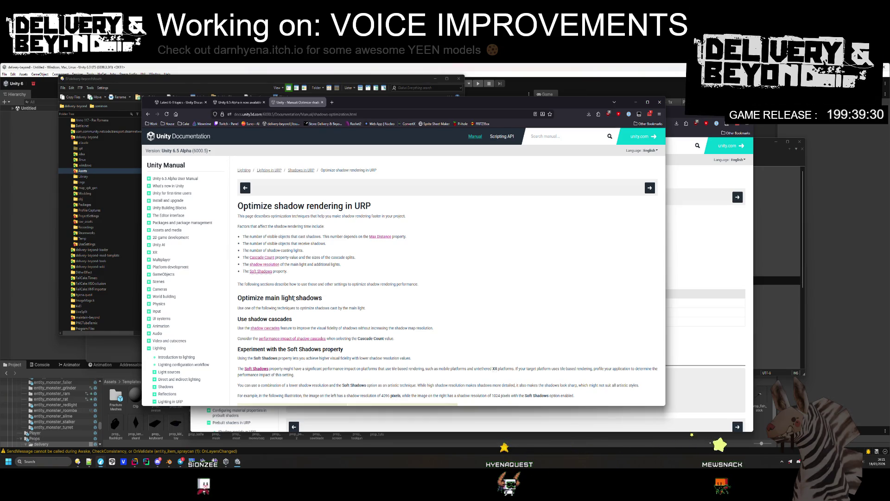
scroll(294, 301, "down", 5)
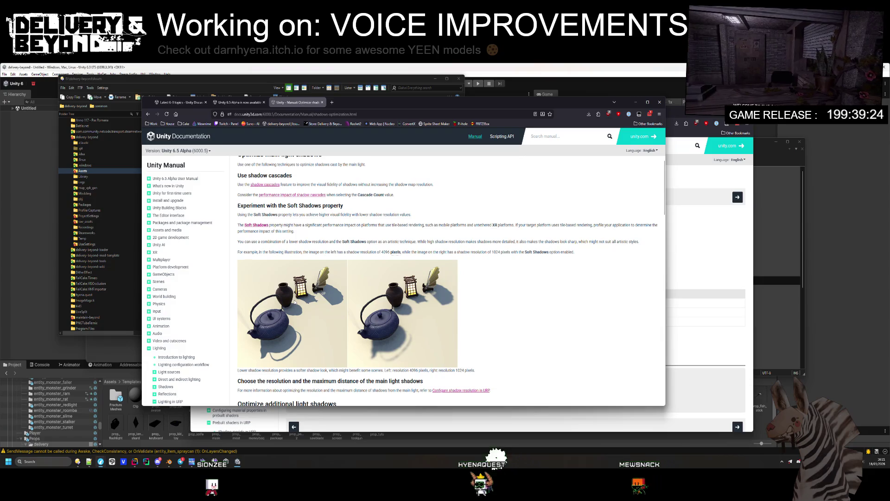
scroll(294, 301, "down", 4)
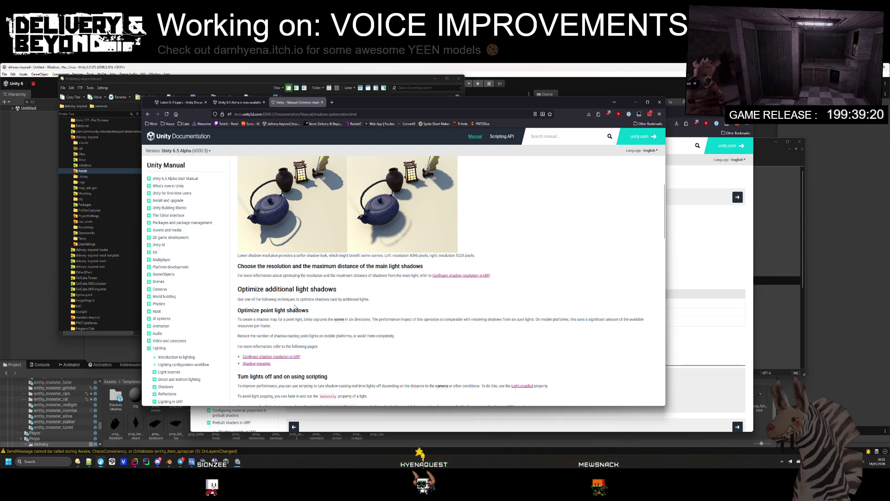
scroll(296, 309, "down", 1)
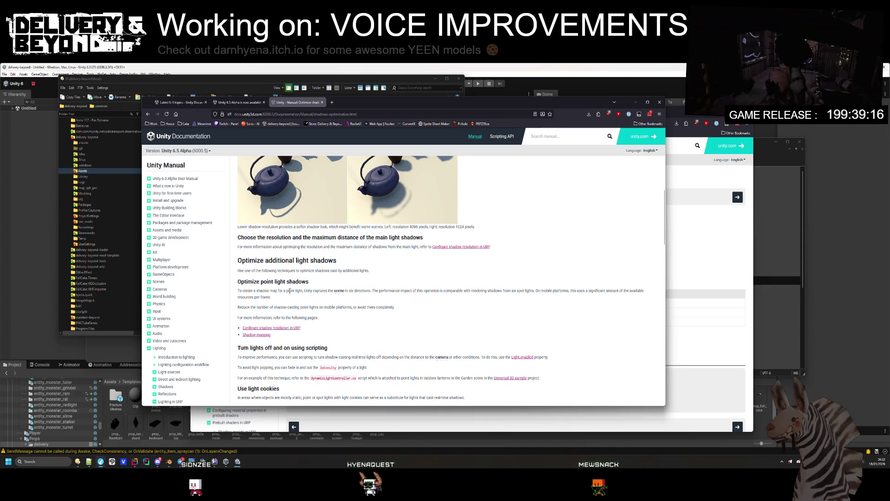
left_click_drag(288, 290, 313, 298)
left_click(313, 297)
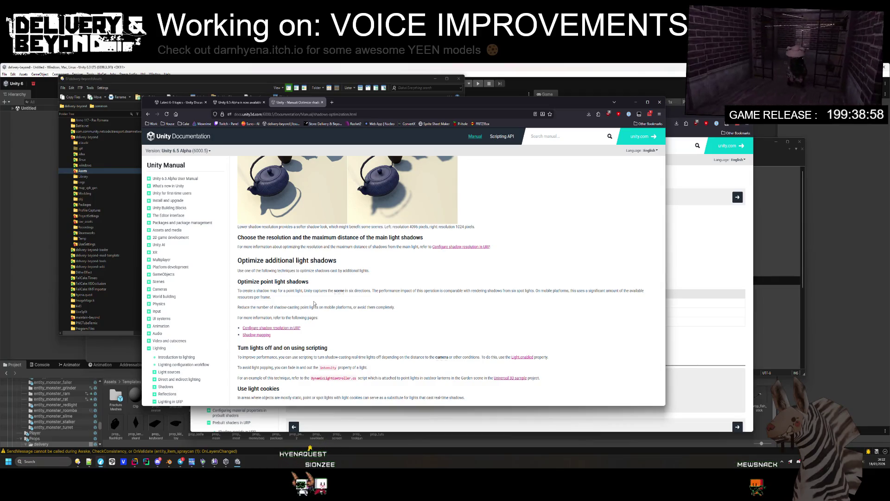
scroll(314, 304, "down", 2)
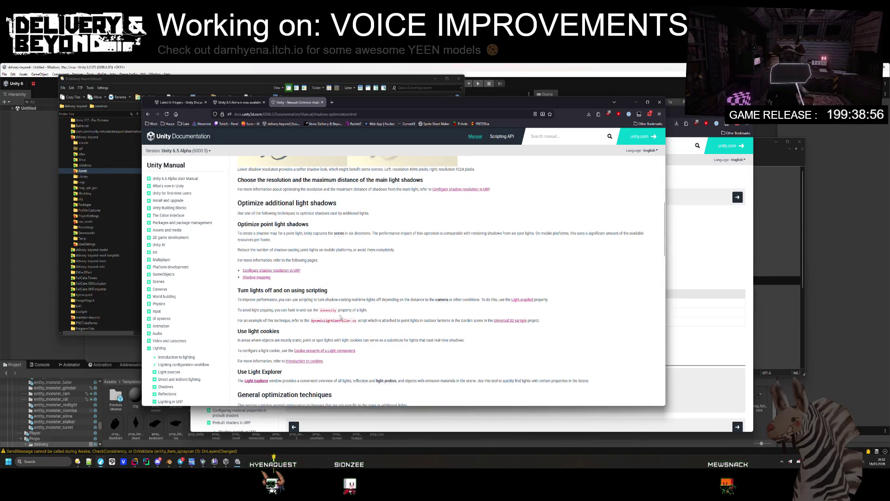
scroll(353, 308, "down", 3)
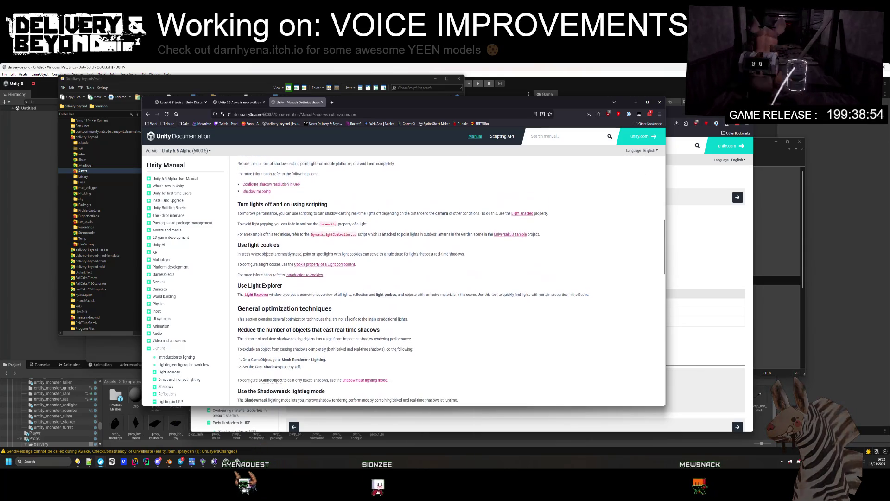
scroll(348, 319, "down", 2)
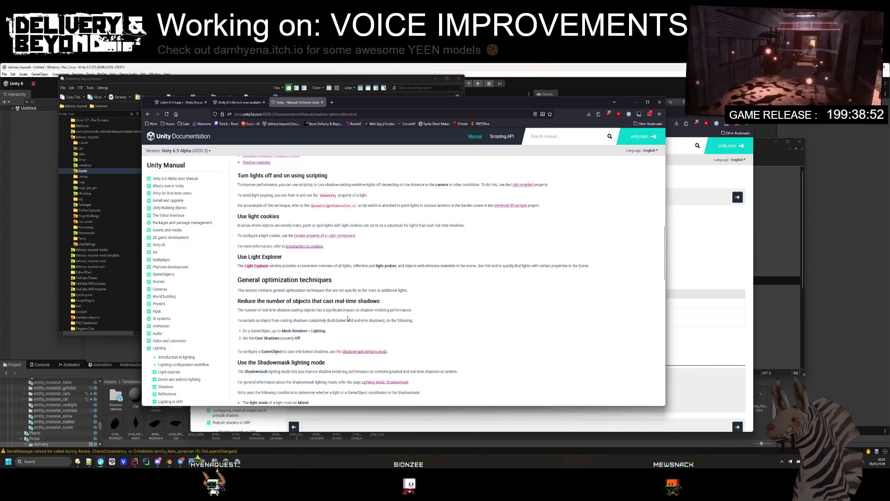
scroll(348, 318, "down", 2)
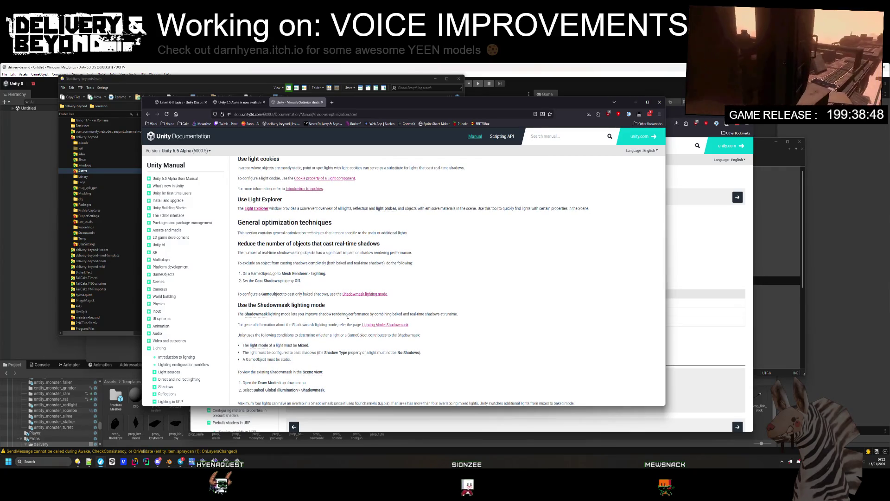
scroll(348, 316, "down", 5)
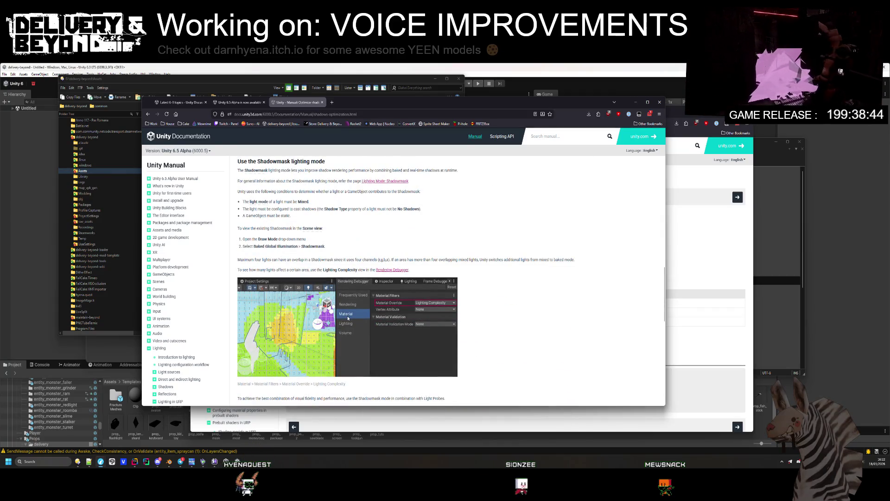
scroll(347, 318, "down", 5)
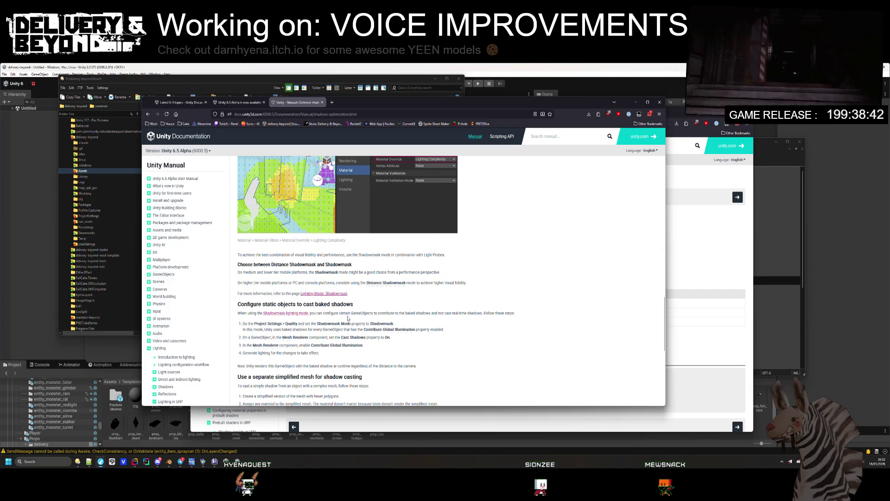
scroll(348, 318, "down", 5)
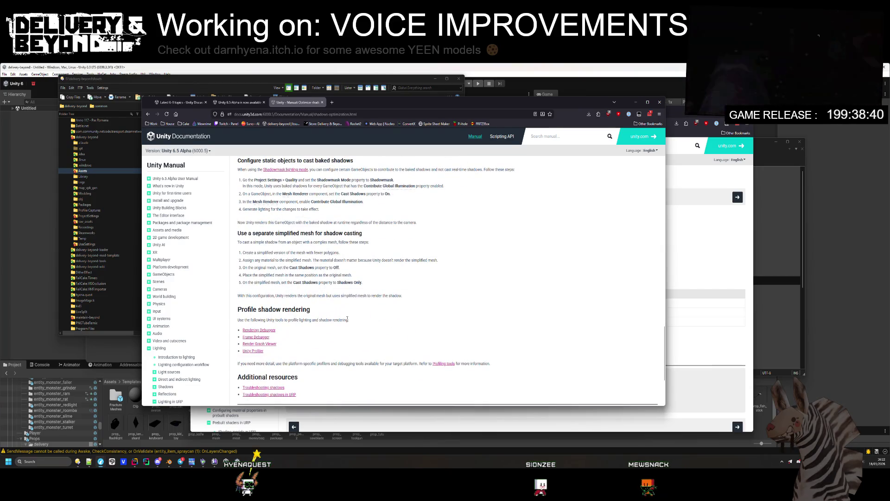
scroll(348, 319, "down", 3)
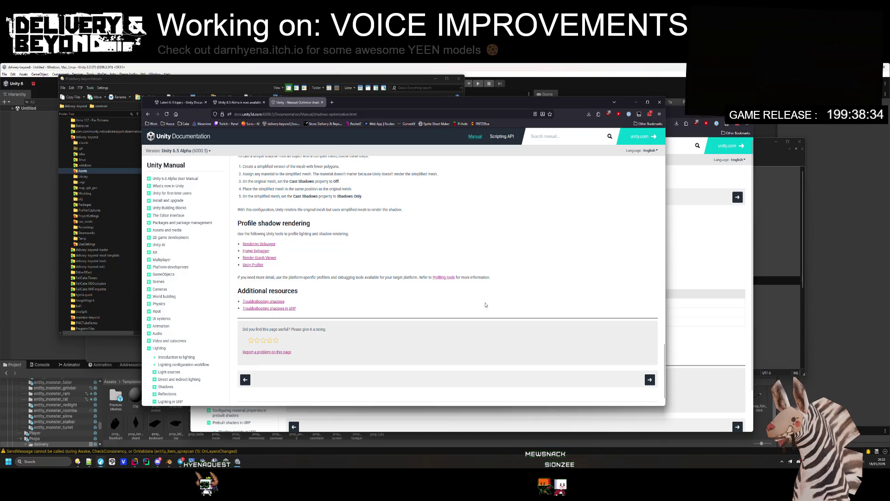
scroll(331, 289, "up", 5)
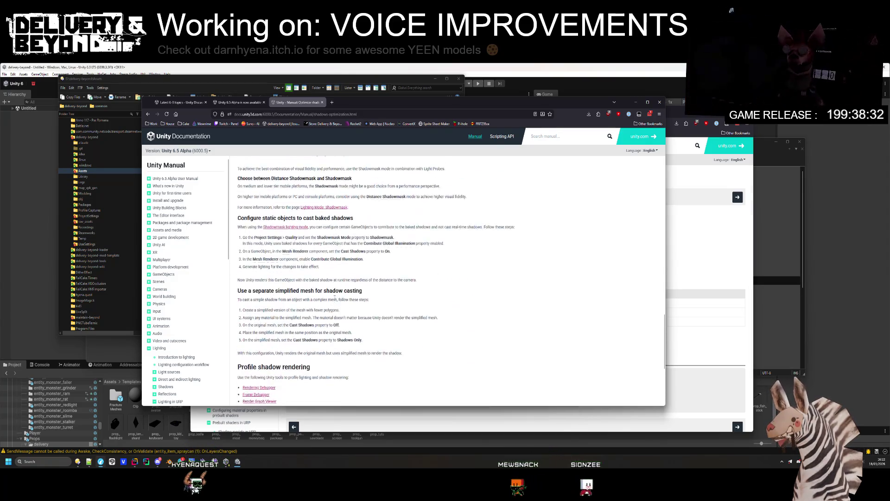
scroll(331, 290, "up", 5)
scroll(343, 274, "down", 3)
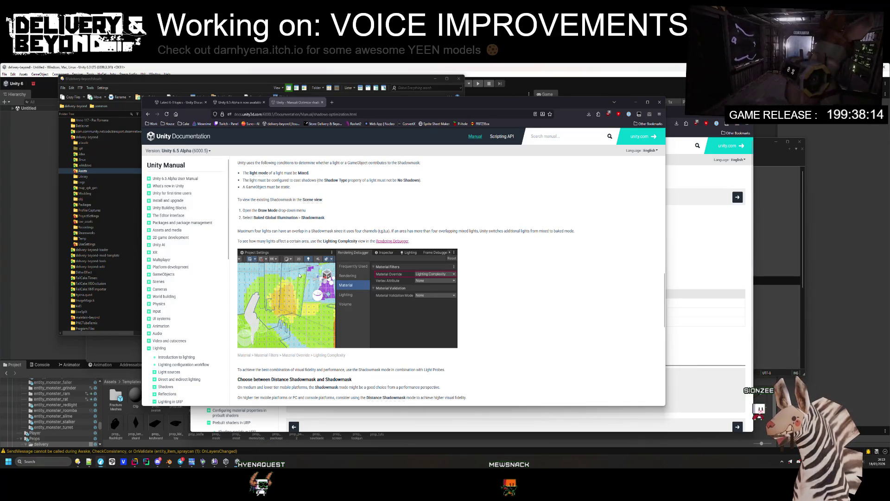
scroll(181, 221, "down", 5)
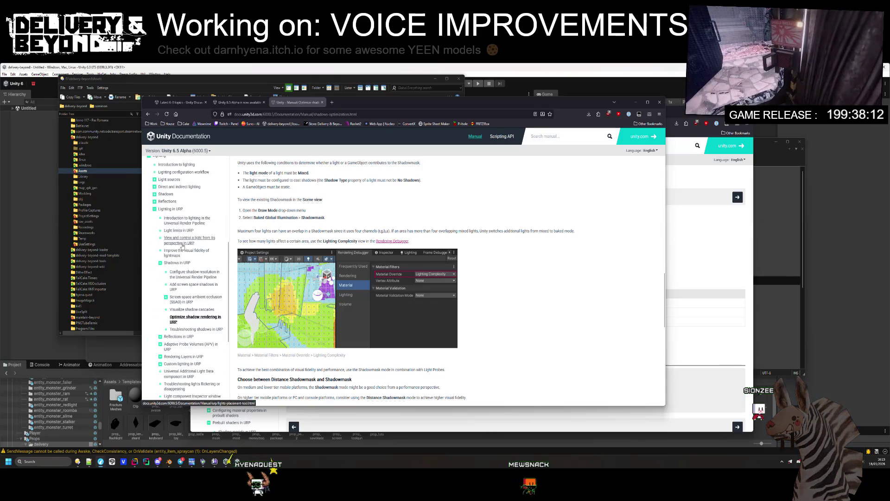
- Open the Light limits in URP page and scroll through it
left_click(178, 230)
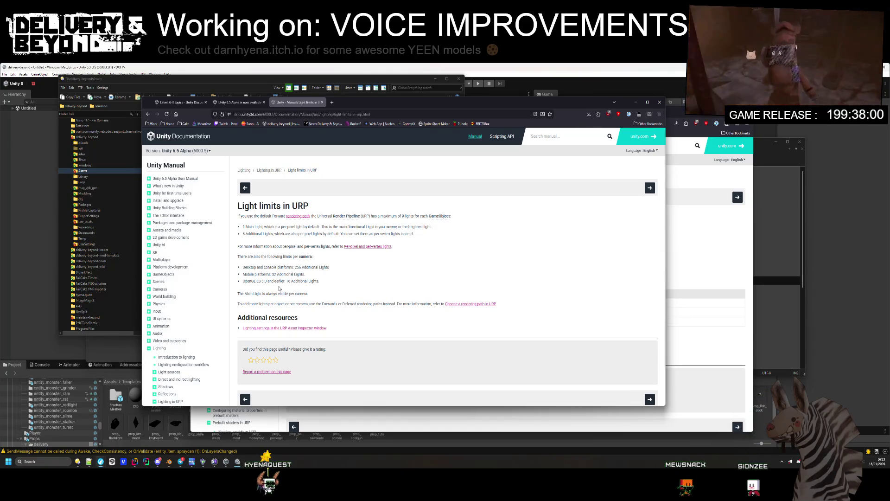
scroll(197, 318, "down", 3)
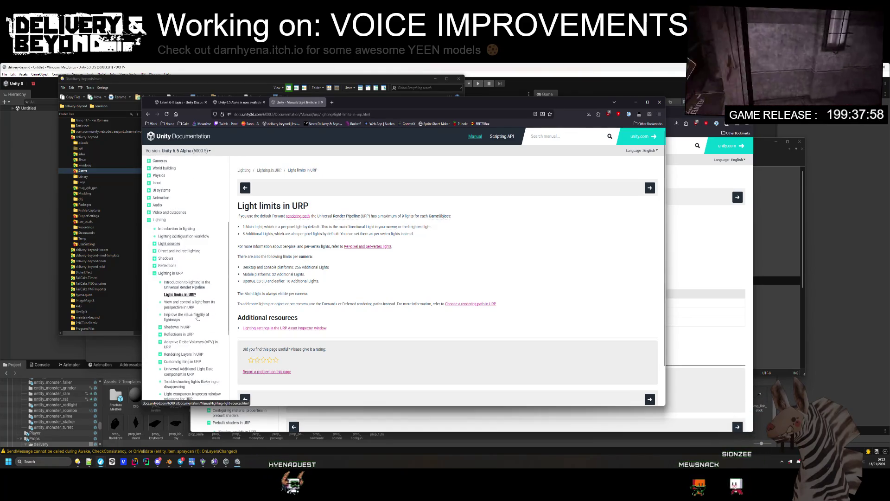
scroll(199, 303, "down", 1)
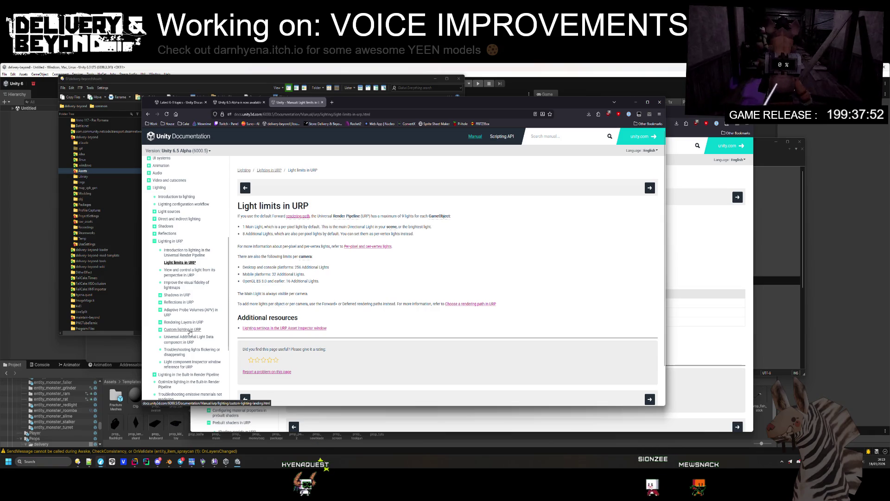
- Read Custom lighting in URP, then open Add screen space shadows from the Shadows in URP sub-pages
left_click(185, 331)
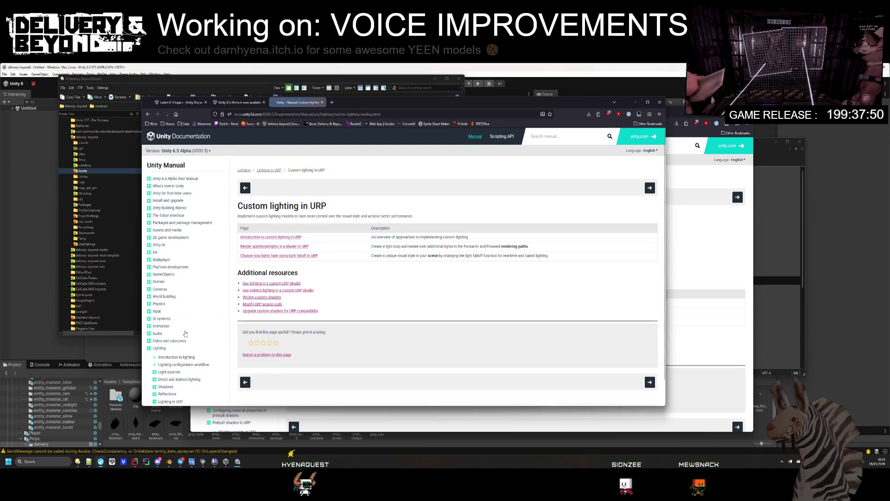
scroll(185, 325, "down", 1)
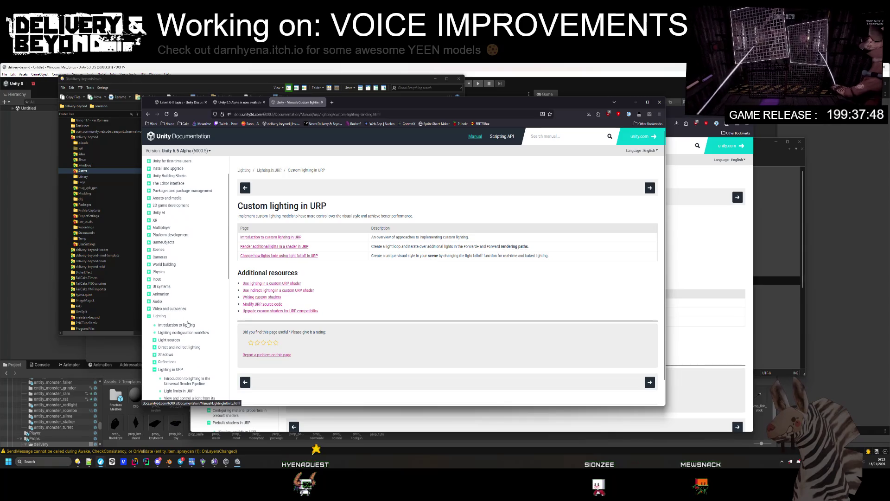
scroll(187, 323, "down", 3)
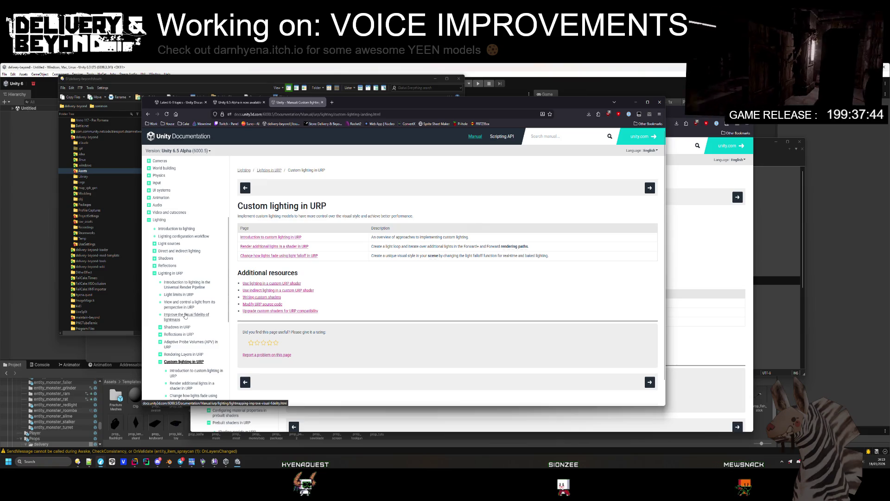
scroll(185, 315, "down", 2)
left_click(160, 262)
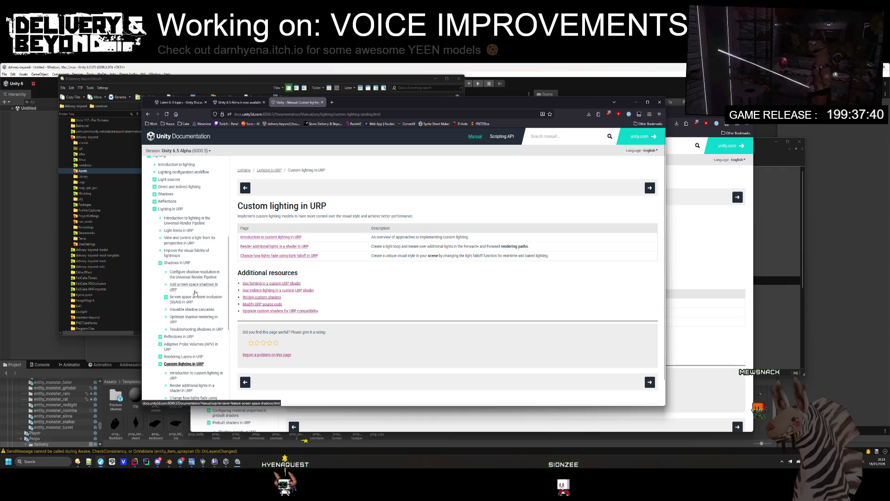
left_click(195, 291)
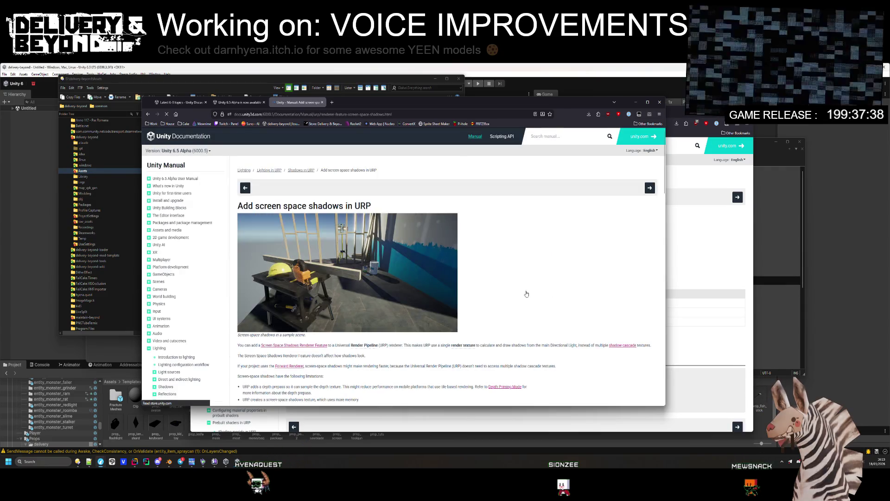
- Scroll through the Add screen space shadows page, covering the Screen Space Shadows Renderer Feature and Frame Debugger check
scroll(530, 296, "down", 3)
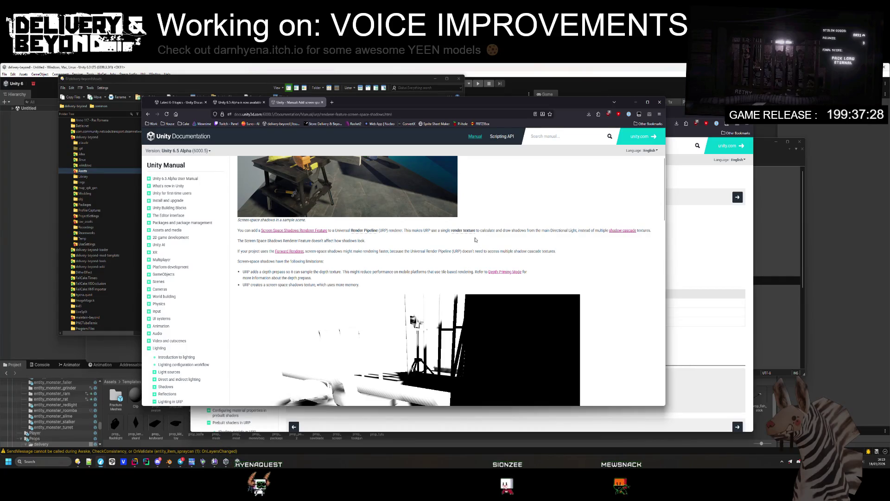
scroll(476, 240, "down", 6)
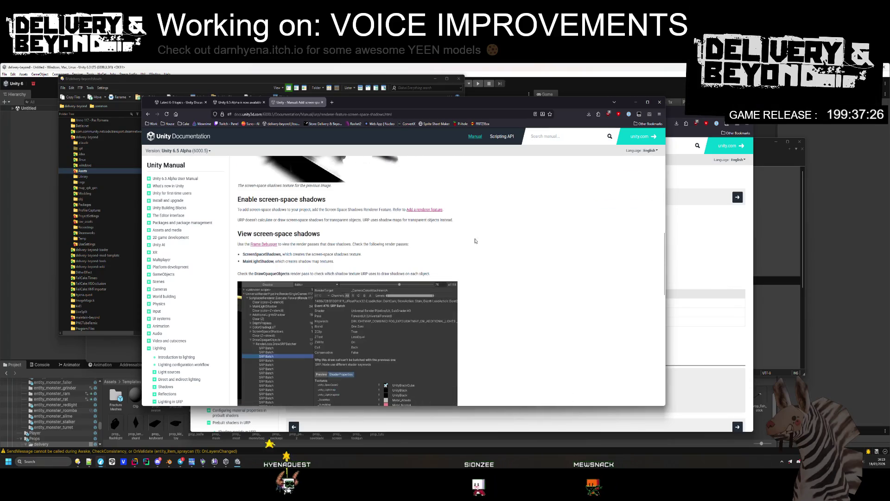
scroll(475, 241, "down", 10)
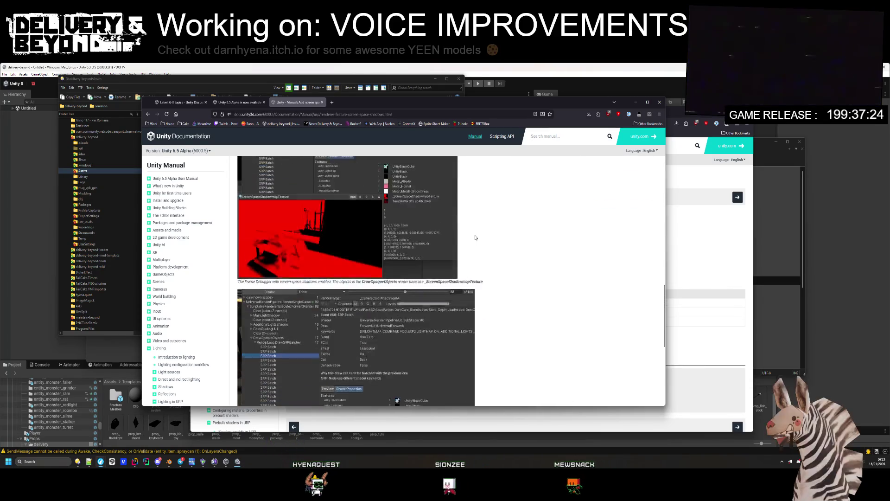
scroll(469, 236, "down", 5)
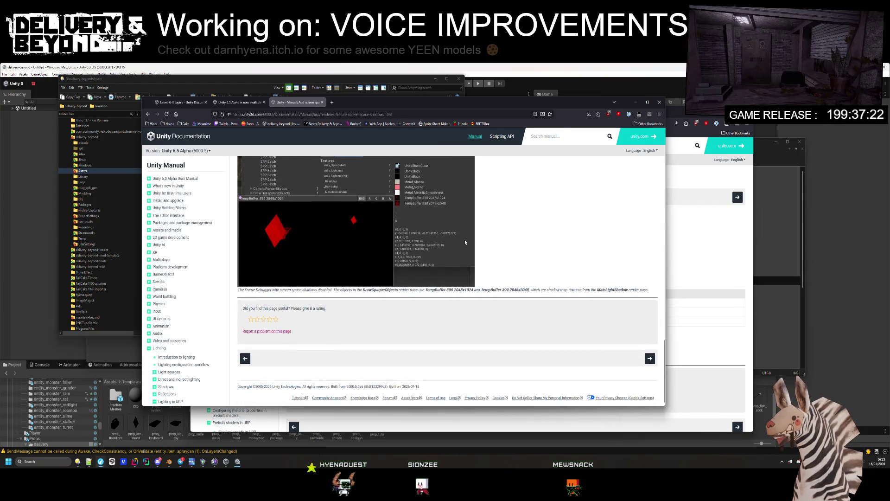
scroll(464, 250, "up", 5)
scroll(458, 258, "down", 4)
scroll(431, 274, "up", 3)
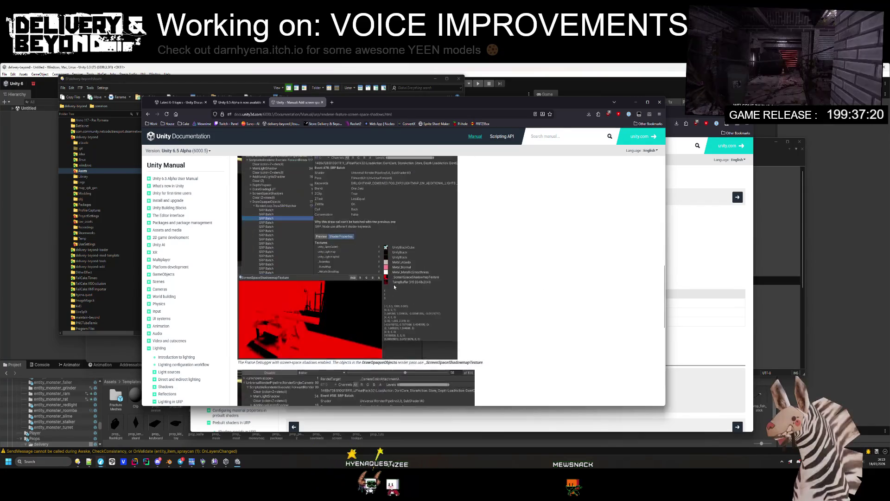
scroll(408, 286, "up", 5)
scroll(195, 327, "down", 3)
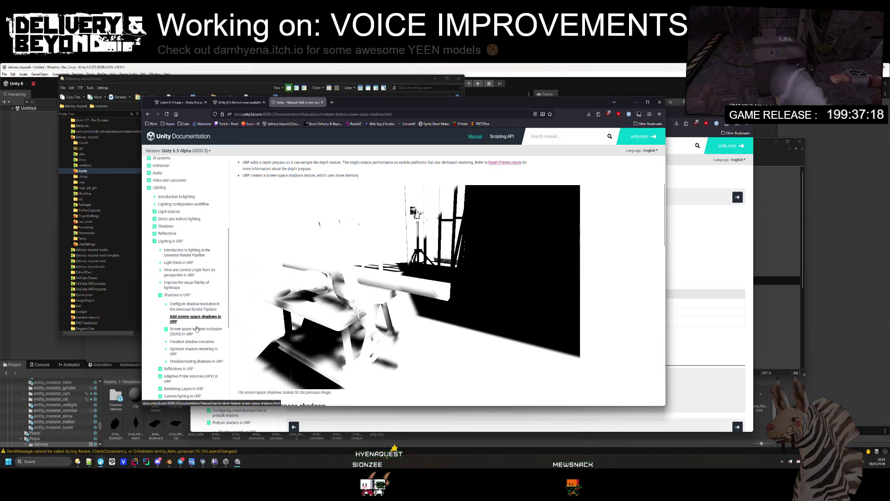
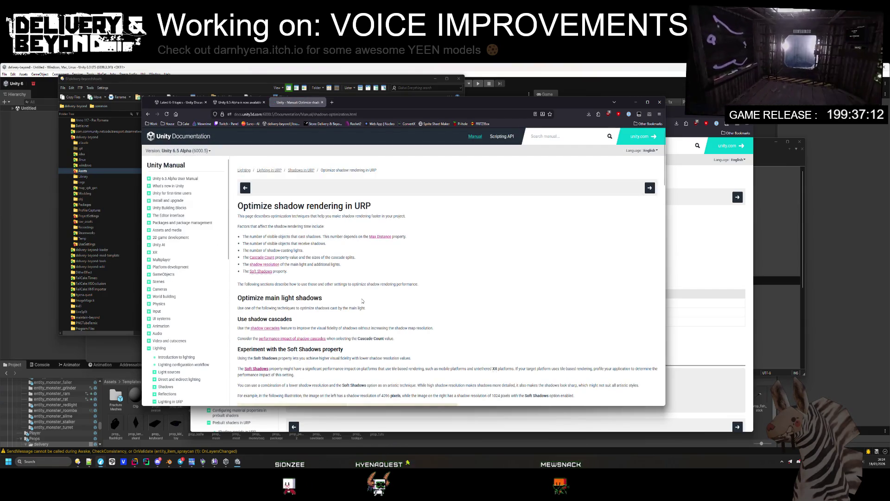
- Check the ShaderCache.db thread, then close the shadow optimization manual tab
scroll(366, 309, "down", 8)
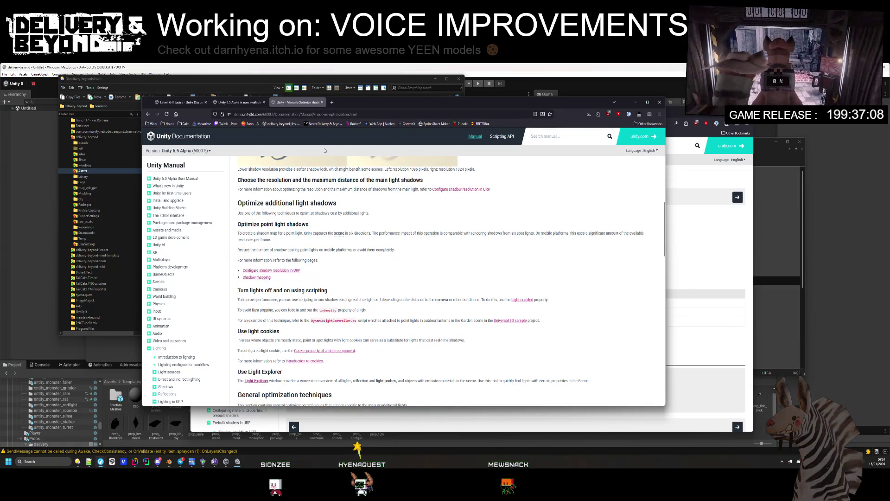
key("super+Down")
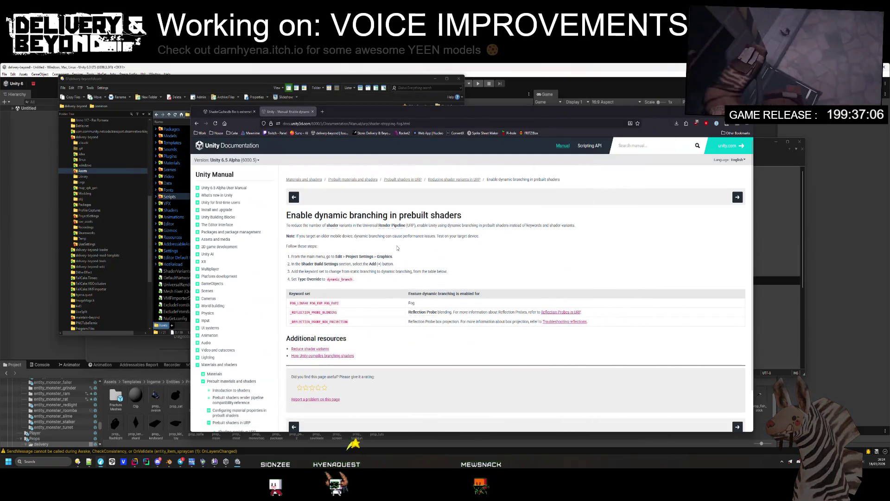
scroll(223, 297, "down", 5)
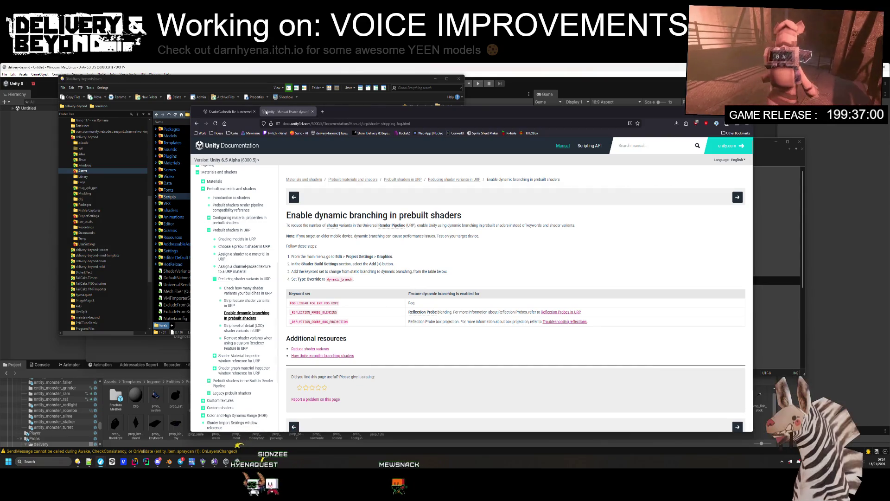
left_click(229, 111)
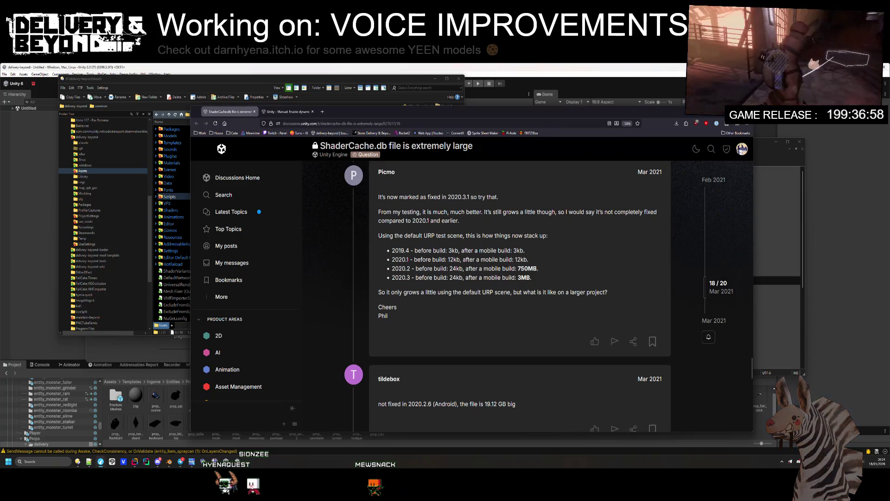
left_click(135, 462)
left_click(135, 462)
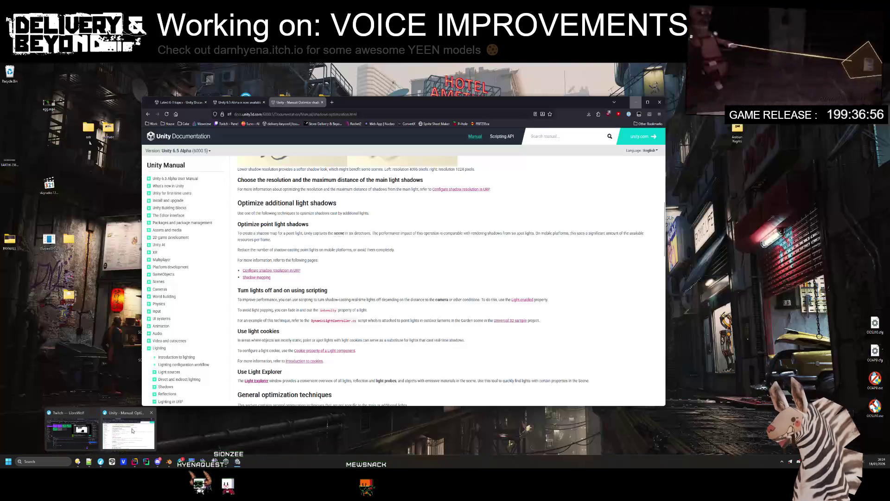
key("ctrl+w")
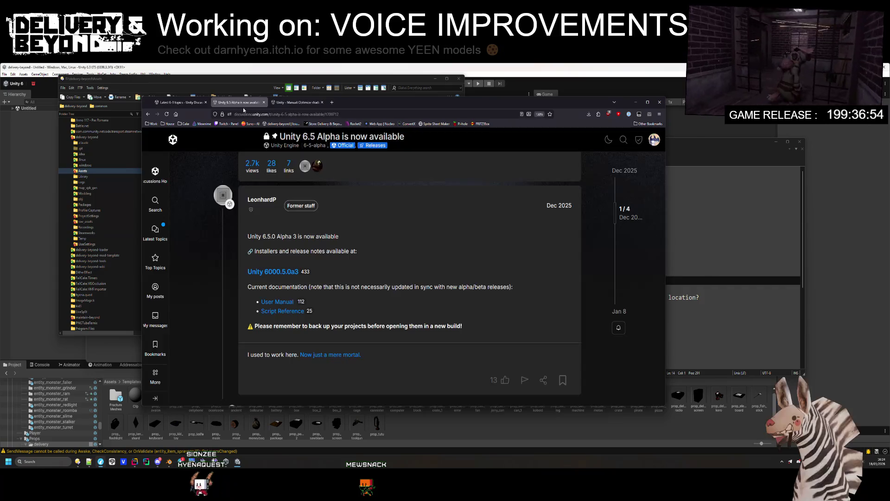
- Open the Script Reference linked from the 6.5 alpha thread, then close it
scroll(295, 251, "down", 3)
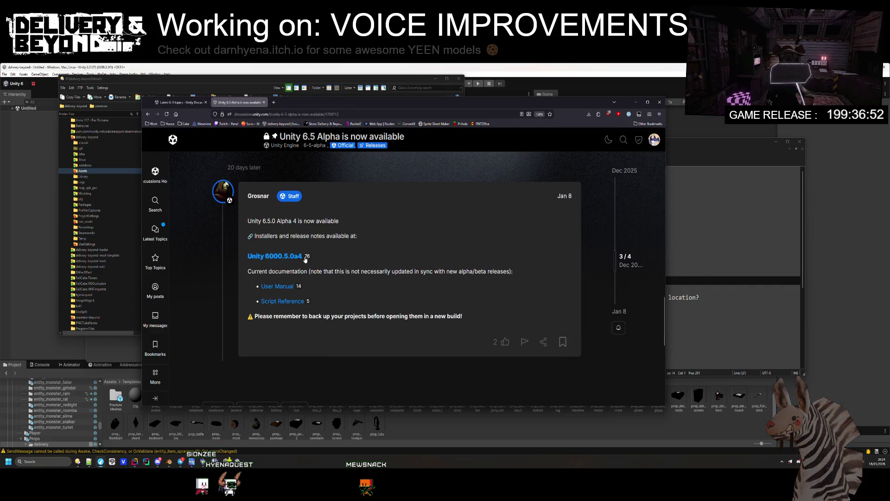
scroll(295, 251, "down", 5)
scroll(292, 226, "up", 3)
left_click(292, 224)
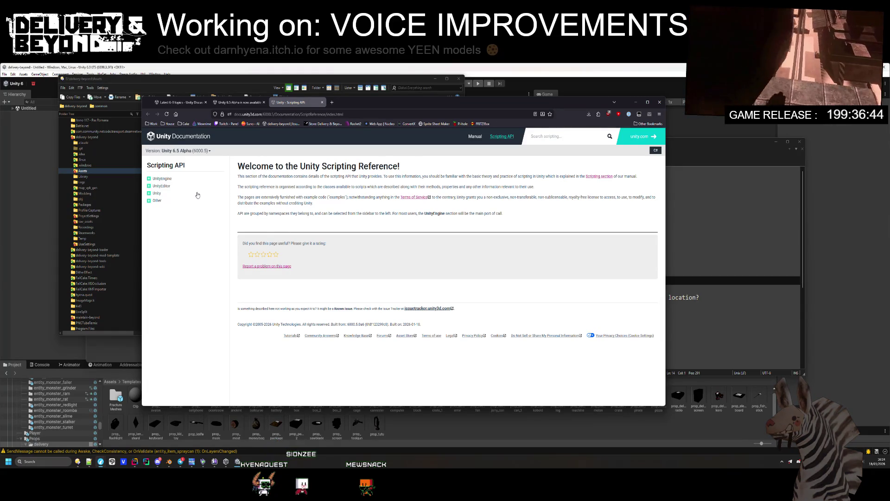
key("ctrl+w")
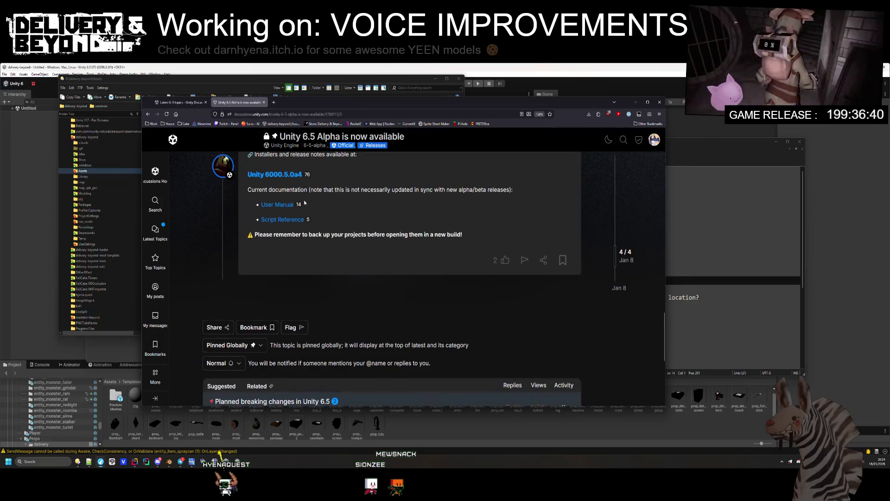
- Open the Unity 6000.5.0a4 release page in a new tab and switch to it
scroll(304, 203, "up", 1)
middle_click(275, 218)
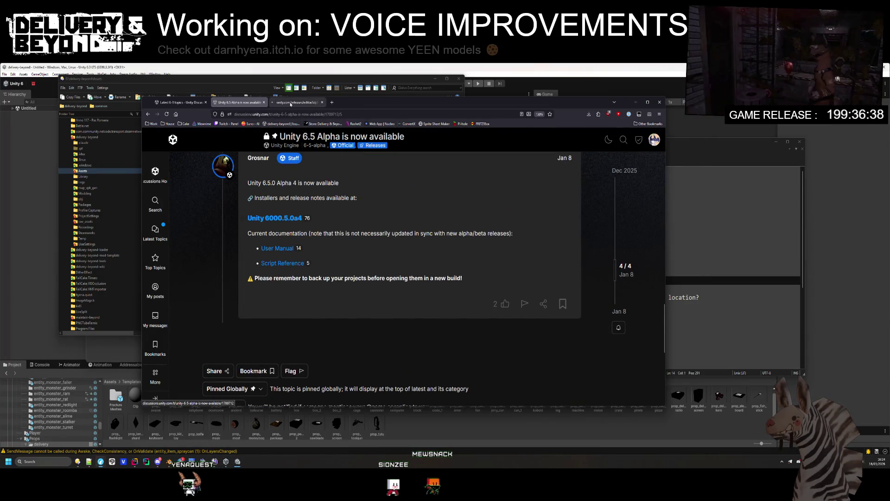
left_click(291, 103)
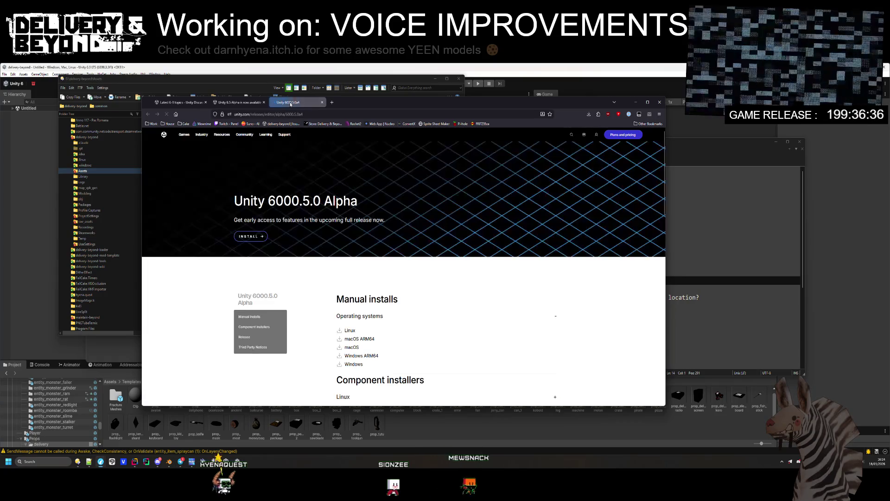
- Expand the Changeset and Release notes sections of the 6000.5.0a4 page
scroll(333, 303, "down", 3)
scroll(332, 303, "down", 3)
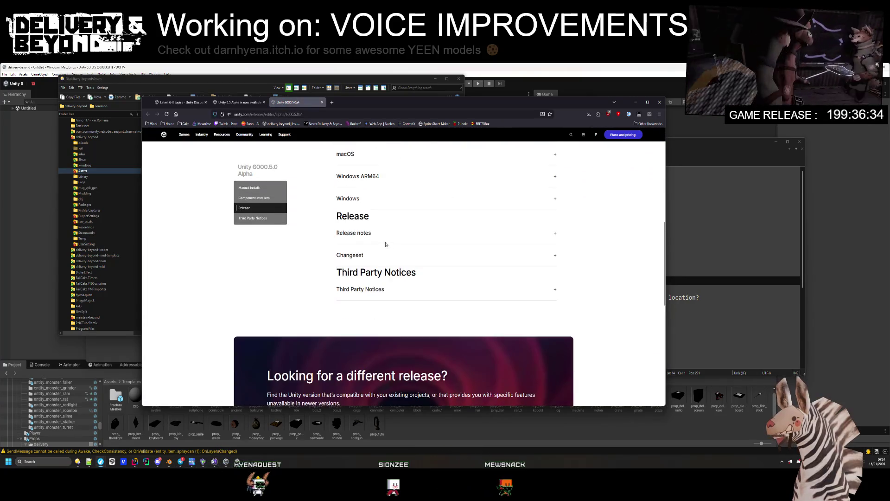
left_click(343, 255)
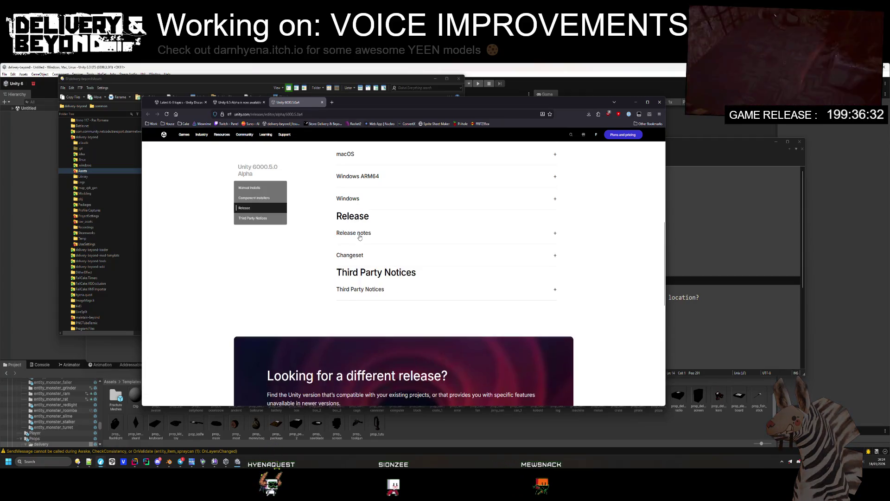
left_click(357, 233)
scroll(345, 251, "down", 2)
scroll(345, 251, "down", 4)
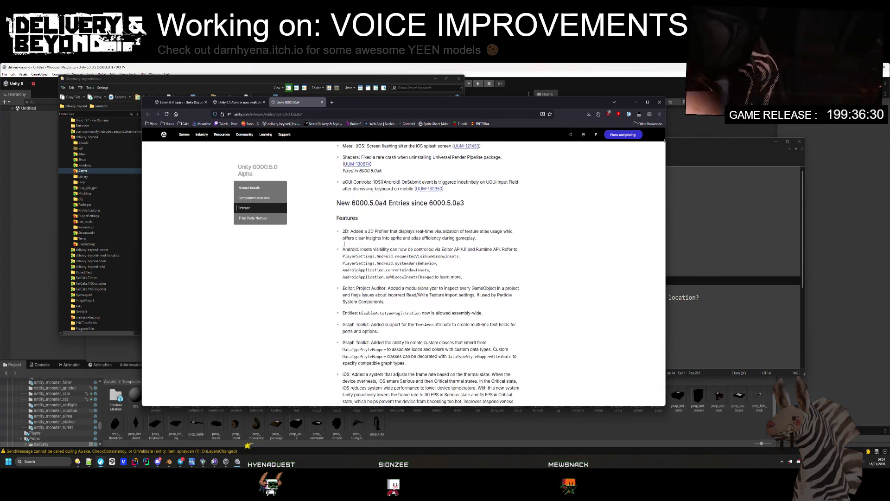
- Read through the new Features and widen the browser window so the notes reflow
mouse_move(341, 202)
left_mouse_down()
mouse_move(362, 223)
mouse_move(338, 218)
left_mouse_up()
scroll(352, 249, "down", 1)
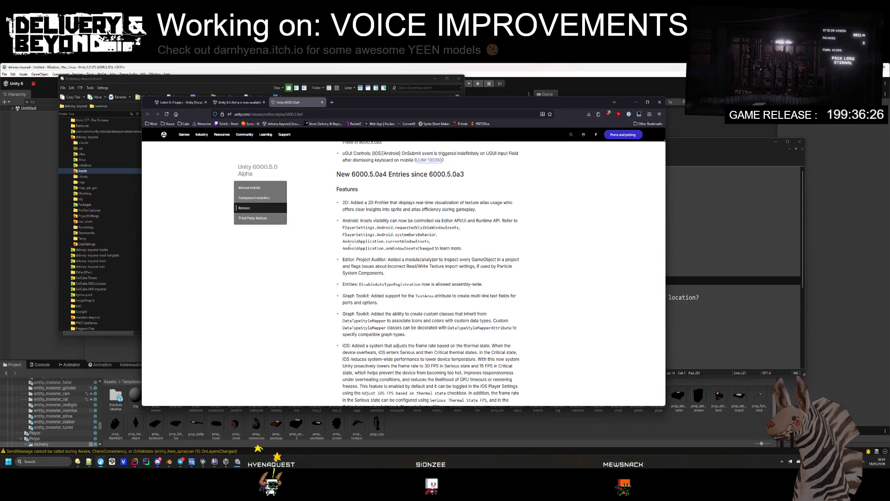
left_click(367, 291)
scroll(367, 292, "down", 4)
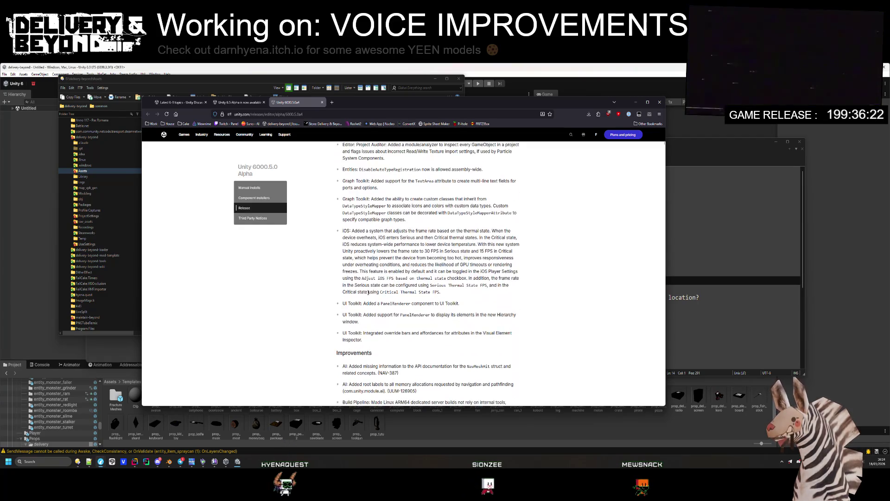
scroll(369, 293, "down", 1)
scroll(385, 275, "up", 3, "ctrl")
scroll(385, 275, "up", 2, "ctrl")
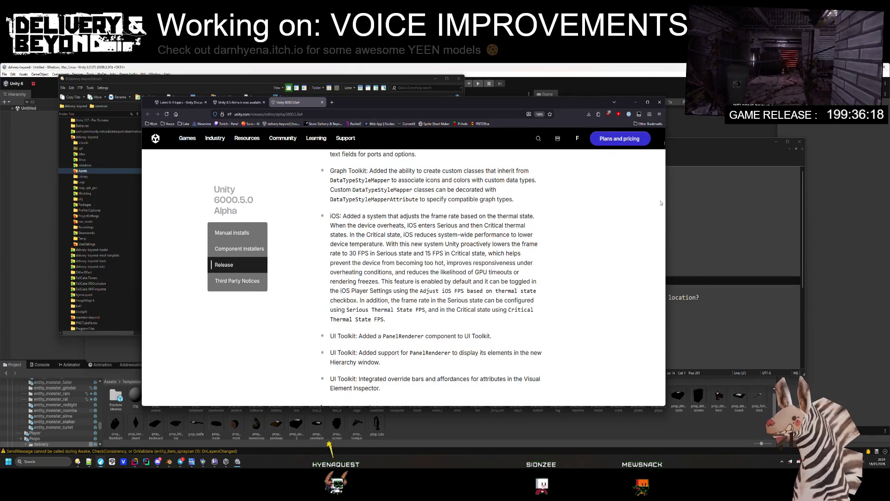
left_click_drag(666, 203, 826, 205)
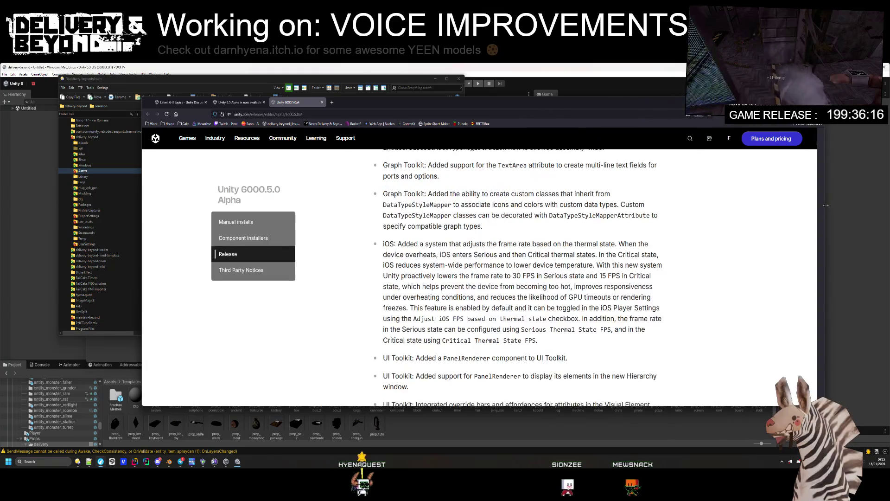
scroll(379, 243, "down", 1)
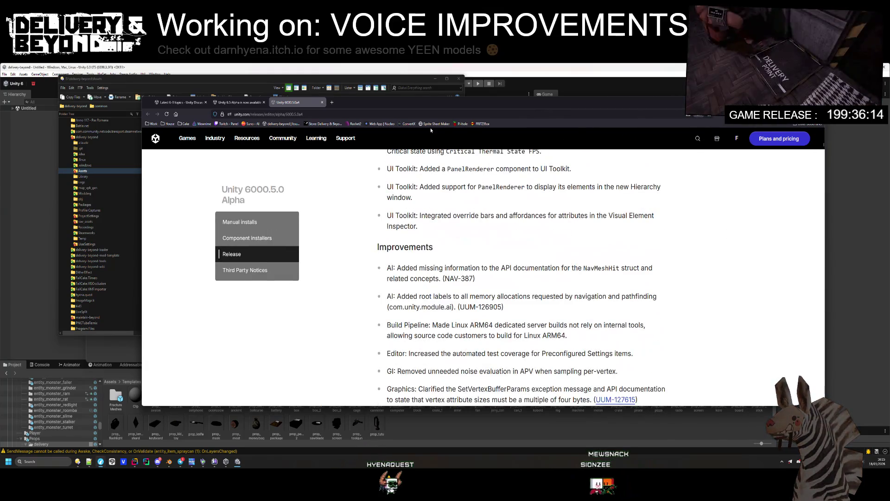
left_click_drag(465, 108, 432, 103)
scroll(410, 252, "down", 3)
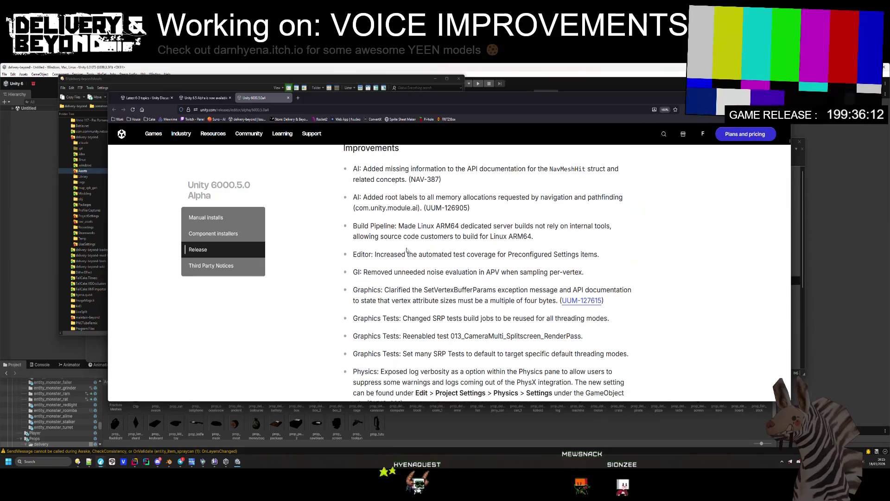
- Read down the 6000.5.0 Alpha Changes, starting from the Build Pipeline entry
left_click_drag(370, 226, 432, 236)
left_click(376, 254)
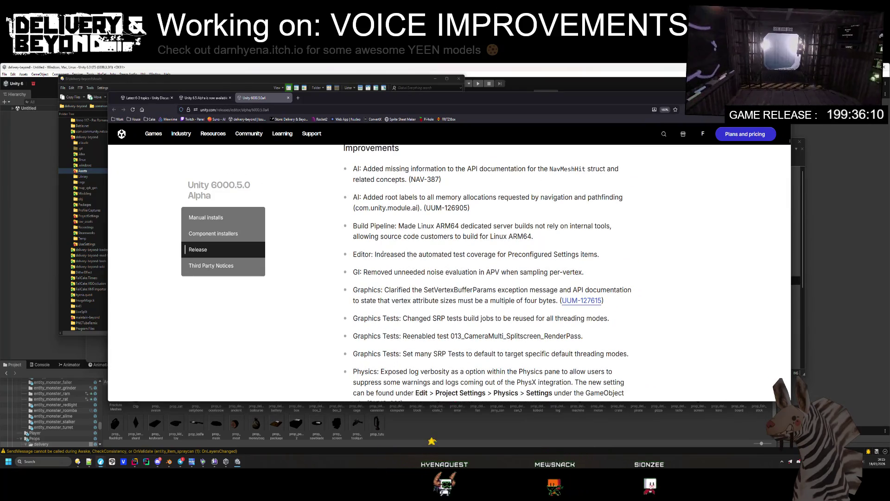
scroll(381, 270, "down", 1)
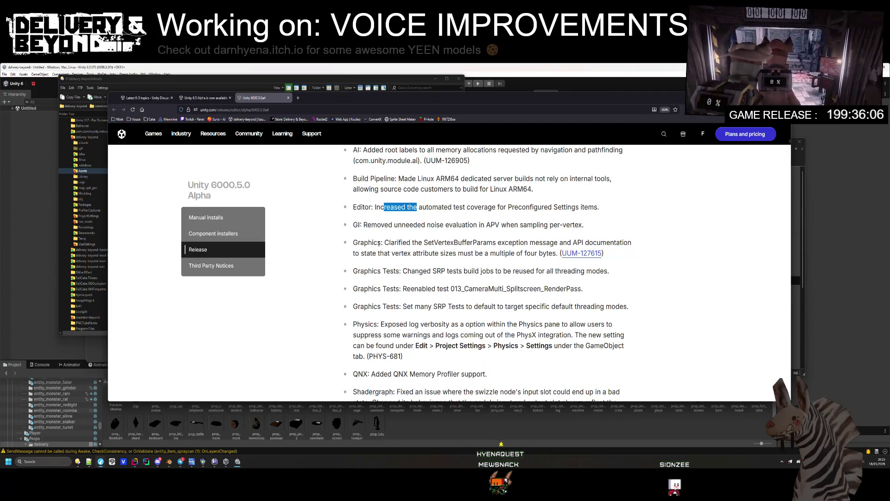
scroll(397, 280, "down", 1)
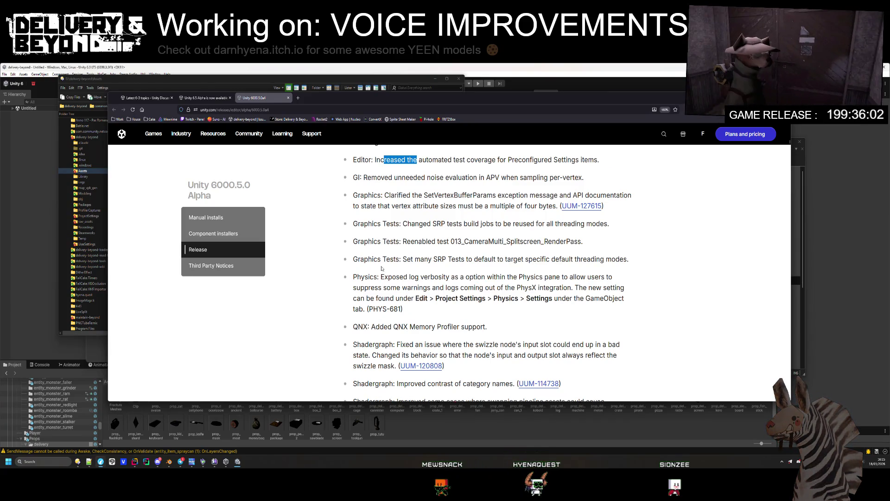
scroll(387, 277, "down", 2)
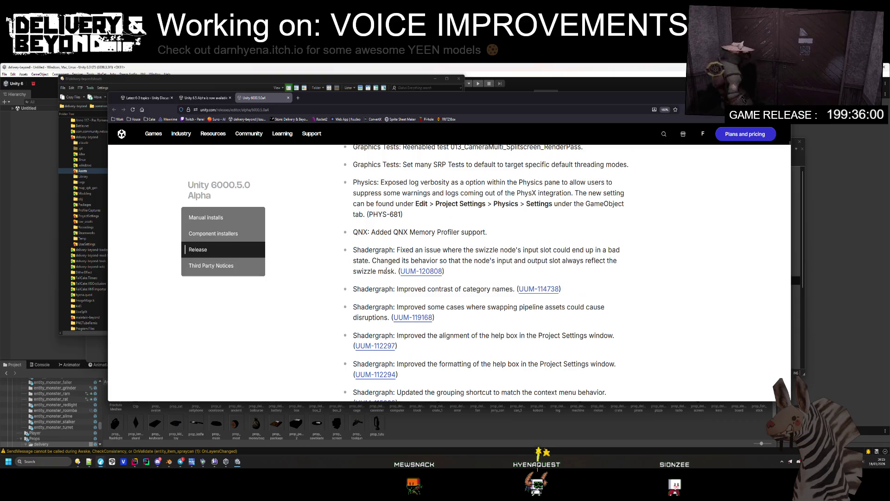
scroll(387, 270, "down", 1)
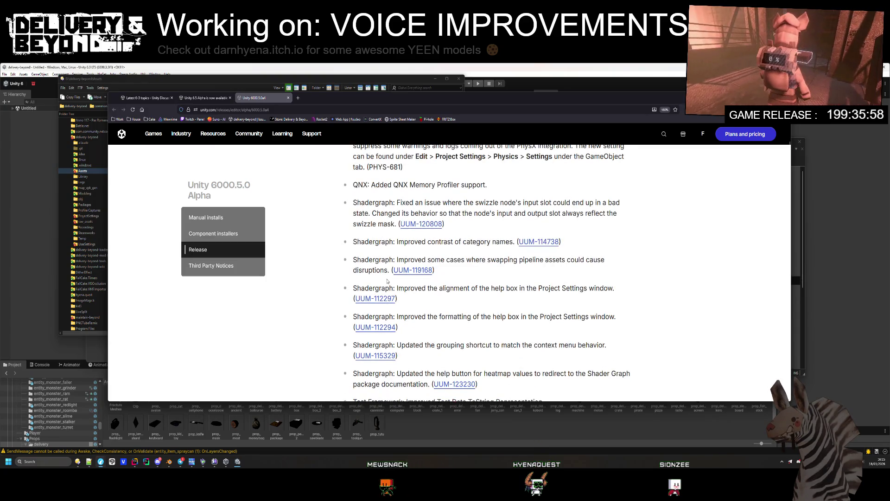
scroll(385, 280, "down", 3)
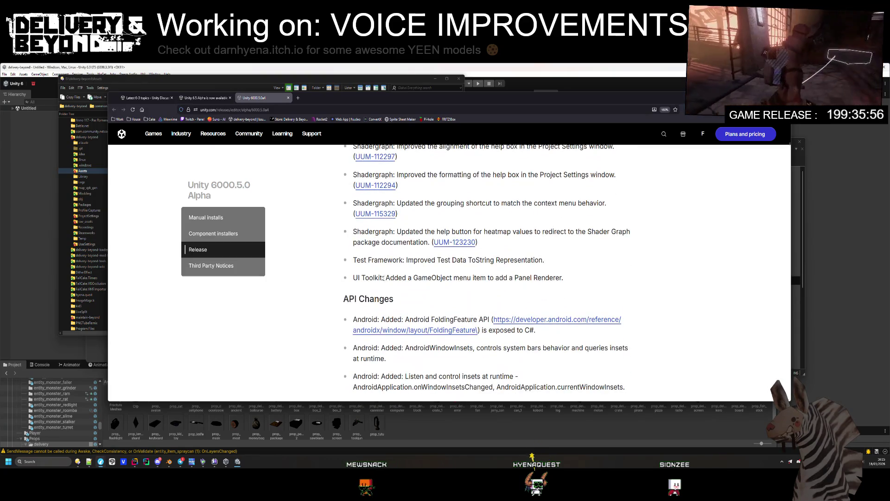
scroll(384, 275, "down", 7)
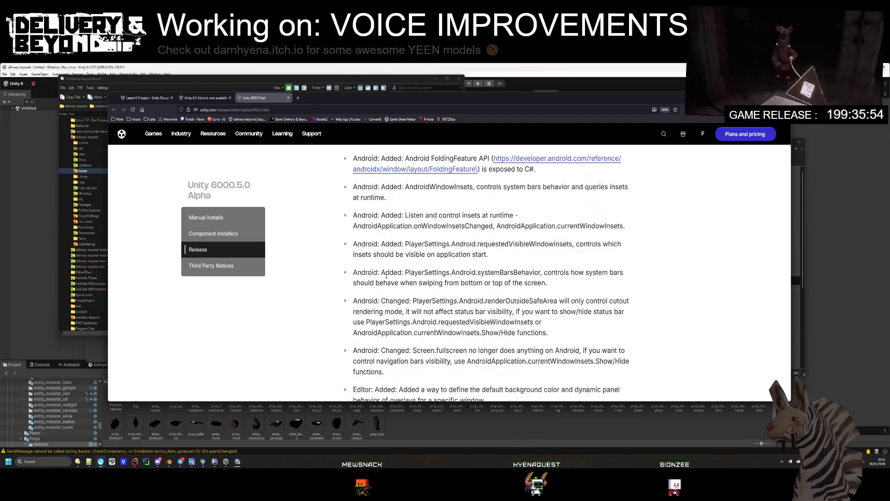
scroll(386, 284, "down", 1)
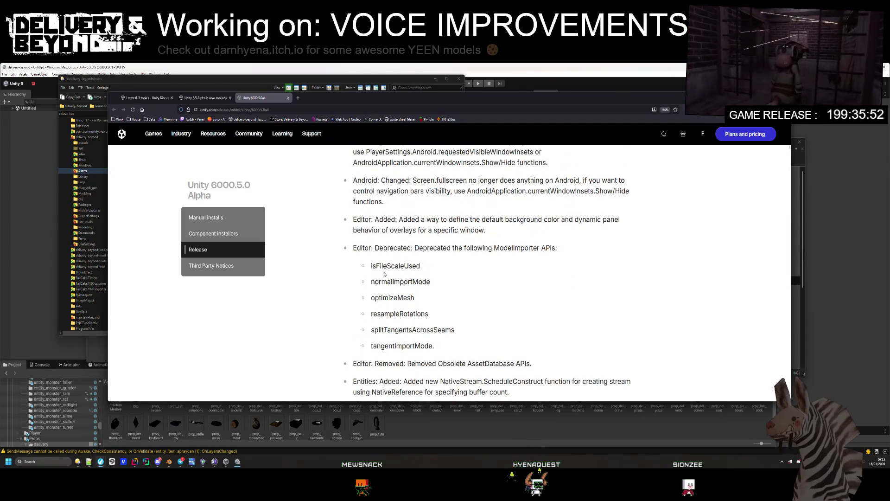
scroll(383, 270, "down", 2)
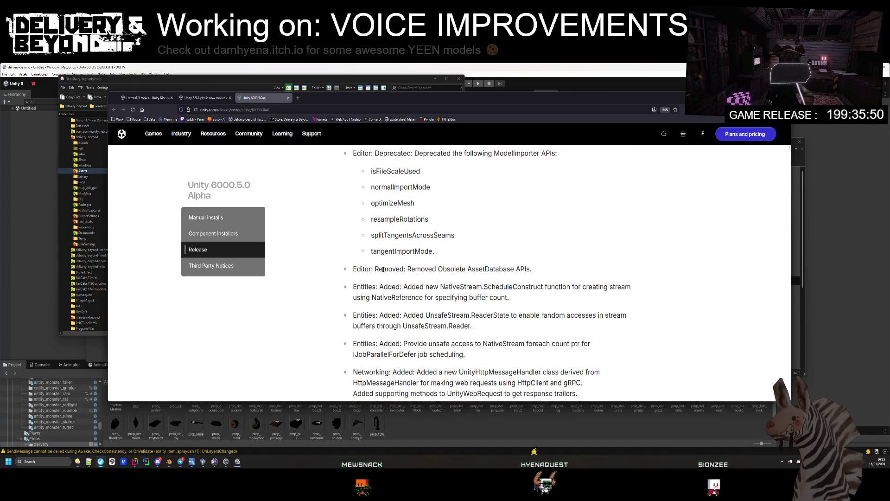
- Continue past the Editor: Removed entry through Fixes, then return to the 6000.5.0a4 preview heading
left_click_drag(371, 268, 389, 268)
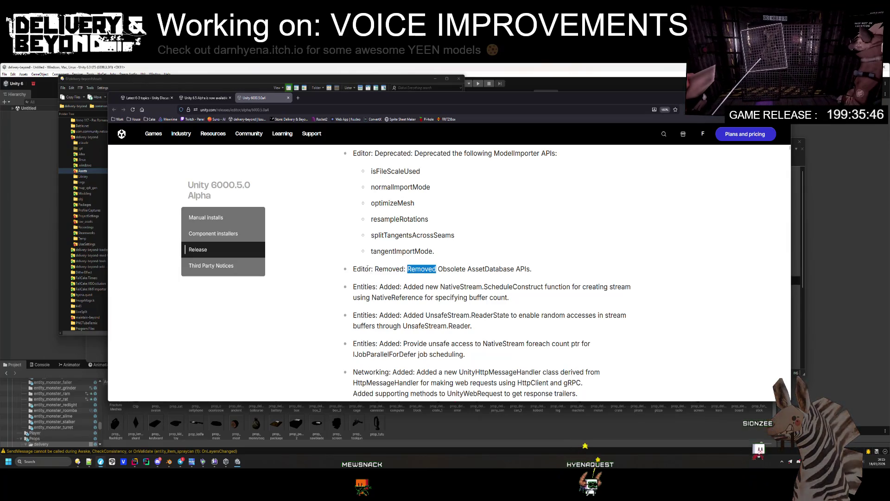
scroll(456, 262, "down", 1)
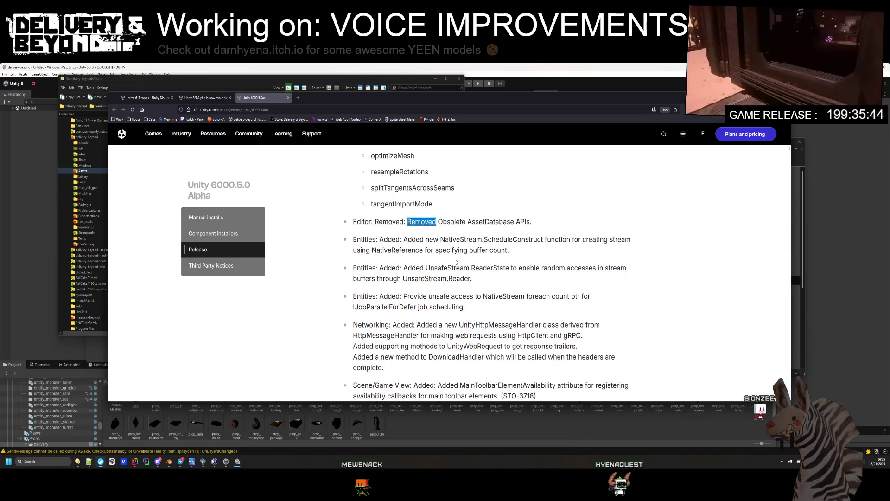
scroll(457, 265, "down", 1)
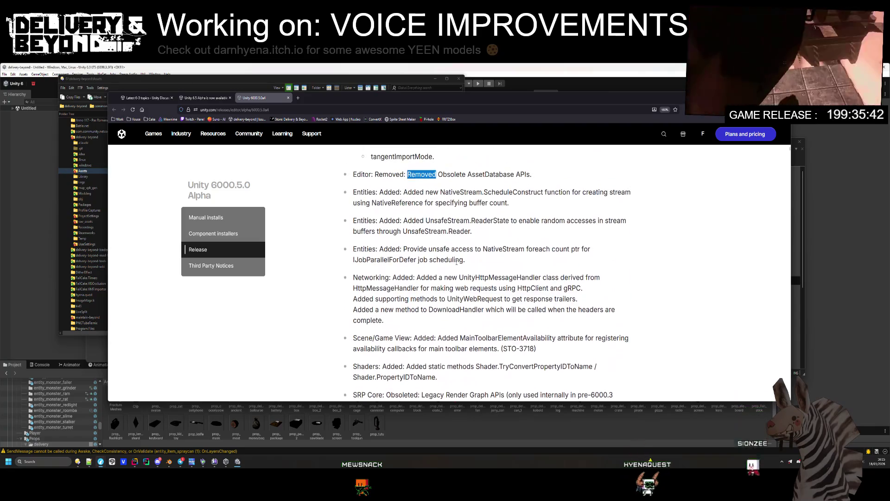
scroll(455, 252, "down", 2)
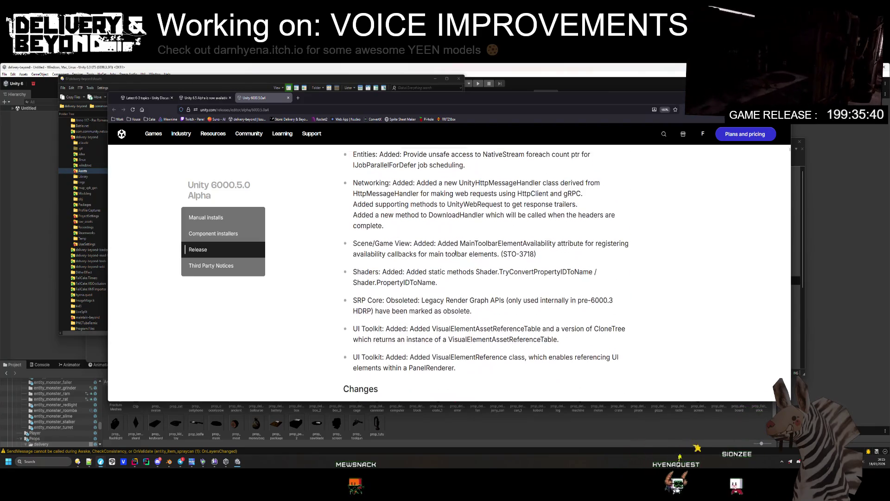
scroll(455, 252, "down", 1)
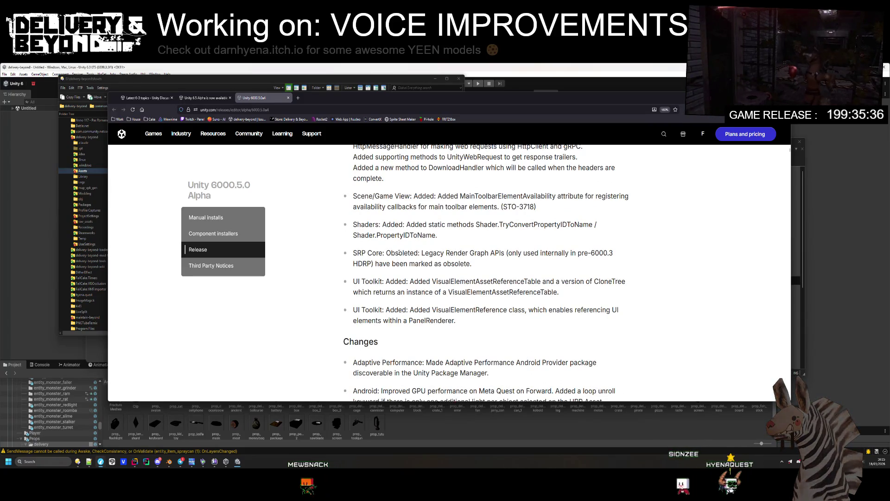
scroll(400, 252, "down", 4)
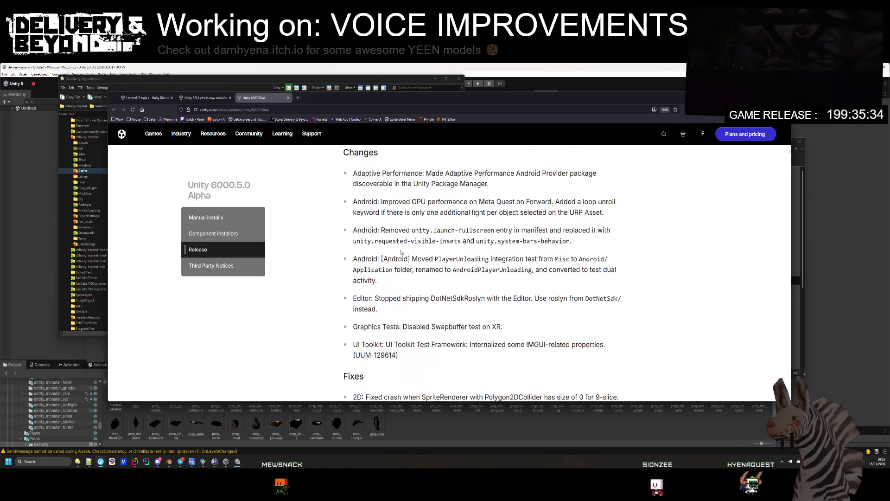
scroll(403, 251, "down", 15)
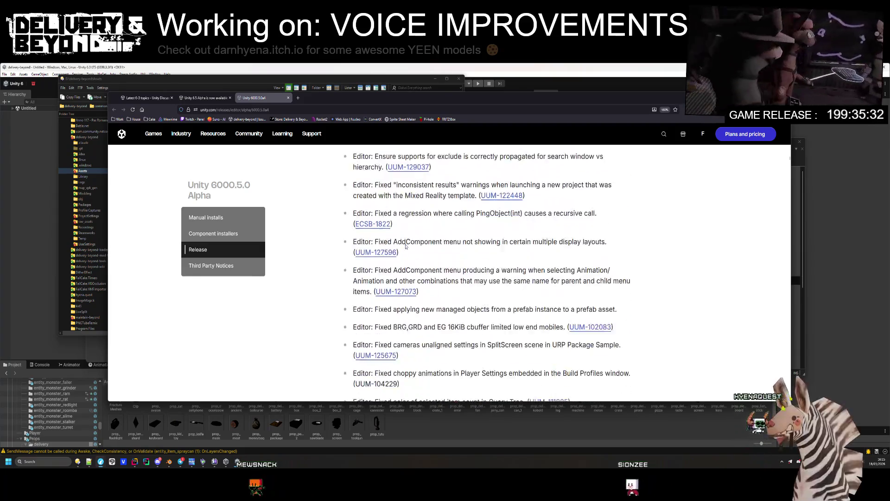
scroll(417, 230, "down", 20)
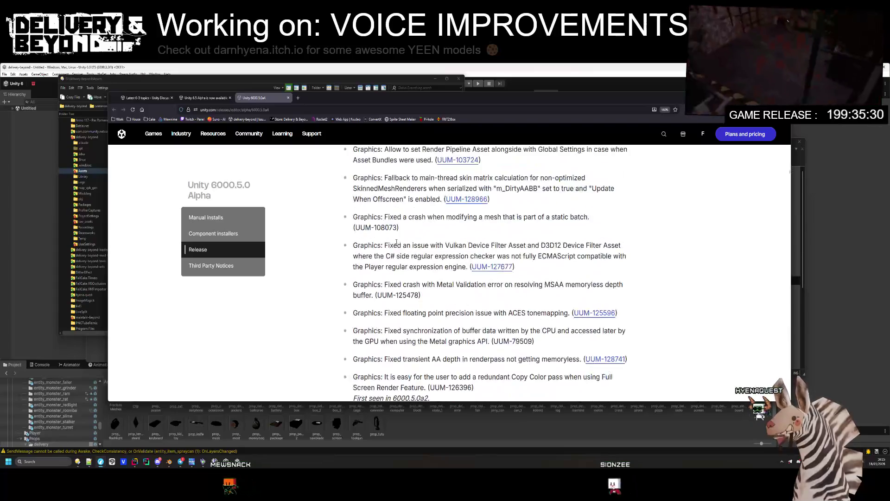
scroll(397, 231, "down", 5)
scroll(389, 227, "up", 20)
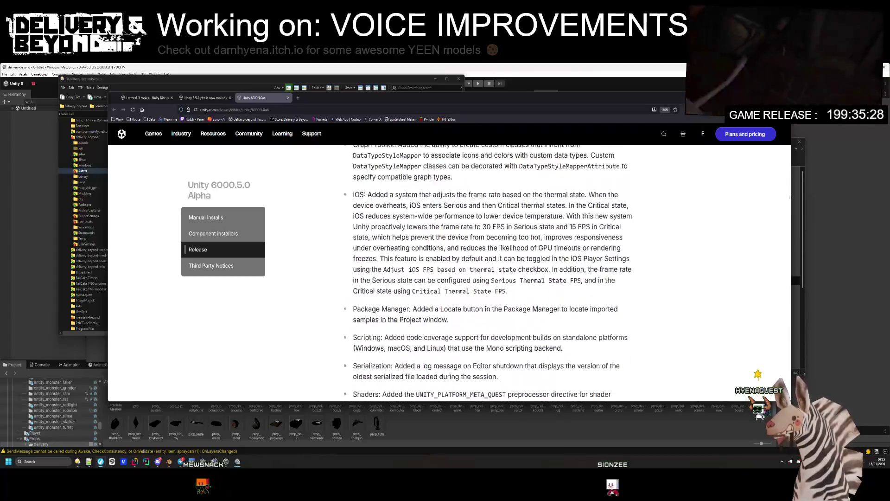
scroll(386, 226, "up", 3)
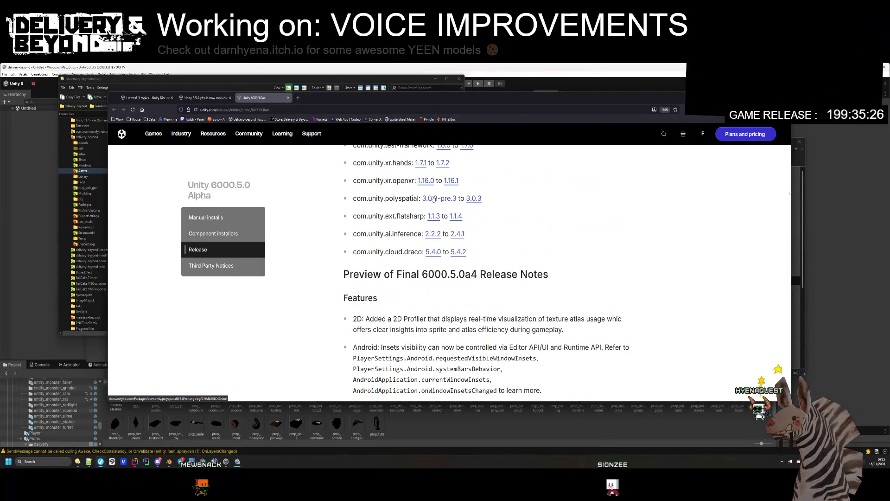
- Read the preview Features list down to the Updated Project Auditor entry
scroll(417, 237, "down", 1)
scroll(378, 221, "down", 3)
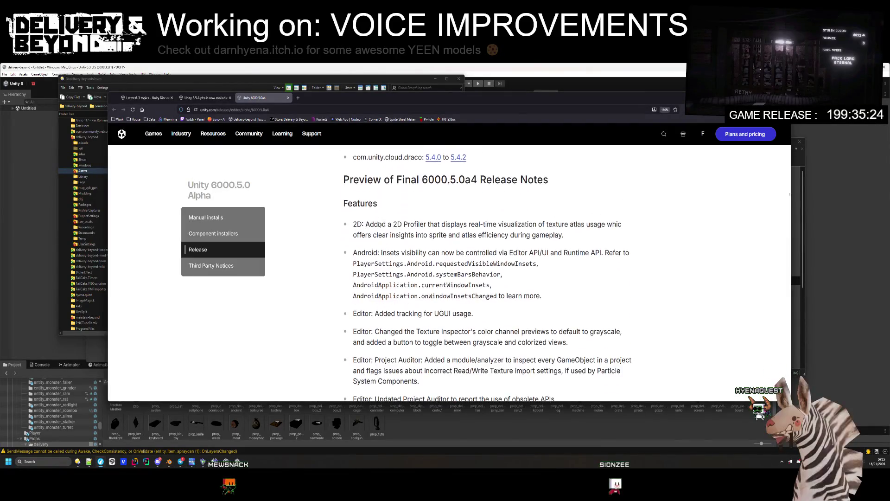
scroll(382, 227, "down", 1)
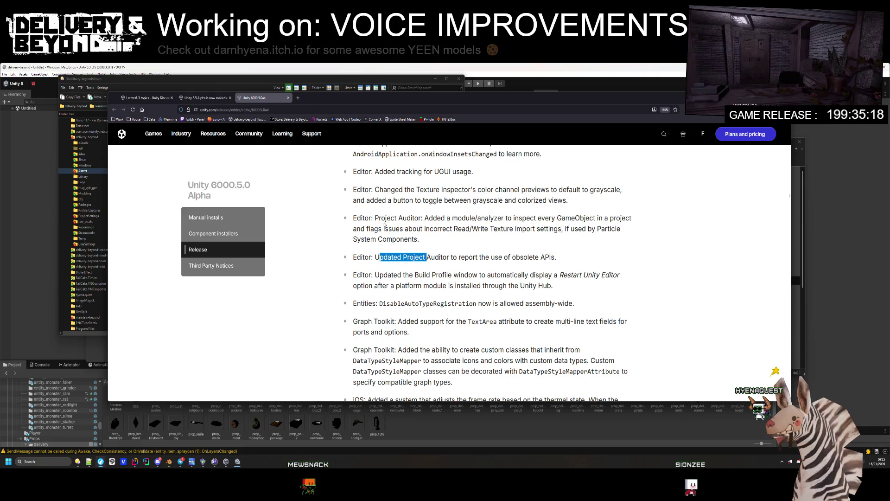
left_click_drag(427, 264, 490, 218)
left_click(423, 237)
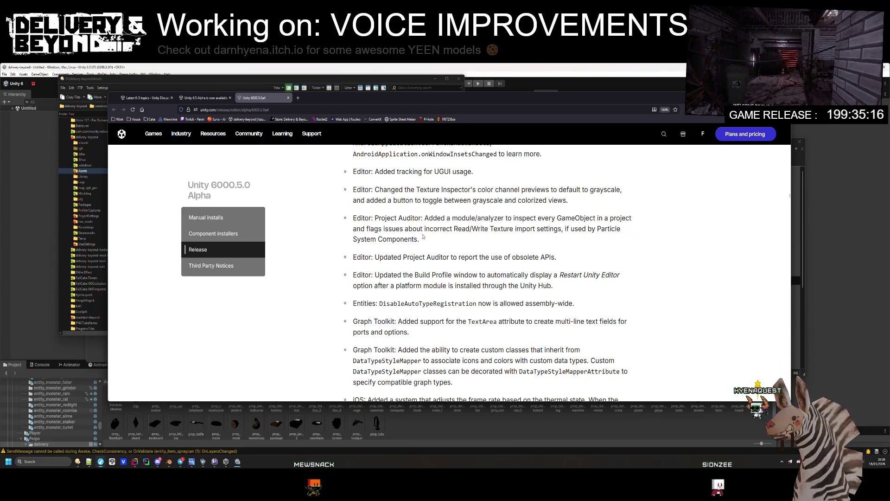
scroll(423, 237, "up", 2)
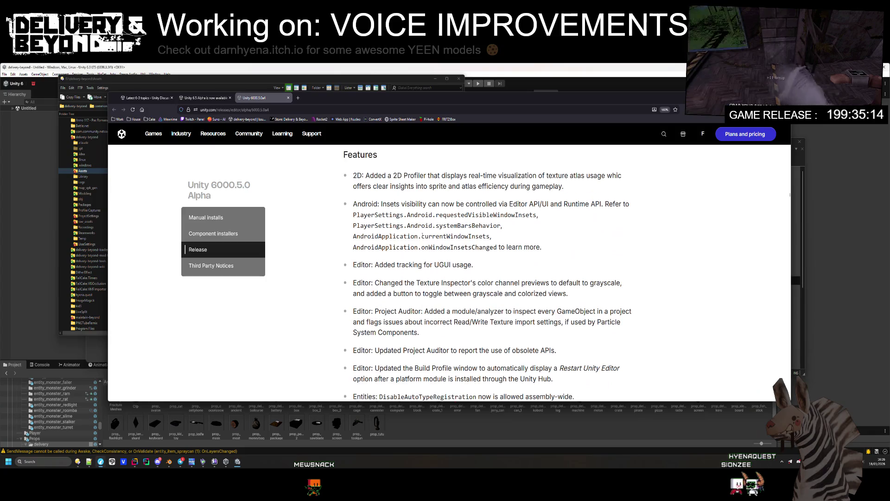
- Continue down to the Shaders Meta Quest preprocessor and UI Toolkit entries
scroll(423, 237, "down", 5)
scroll(422, 237, "down", 2)
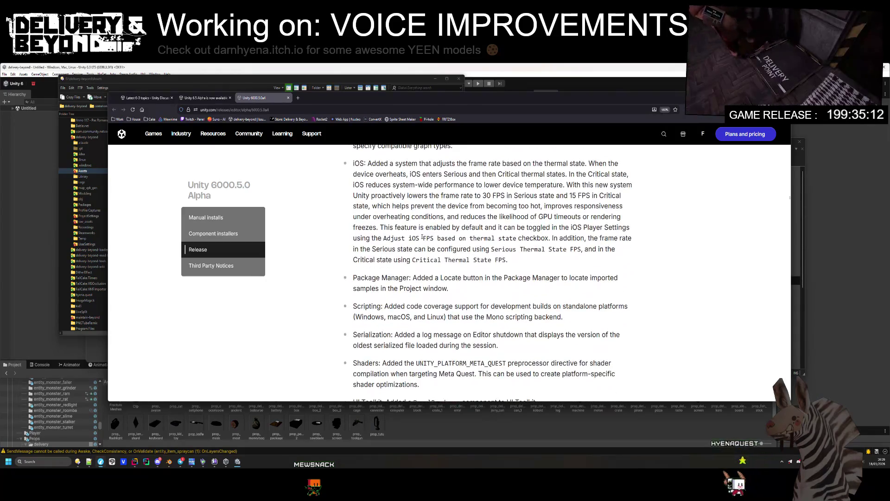
scroll(422, 237, "down", 1)
scroll(422, 238, "down", 1)
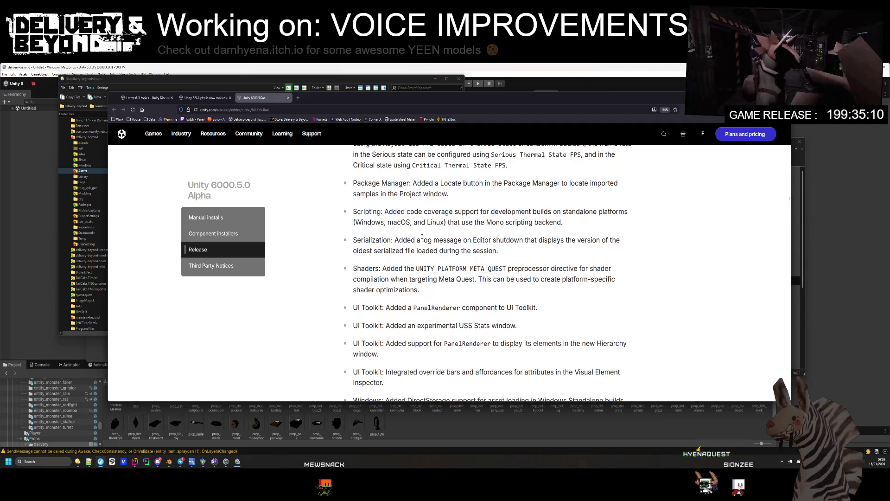
left_click_drag(407, 278, 415, 288)
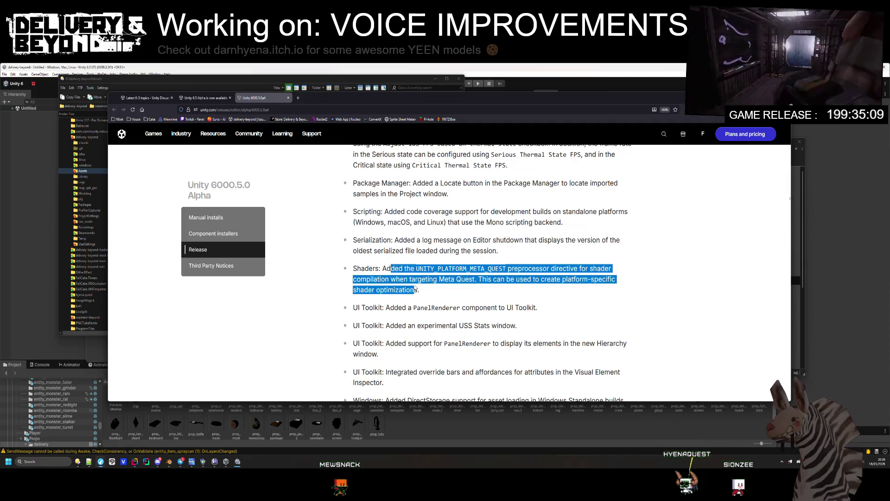
left_click(415, 288)
scroll(361, 303, "down", 4)
- Read the AI and DX12 entries of the Improvements section
scroll(361, 302, "down", 2)
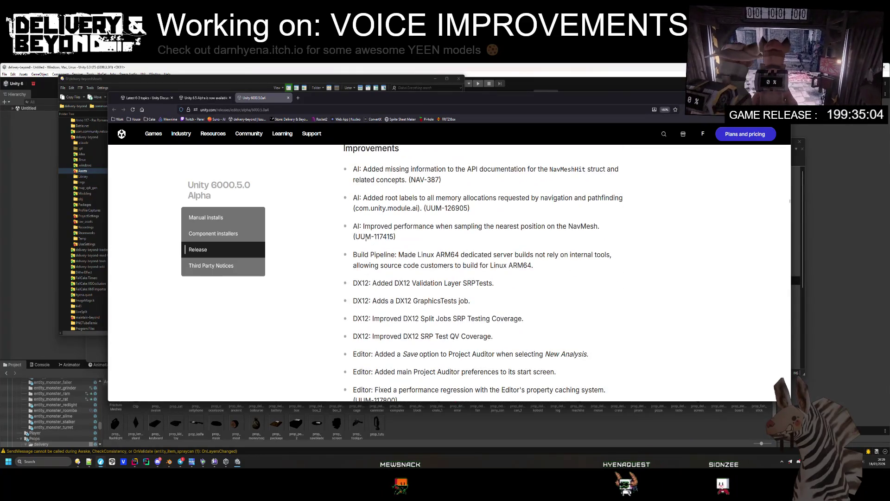
scroll(383, 252, "down", 2)
left_click_drag(376, 206, 397, 252)
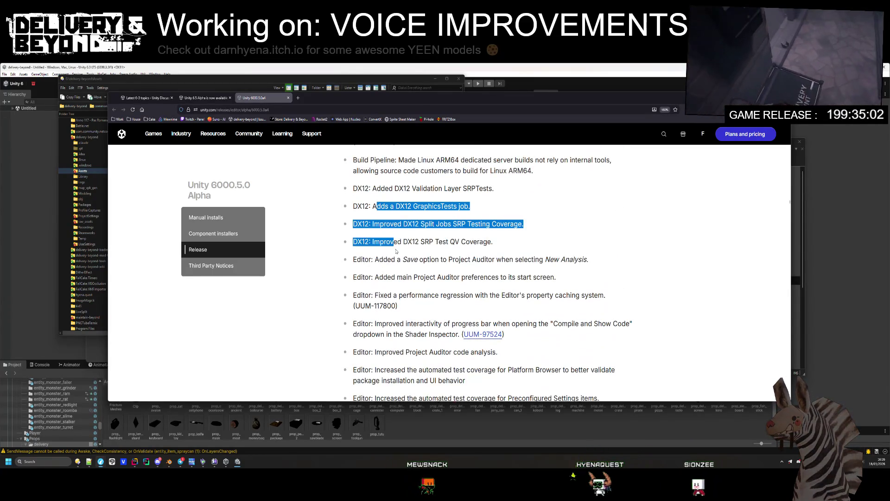
left_click(396, 251)
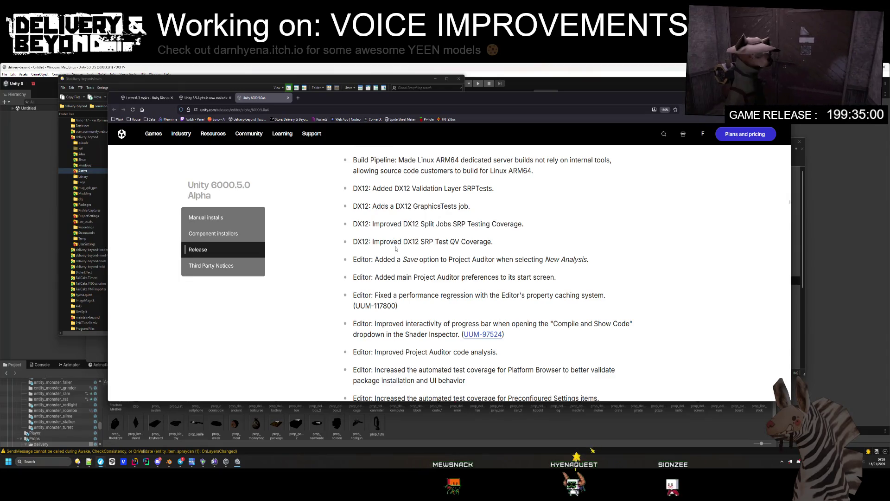
scroll(396, 249, "down", 1)
scroll(396, 250, "down", 1)
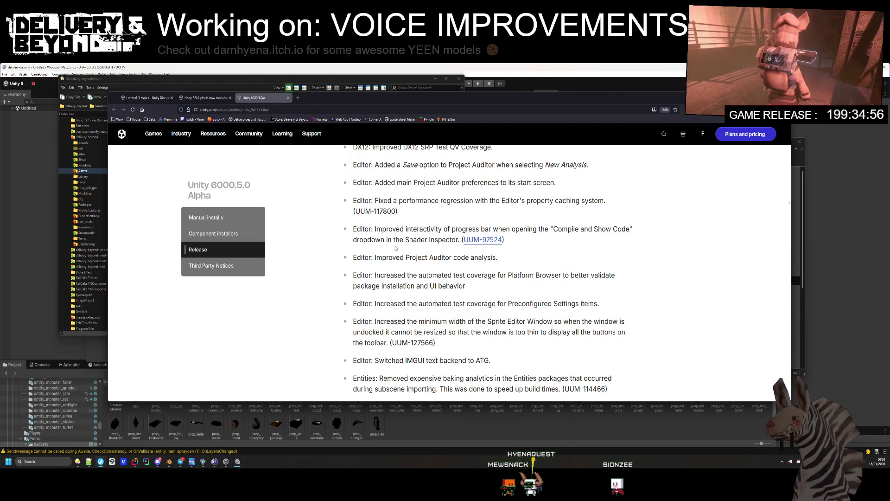
left_click_drag(487, 358, 488, 358)
- Continue through Graphics Tests, HDRP, IL2CPP and IMGUI down to the Physics event buffer note
scroll(485, 348, "down", 3)
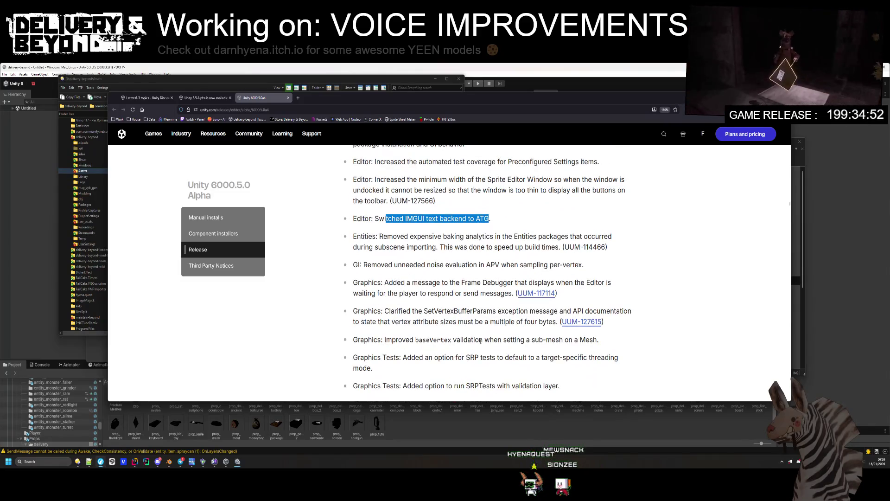
scroll(481, 340, "down", 1)
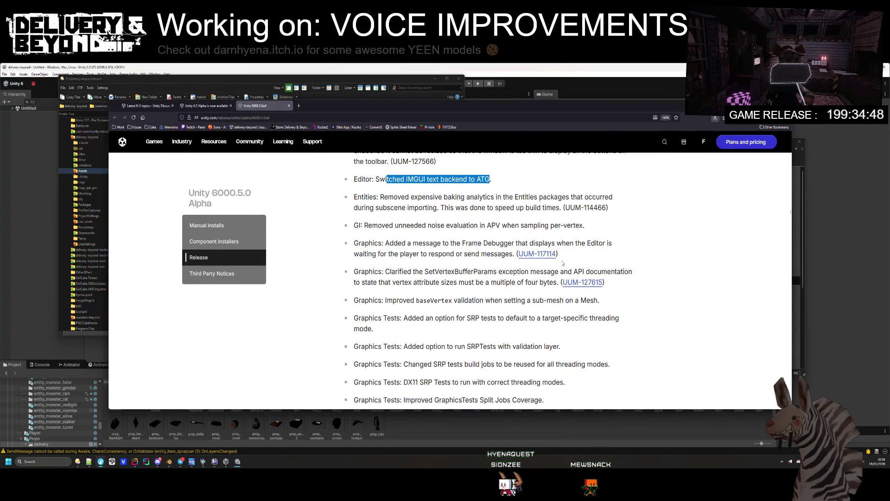
scroll(529, 279, "down", 2)
scroll(529, 278, "down", 3)
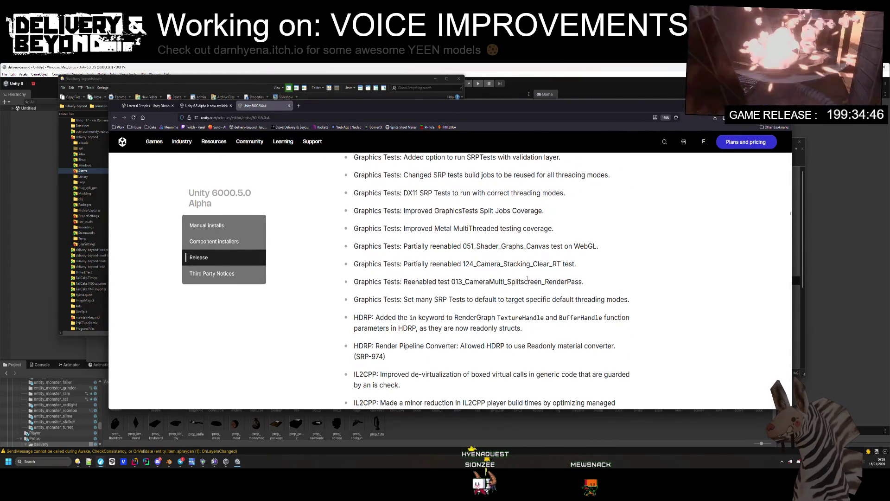
scroll(526, 280, "down", 1)
scroll(526, 282, "down", 5)
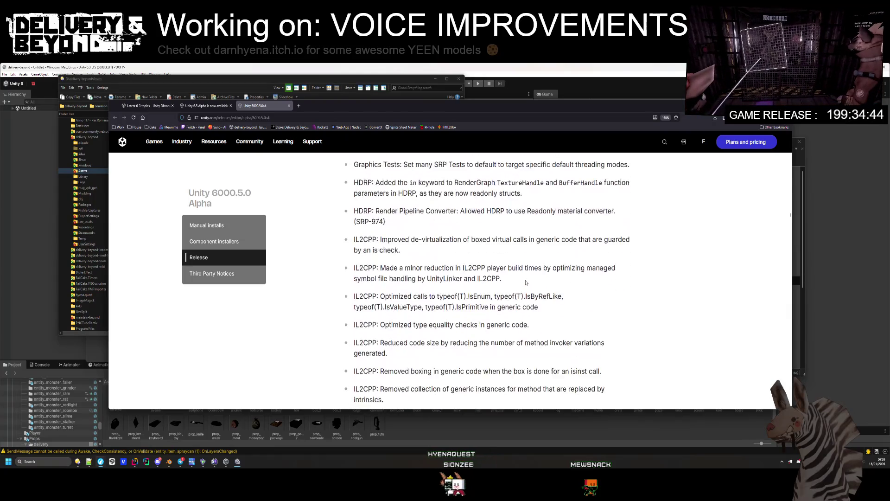
scroll(526, 281, "down", 1)
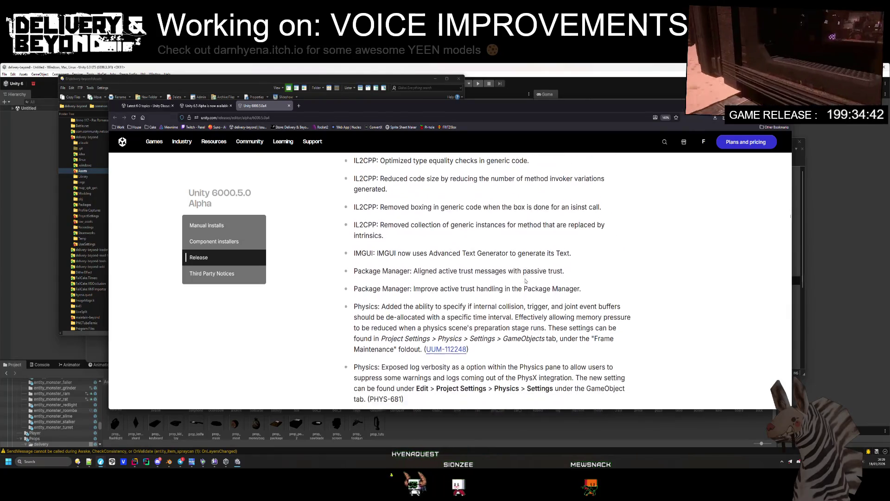
mouse_move(407, 274)
left_mouse_down()
mouse_move(507, 285)
mouse_move(530, 275)
mouse_move(549, 285)
mouse_move(448, 296)
mouse_move(484, 284)
left_mouse_up()
left_click(567, 294)
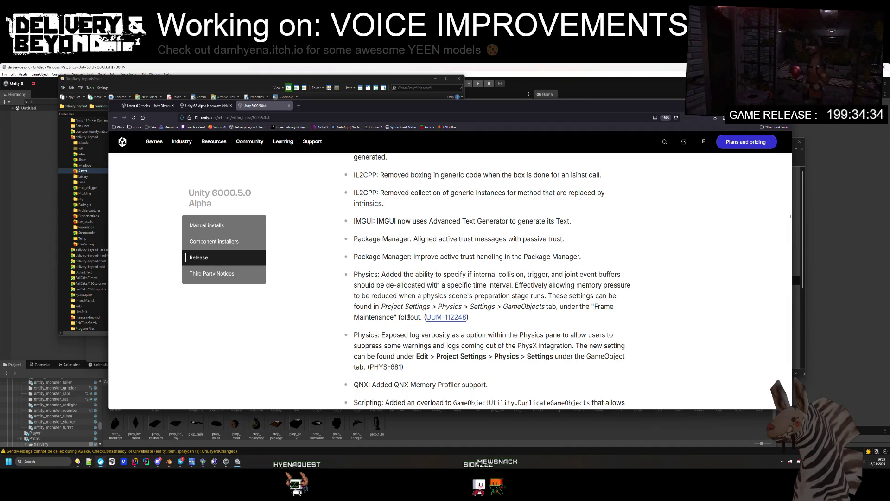
scroll(408, 316, "down", 1)
mouse_move(382, 280)
left_mouse_down()
mouse_move(390, 292)
mouse_move(626, 297)
mouse_move(390, 304)
left_mouse_up()
scroll(389, 312, "down", 1)
scroll(389, 312, "down", 1)
scroll(390, 297, "down", 3)
scroll(390, 287, "down", 5)
scroll(390, 286, "up", 1)
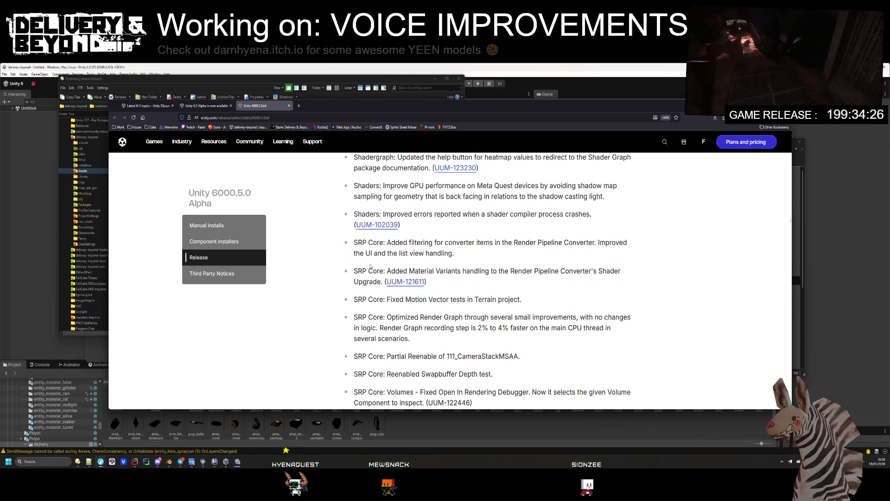
scroll(371, 260, "down", 1)
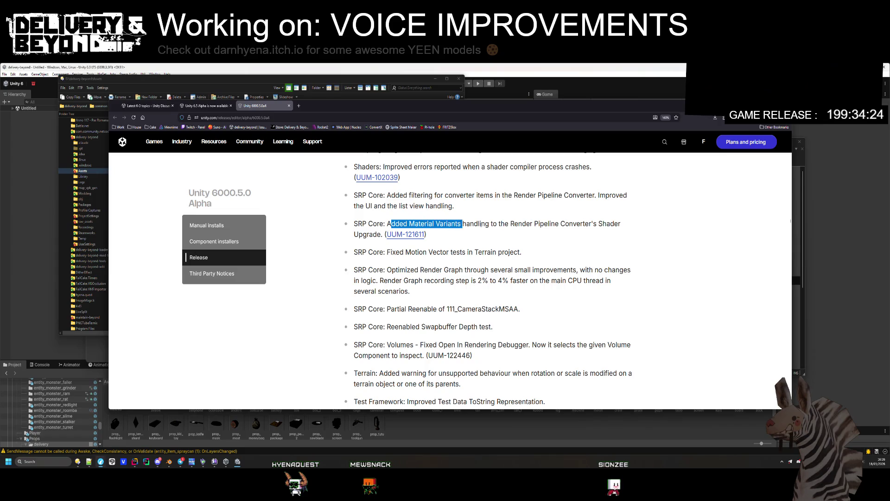
left_click_drag(392, 224, 427, 234)
left_click_drag(379, 252, 387, 267)
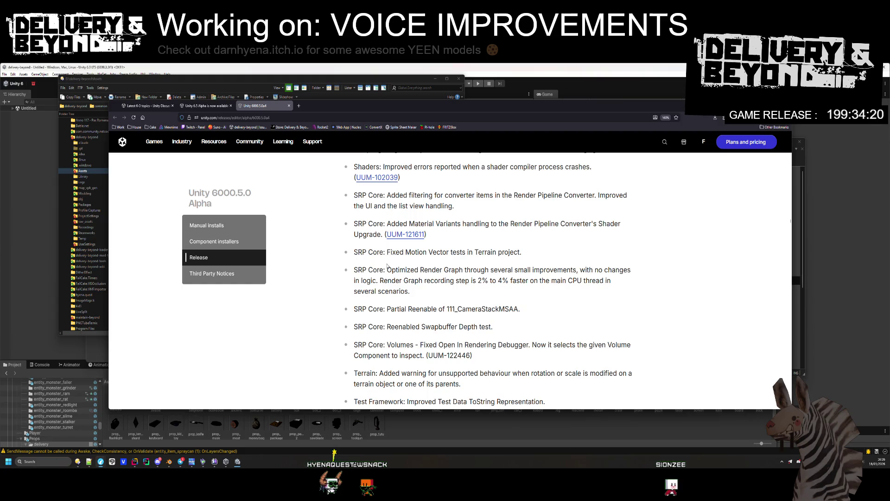
scroll(387, 266, "down", 1)
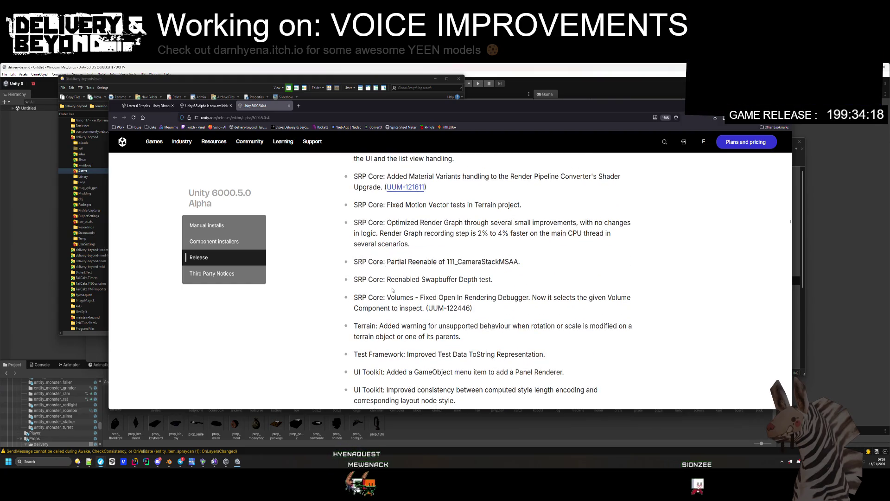
scroll(394, 294, "down", 1)
left_click_drag(386, 250, 412, 261)
left_click(389, 272)
scroll(389, 271, "down", 10)
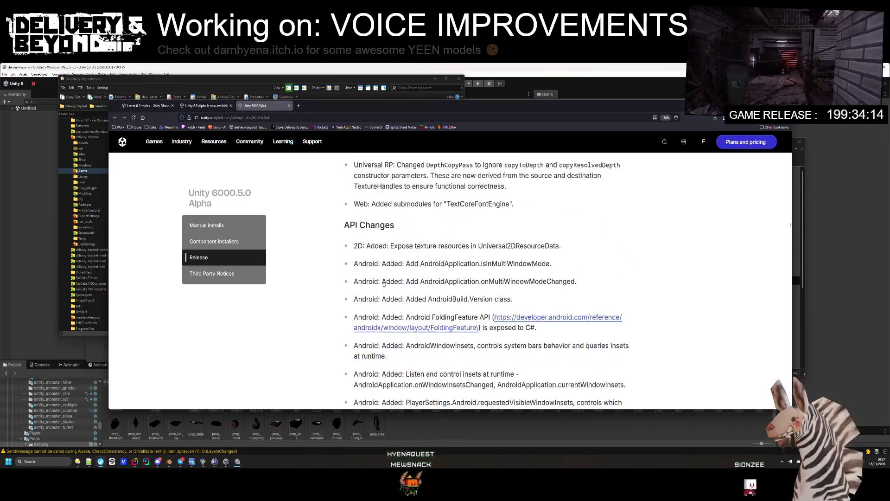
scroll(380, 282, "down", 15)
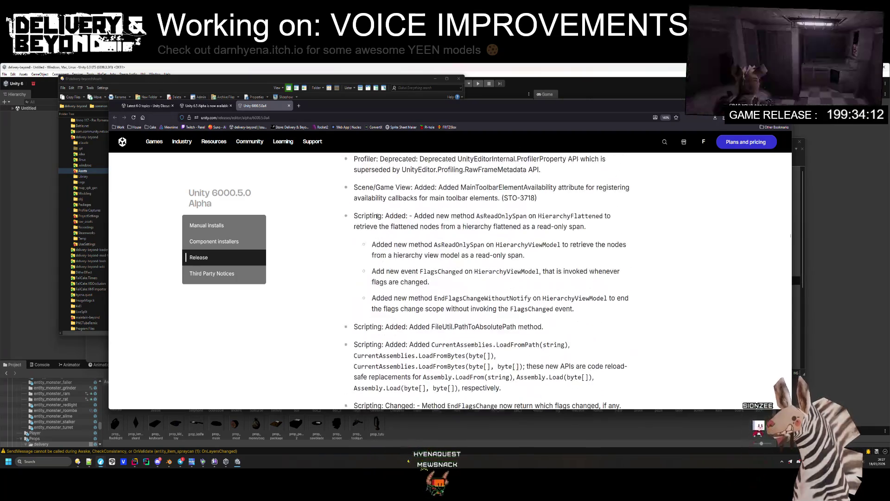
scroll(377, 246, "down", 15)
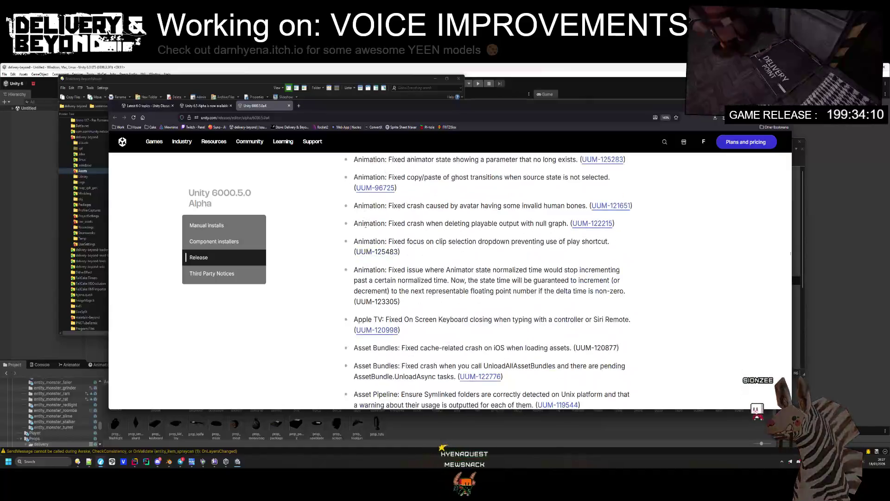
scroll(370, 213, "down", 20)
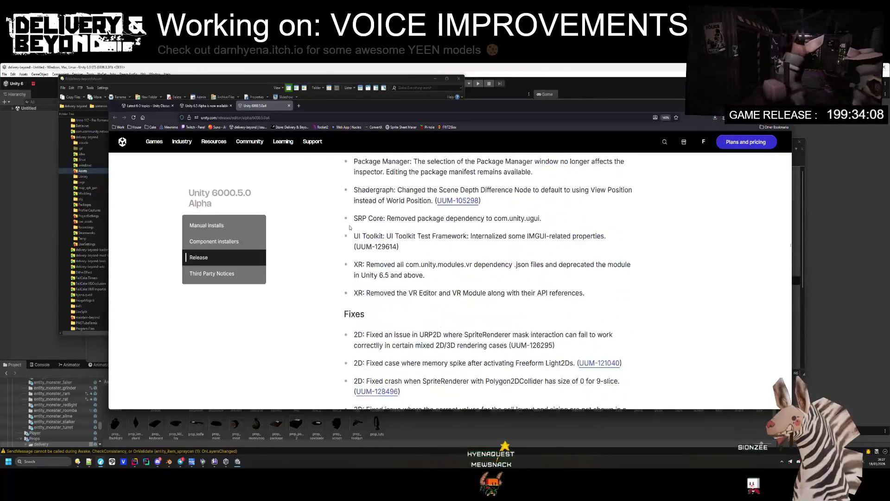
scroll(350, 225, "up", 20)
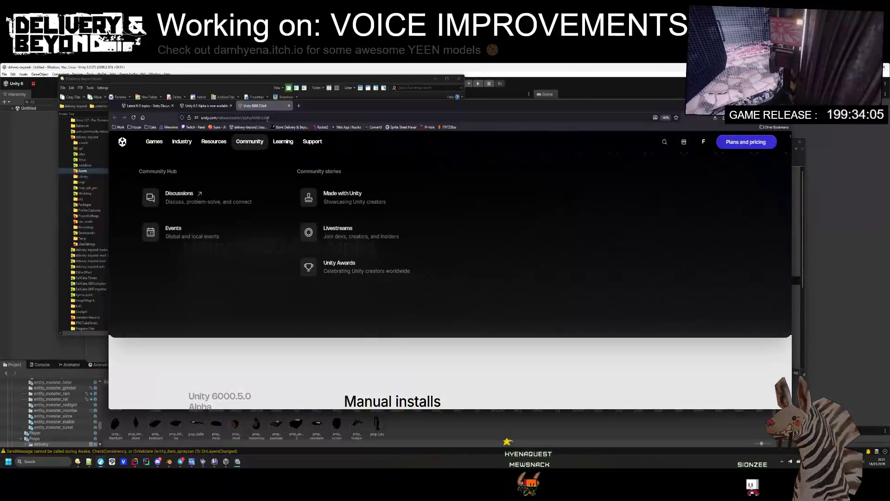
- Search 'unity hdrp shadow cache' and open the Unity manual page on HDRP shadows
left_click(315, 118)
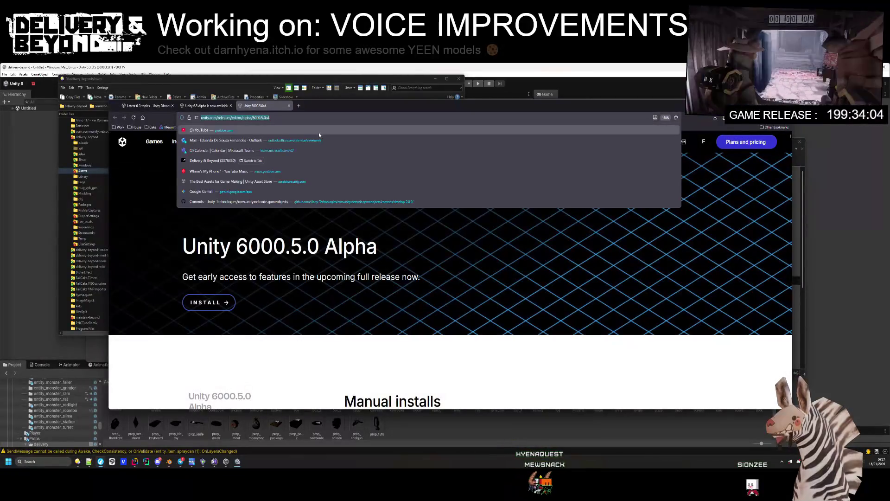
type("unity")
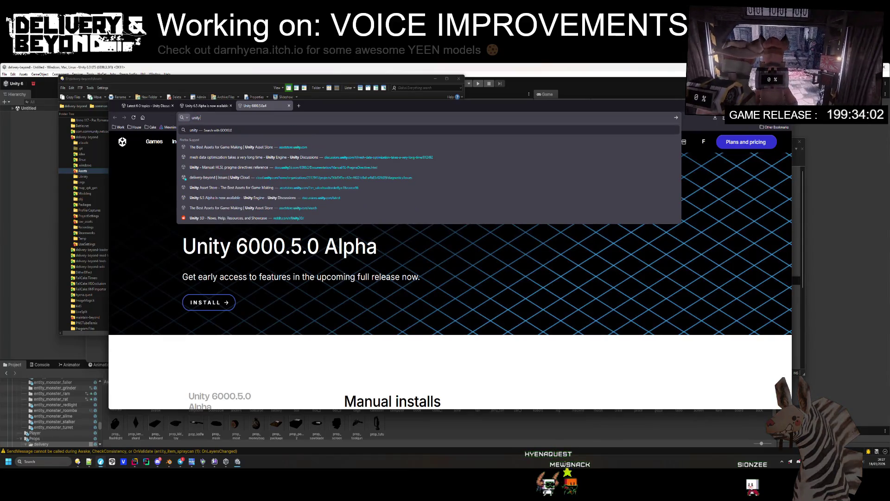
type(" hdrp shadow cache")
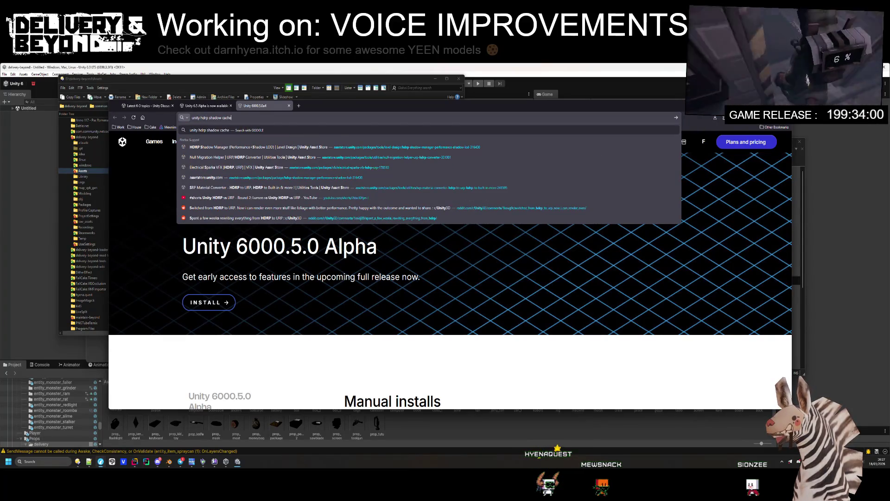
key("Return")
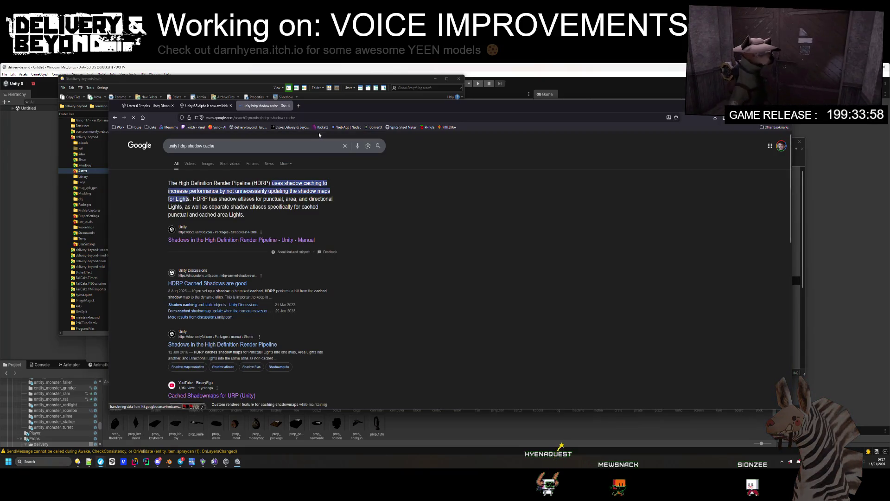
left_click(222, 241)
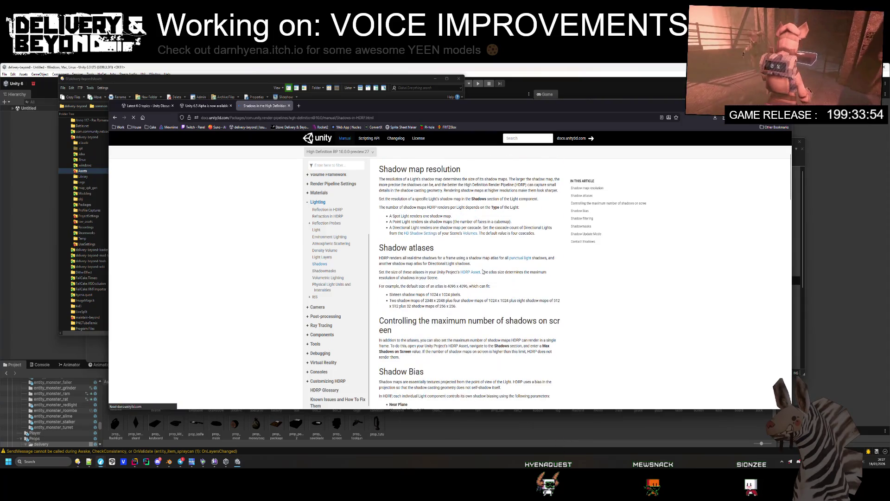
- Read the Shadow Update Mode section down to the Notes and Contact Shadows
scroll(452, 226, "down", 10)
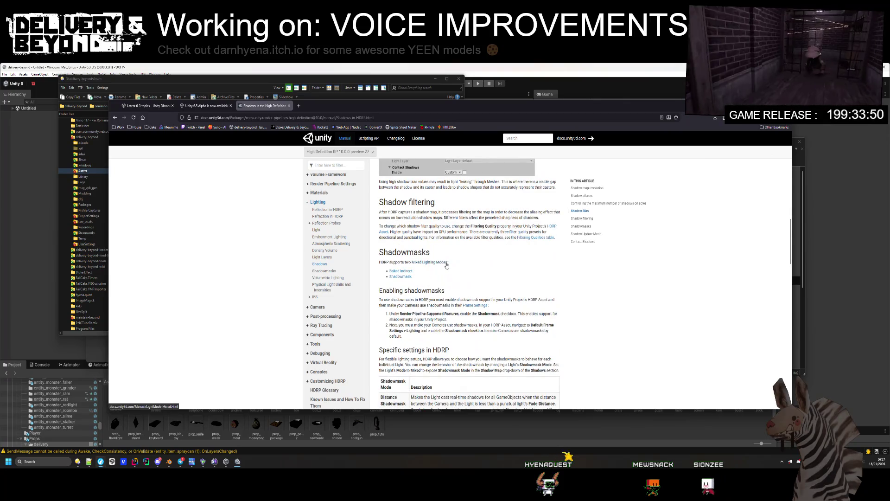
scroll(404, 239, "down", 2)
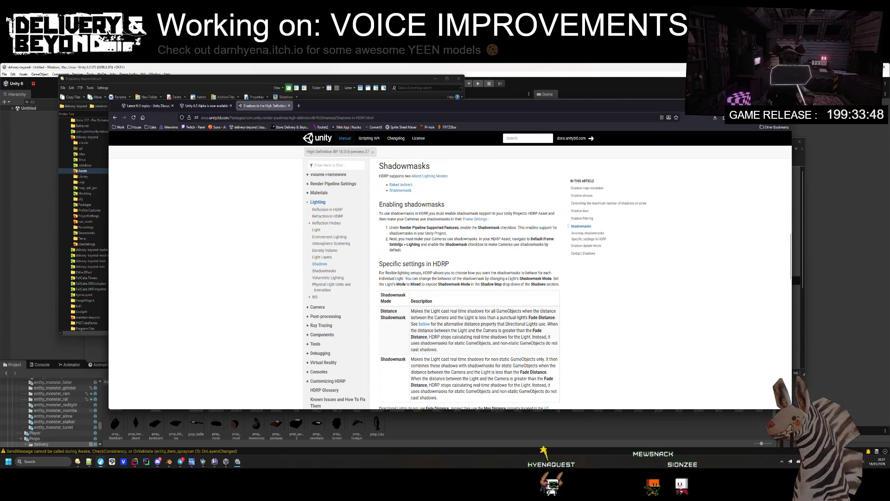
scroll(396, 251, "down", 5)
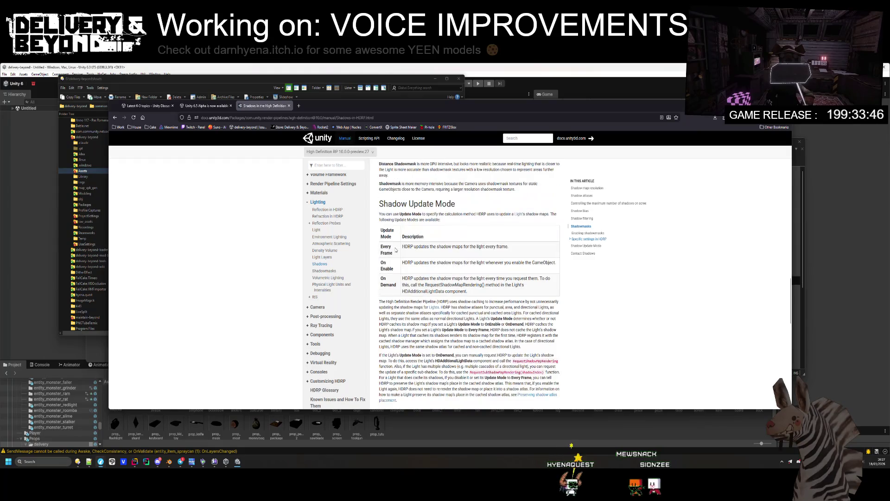
triple_click(387, 206)
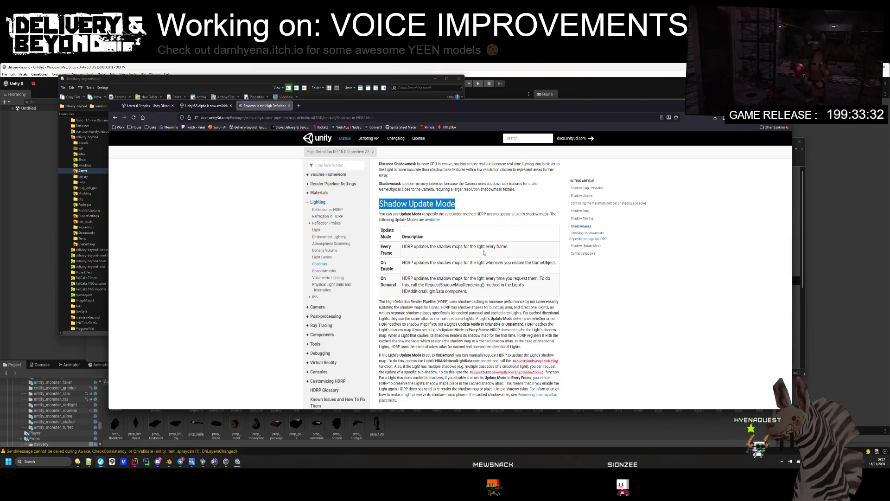
scroll(449, 314, "down", 3)
scroll(449, 314, "down", 1)
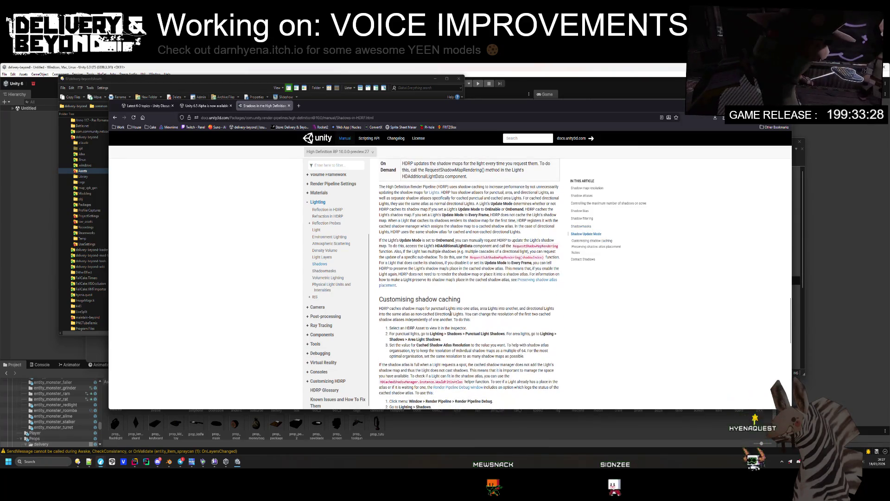
scroll(450, 314, "down", 5)
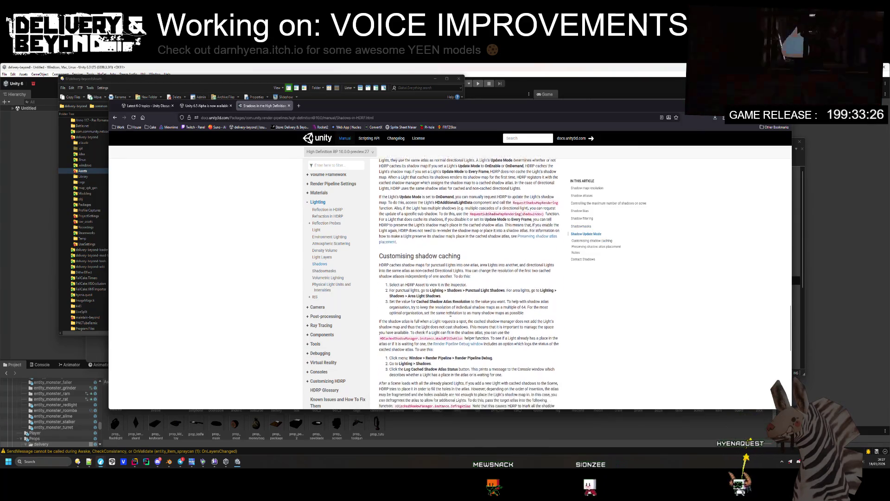
scroll(450, 316, "down", 5)
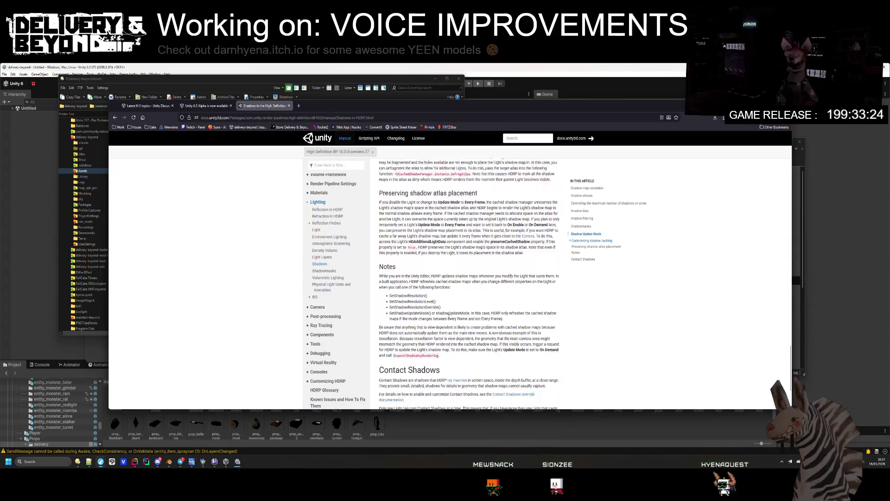
scroll(449, 316, "down", 3)
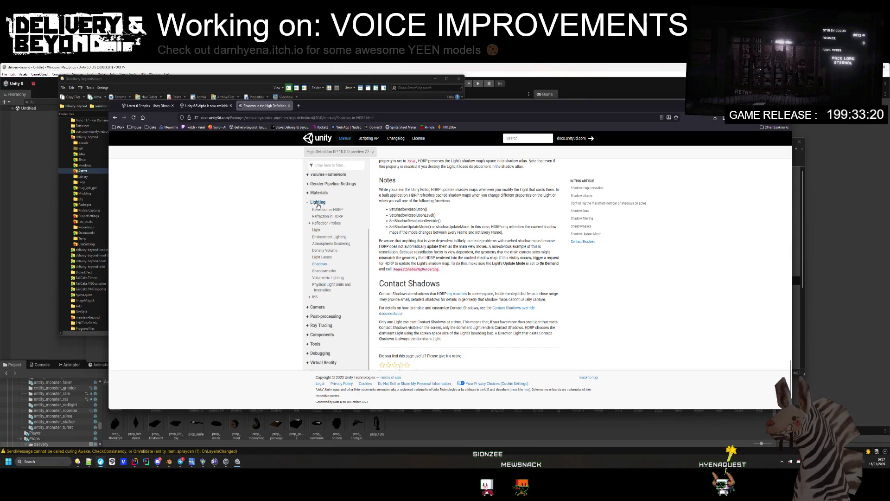
left_click(337, 153)
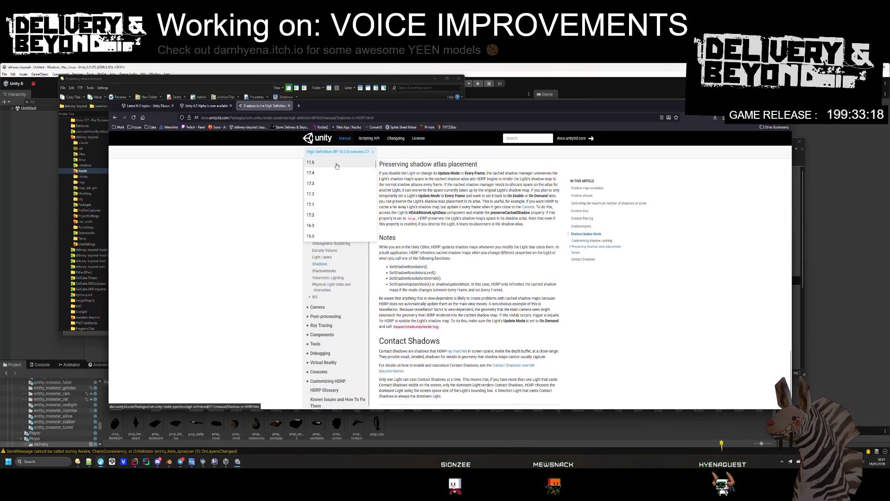
- Switch the manual version to 17.5, then 17.4, and finally HDRP 17.3
left_click(336, 167)
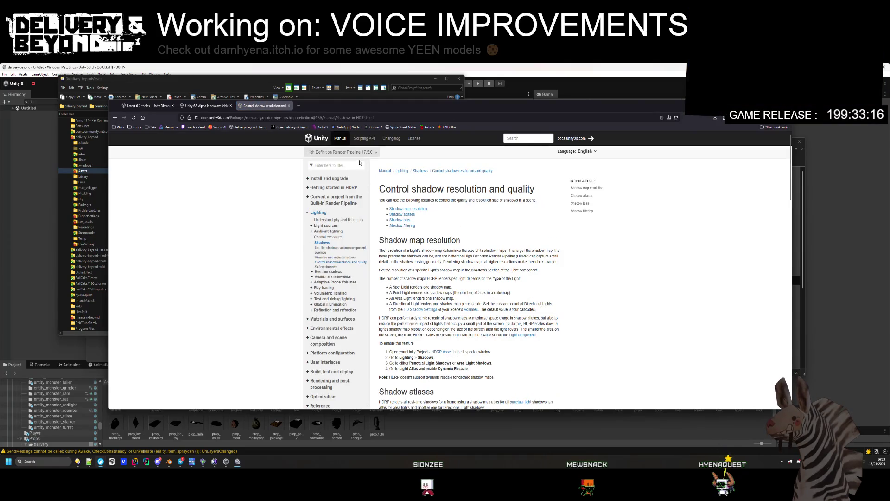
left_click(344, 152)
left_click(342, 166)
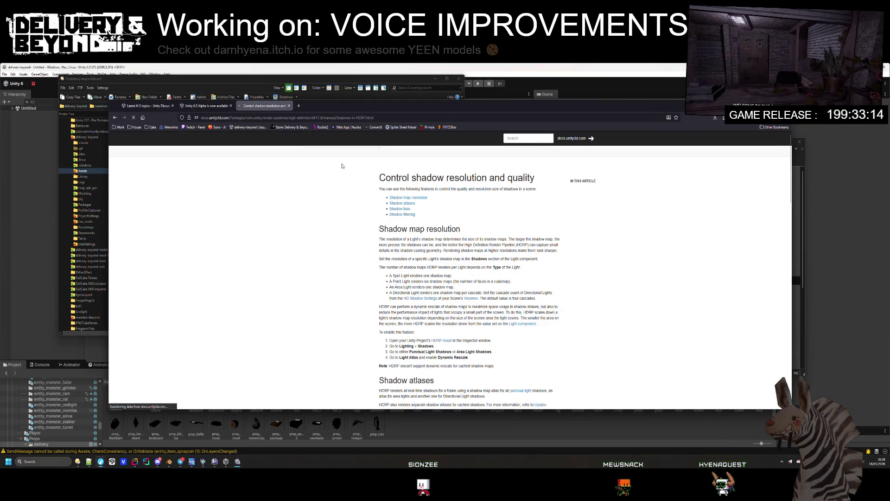
left_click(340, 152)
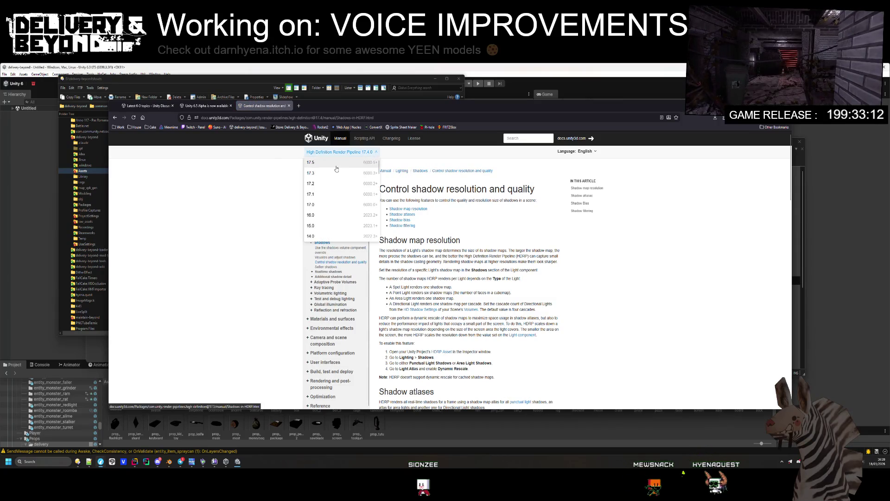
left_click(337, 173)
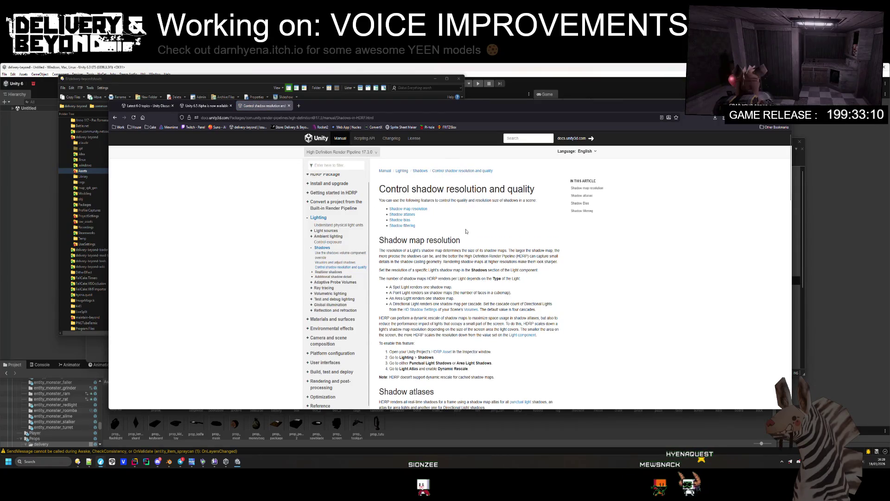
- Read the shadow caching sections, including Mixed Cached Shadow Maps, and return to the top
scroll(466, 231, "down", 15)
scroll(457, 214, "down", 5)
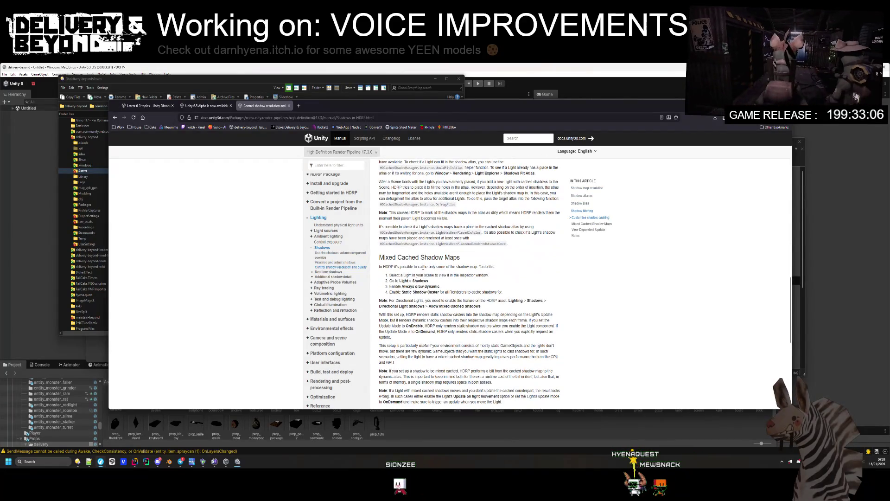
left_click_drag(385, 257, 449, 257)
scroll(525, 263, "up", 3)
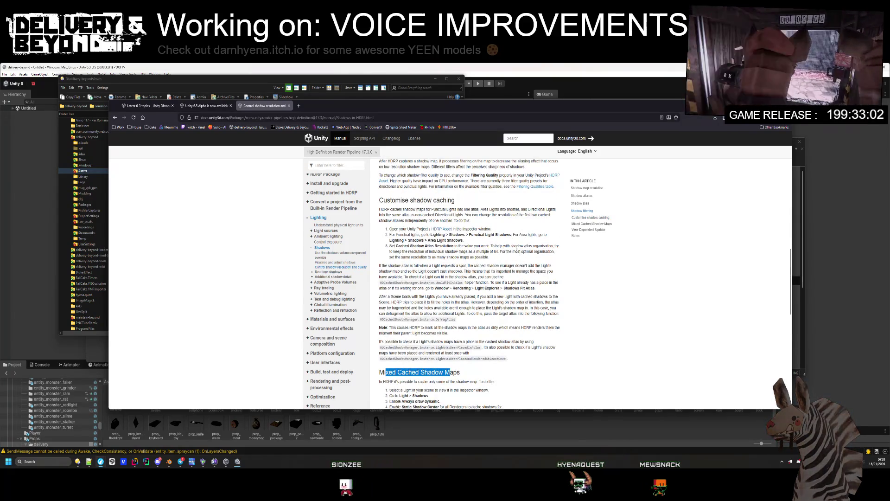
scroll(515, 249, "down", 5)
scroll(514, 248, "down", 5)
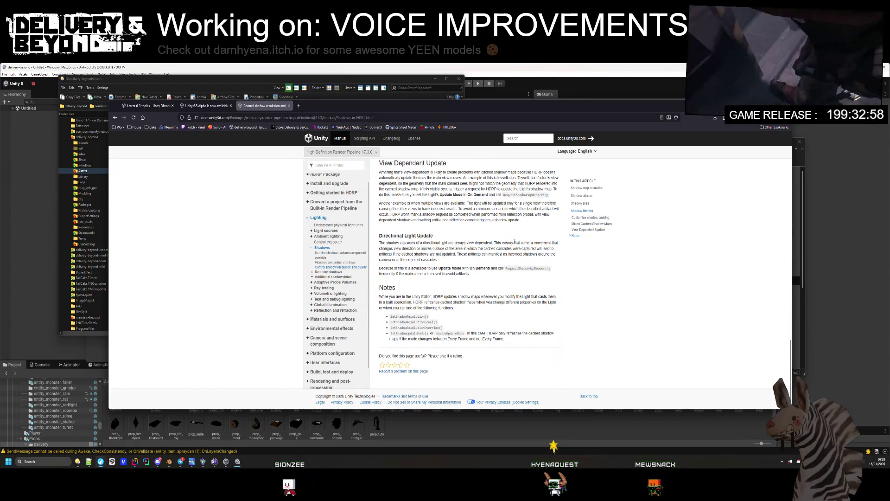
scroll(515, 240, "up", 9)
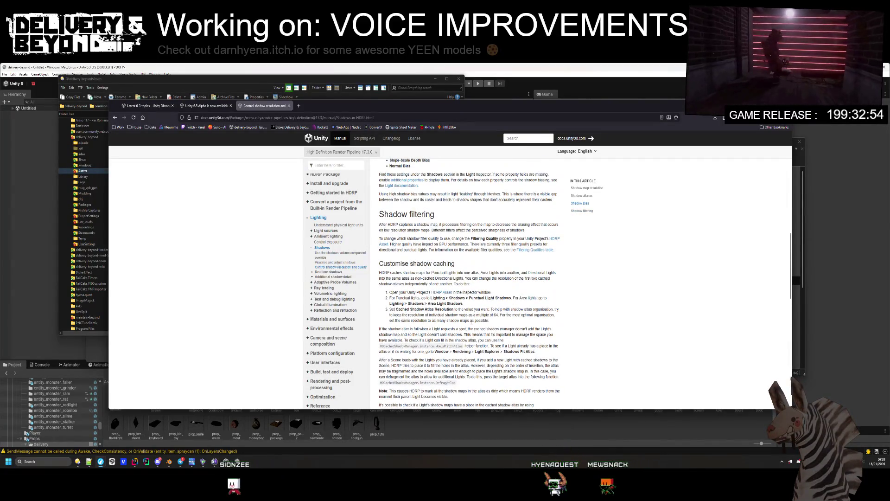
scroll(467, 317, "up", 10)
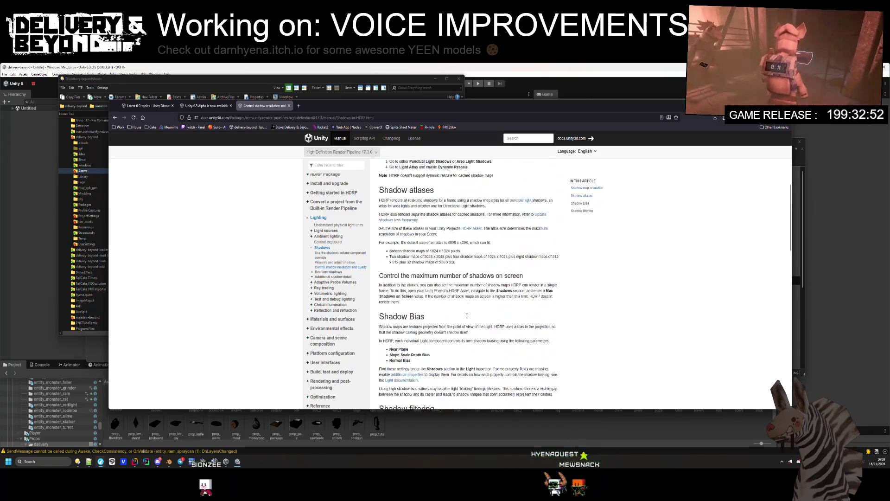
scroll(467, 317, "up", 3)
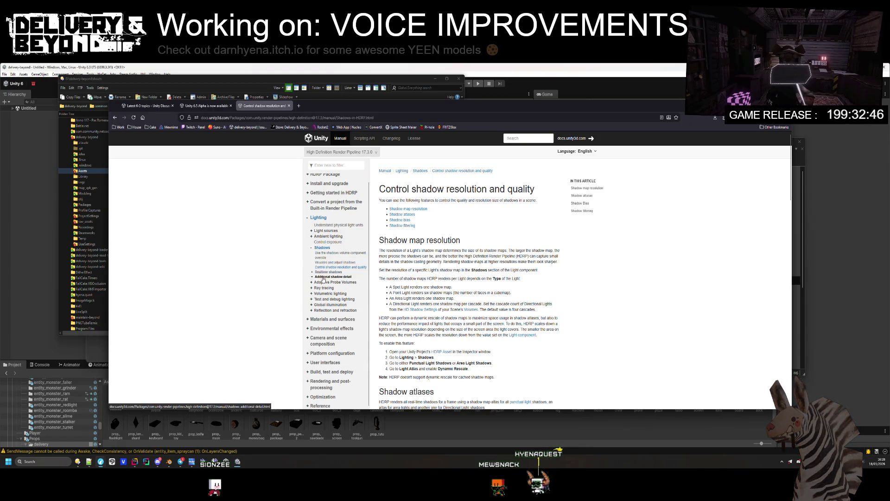
left_click(326, 273)
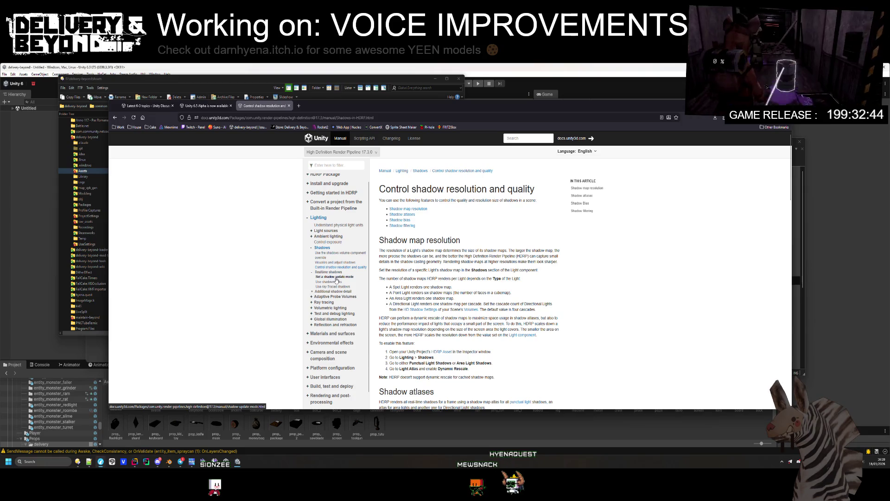
- Read the 'Set a shadow update mode' page on per-frame shadow recalculation, then close it
left_click(326, 276)
left_click_drag(394, 211, 442, 200)
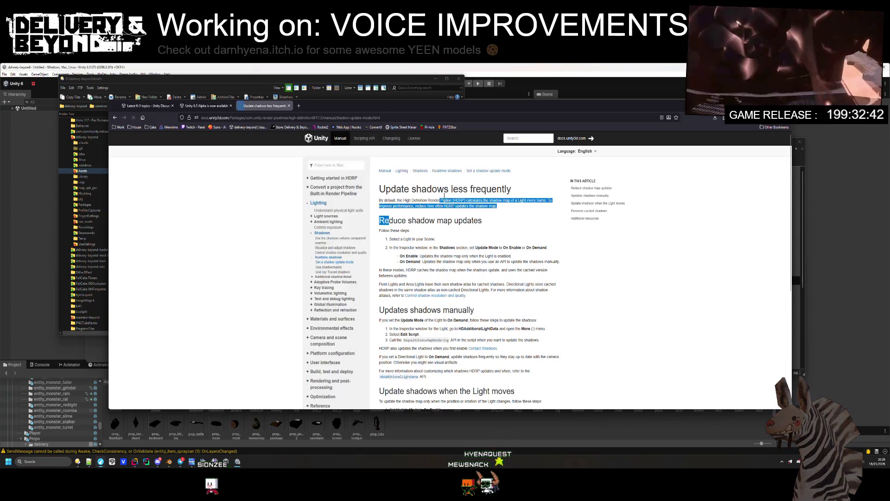
left_click(436, 210)
scroll(435, 210, "down", 2)
left_click_drag(419, 252, 461, 271)
left_click(455, 250)
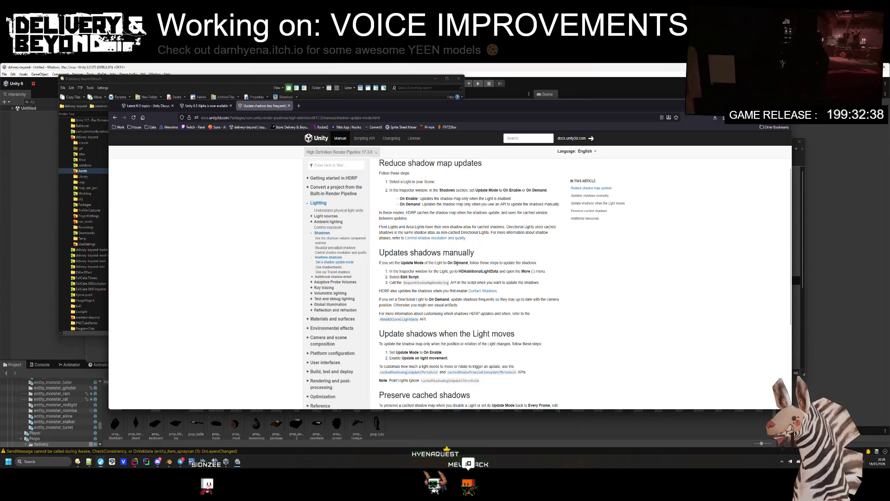
scroll(452, 253, "down", 2)
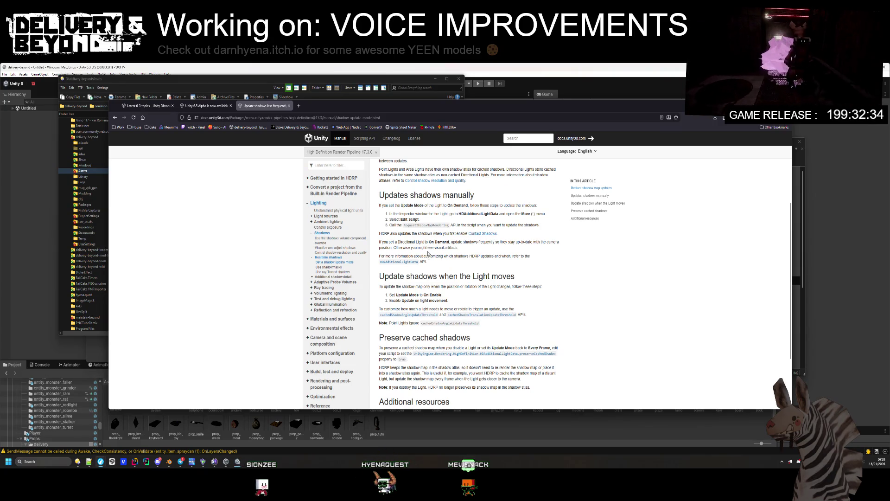
scroll(429, 253, "down", 3)
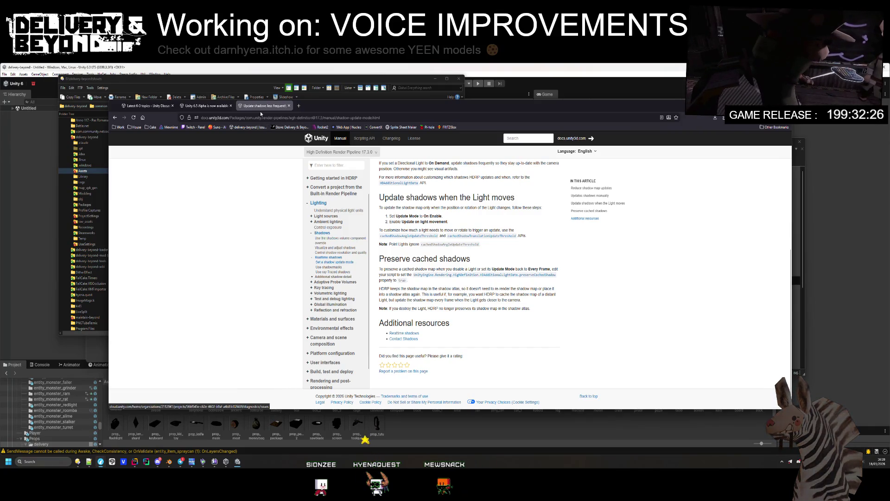
key("ctrl+w")
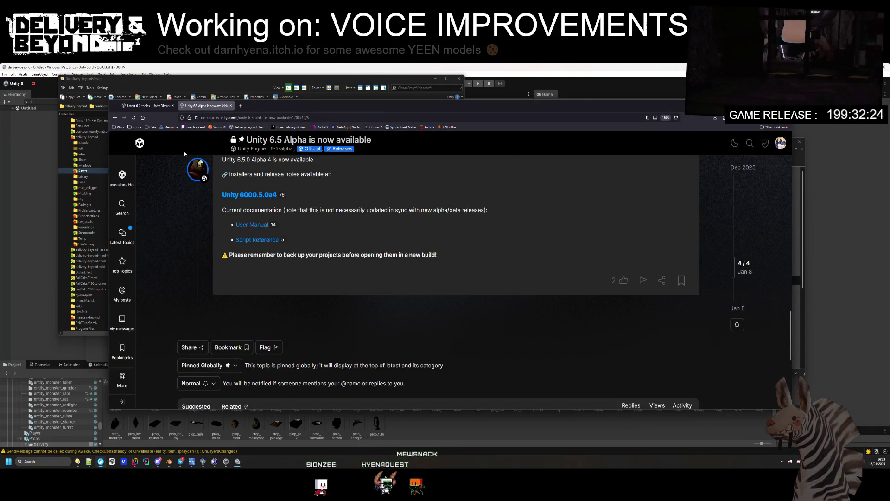
key("ctrl+w")
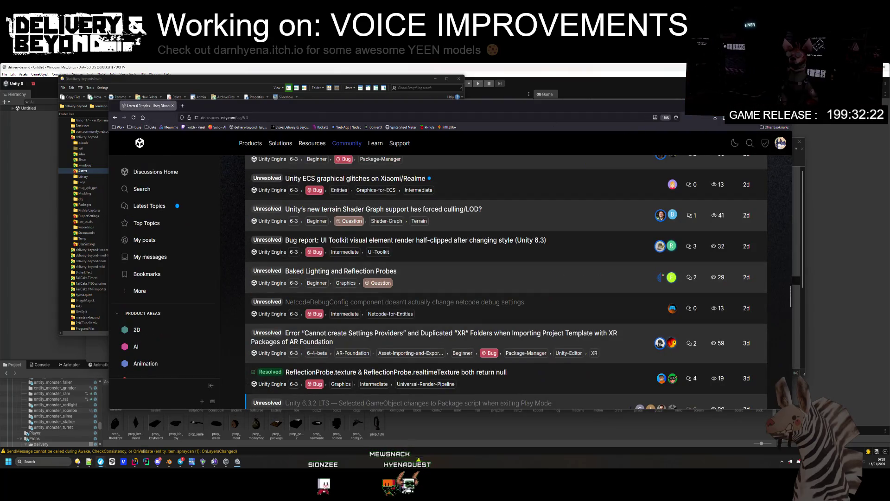
left_click_drag(651, 82, 504, 76)
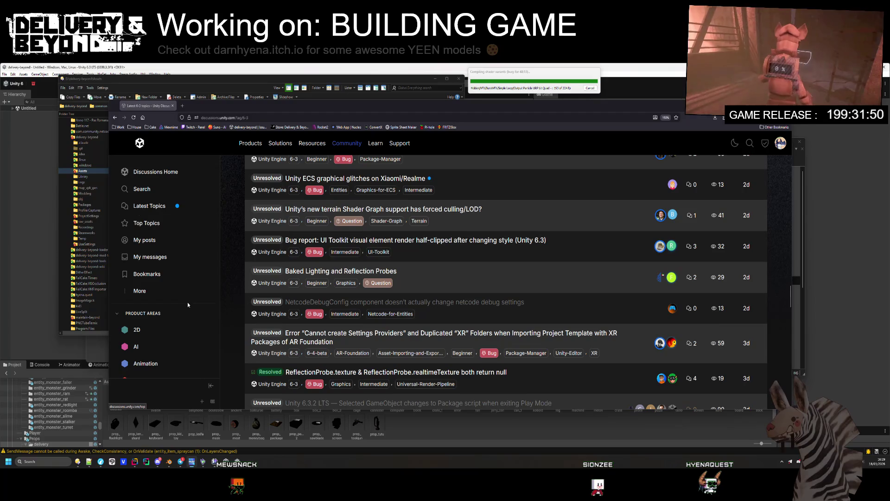
- Go to the Unity Asset Store by entering 'unity ass' in the address bar
left_click(221, 119)
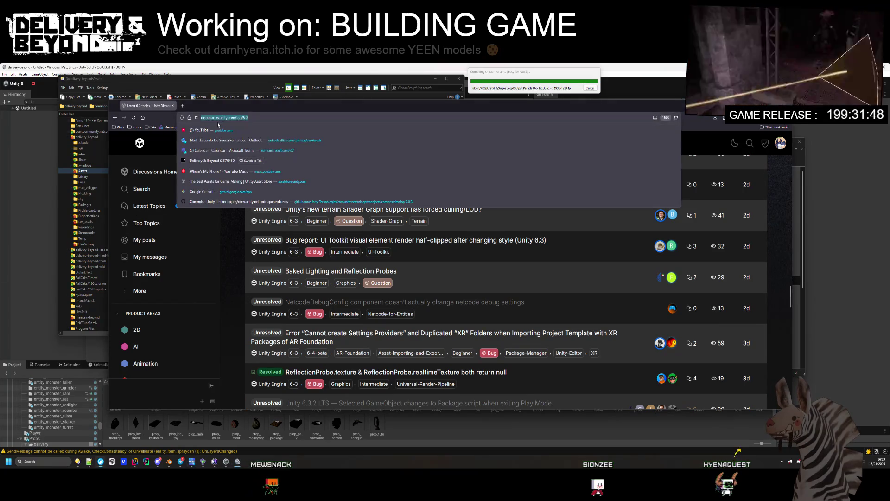
type("unity ass")
key("Down")
key("Return")
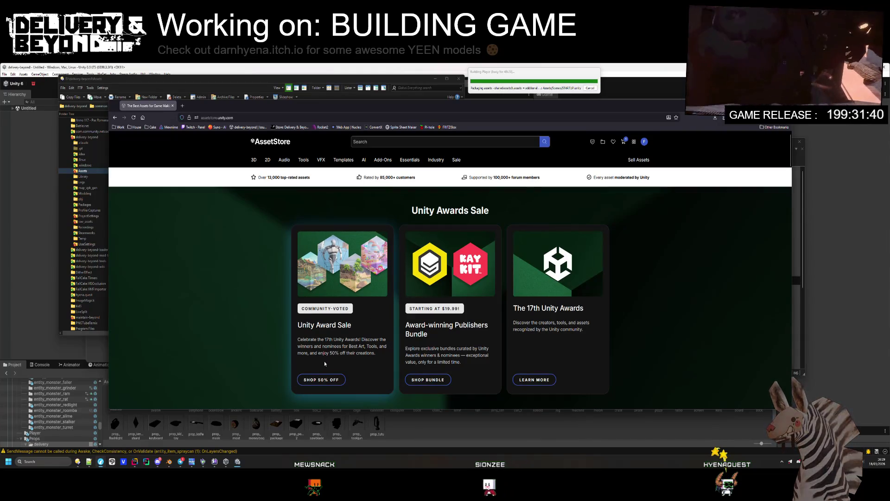
- Review the 17th Unity Awards winners page, then close it
left_click(535, 380)
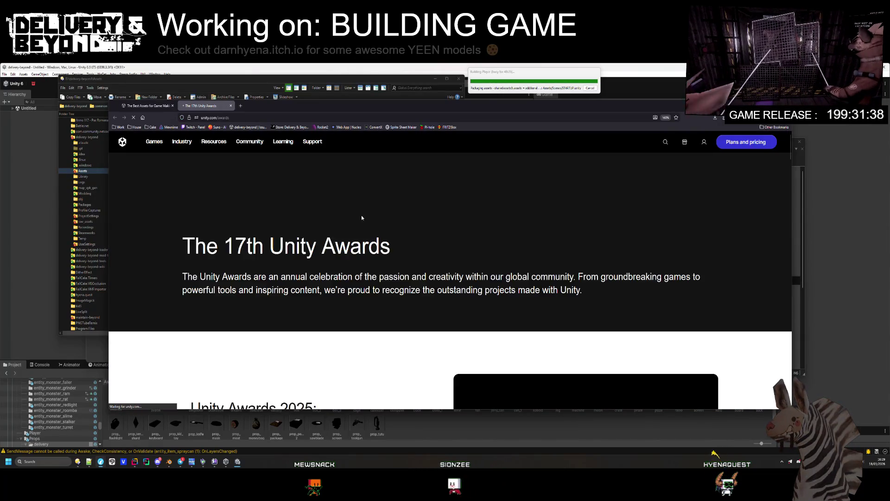
scroll(308, 246, "down", 5)
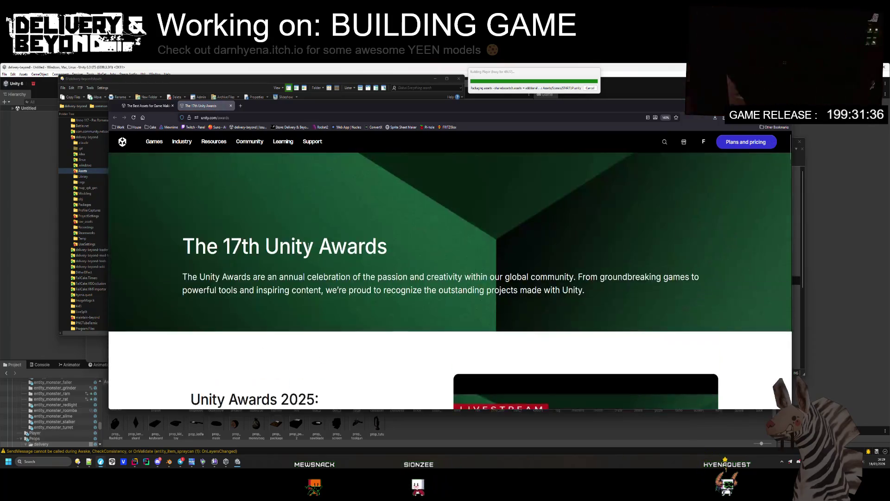
scroll(297, 243, "down", 15)
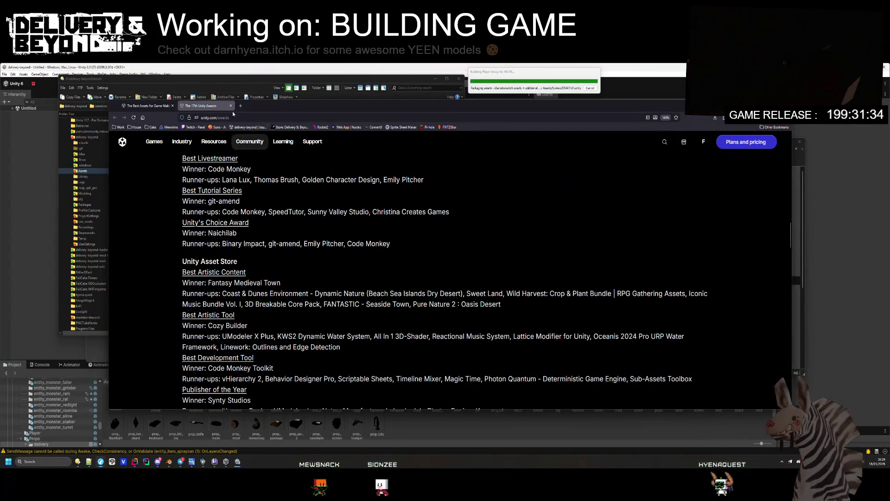
left_click(231, 106)
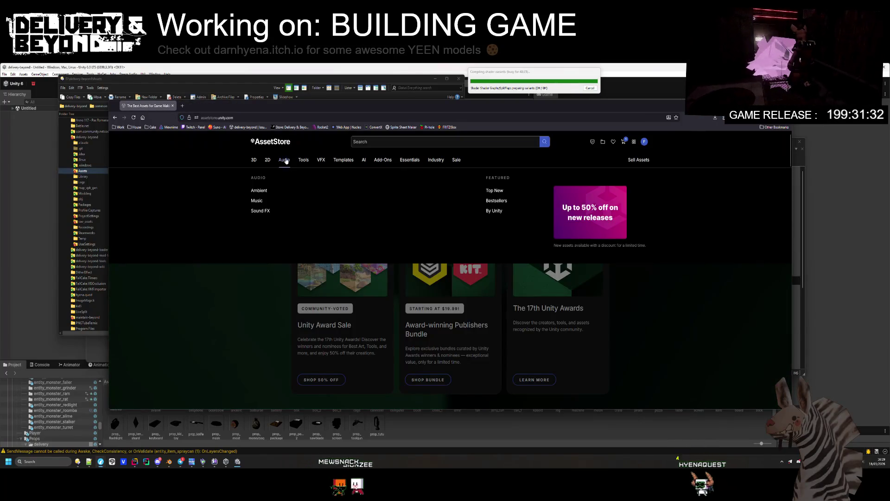
- Scroll down to the New assets section and open its full listing
scroll(241, 334, "down", 5)
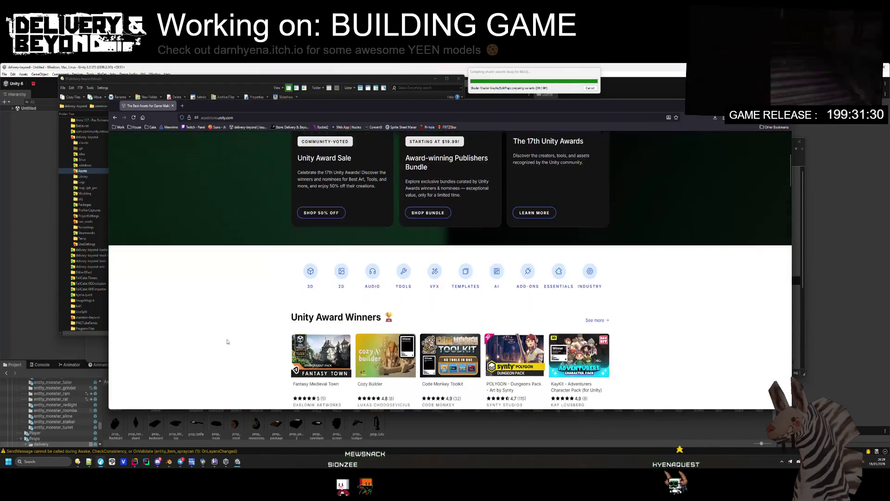
scroll(469, 280, "down", 2)
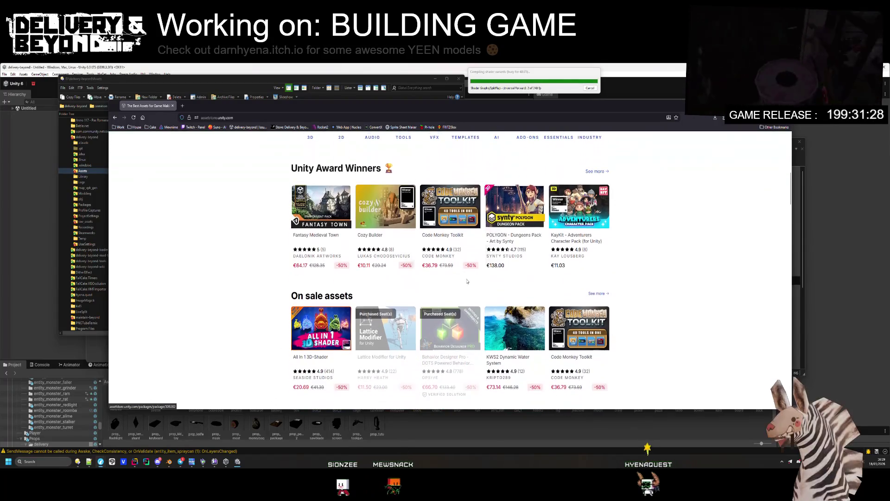
scroll(467, 280, "down", 4)
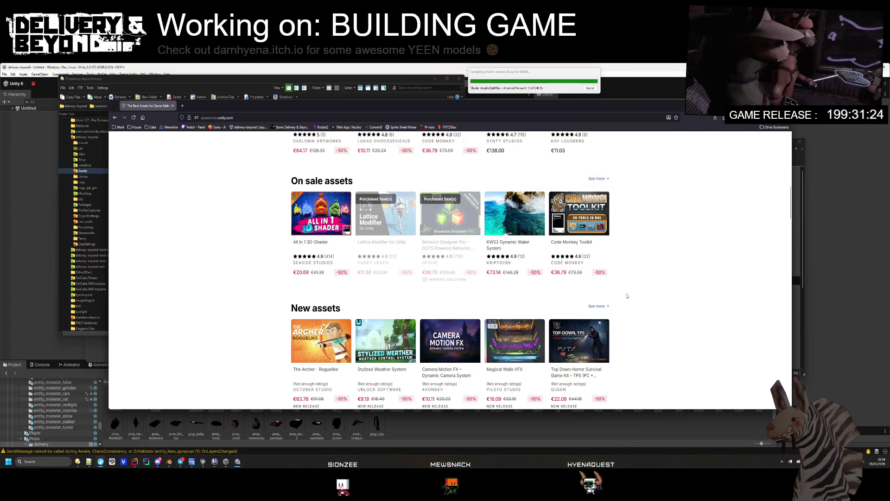
left_click(603, 311)
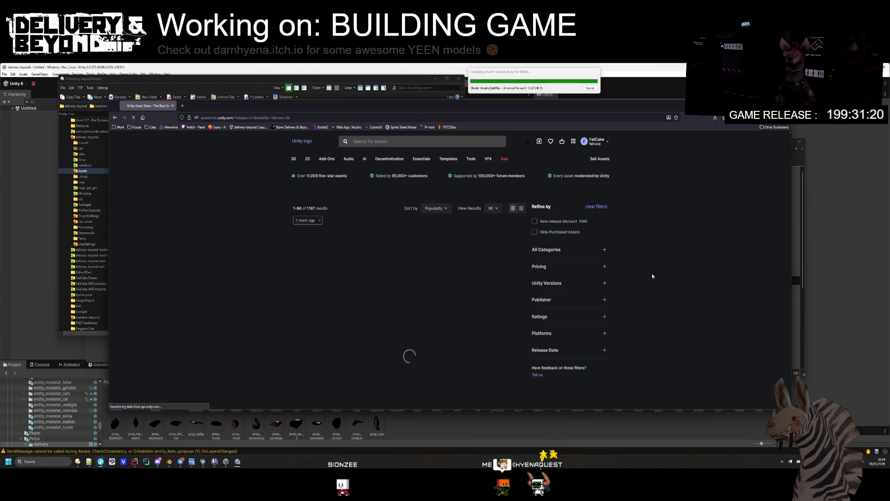
middle_click(376, 343)
scroll(655, 319, "up", 5, "ctrl")
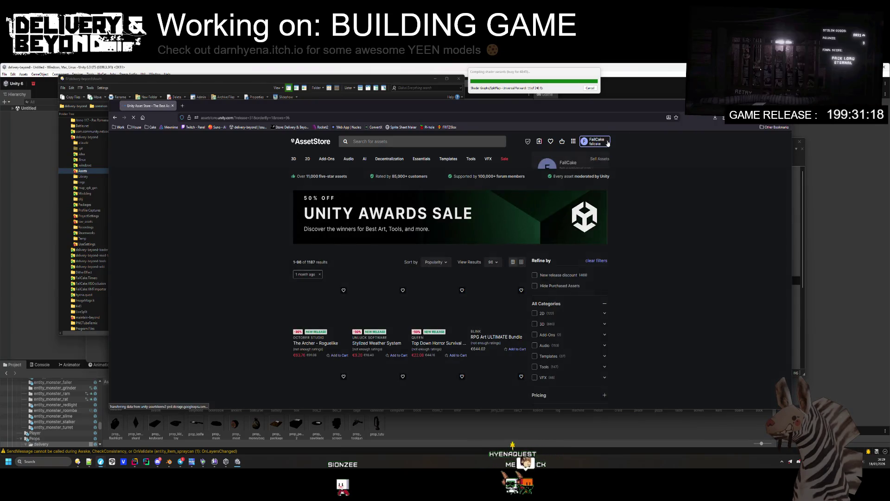
scroll(656, 319, "down", 5)
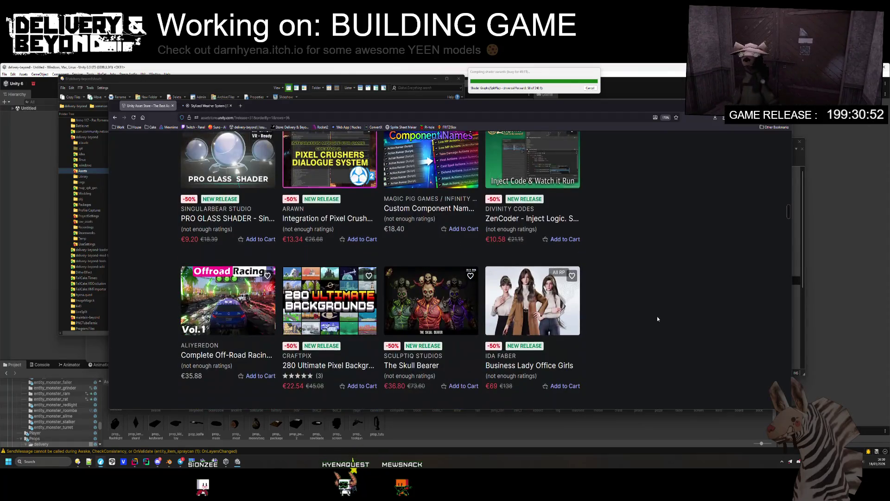
scroll(658, 317, "down", 4)
scroll(657, 316, "up", 3)
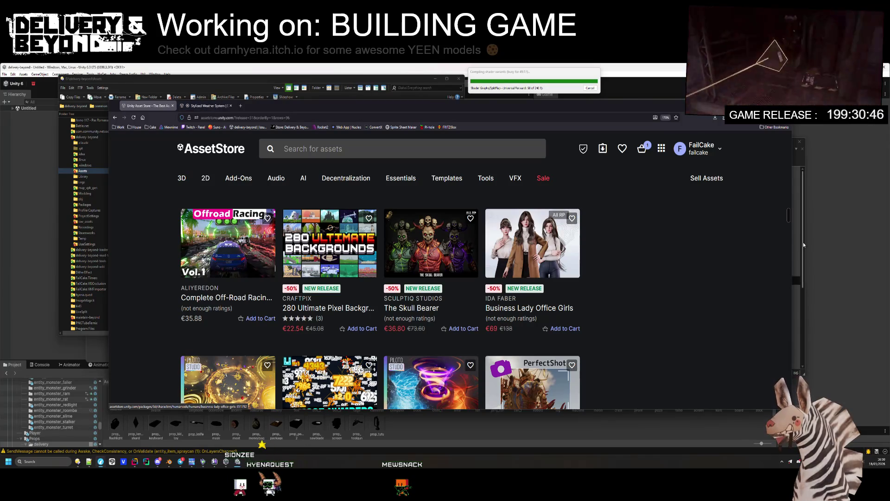
scroll(710, 317, "down", 1)
scroll(634, 321, "down", 3)
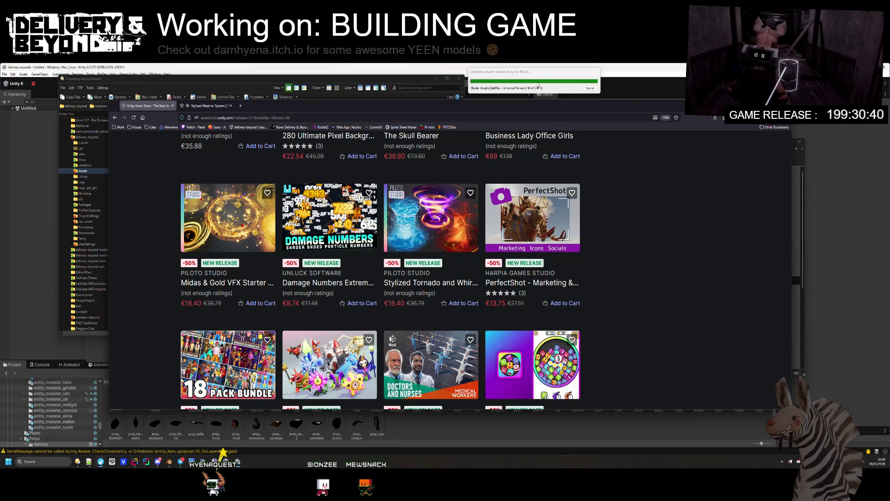
scroll(657, 317, "down", 5)
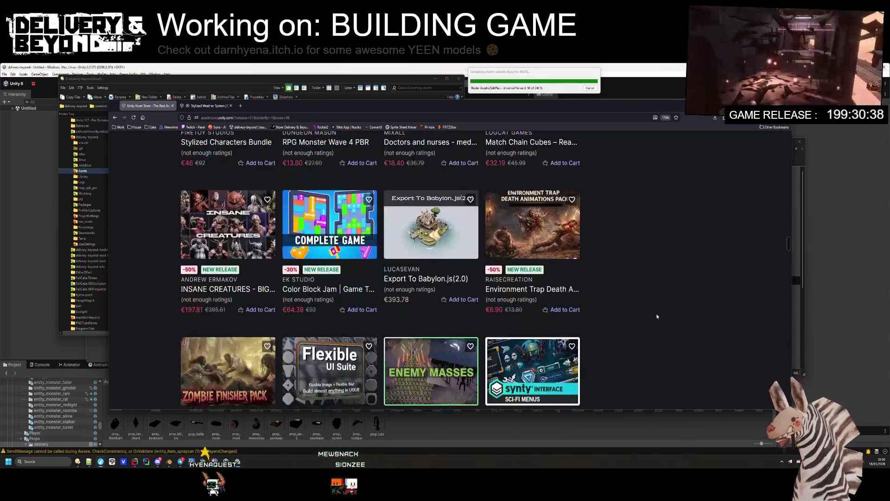
scroll(657, 316, "down", 2)
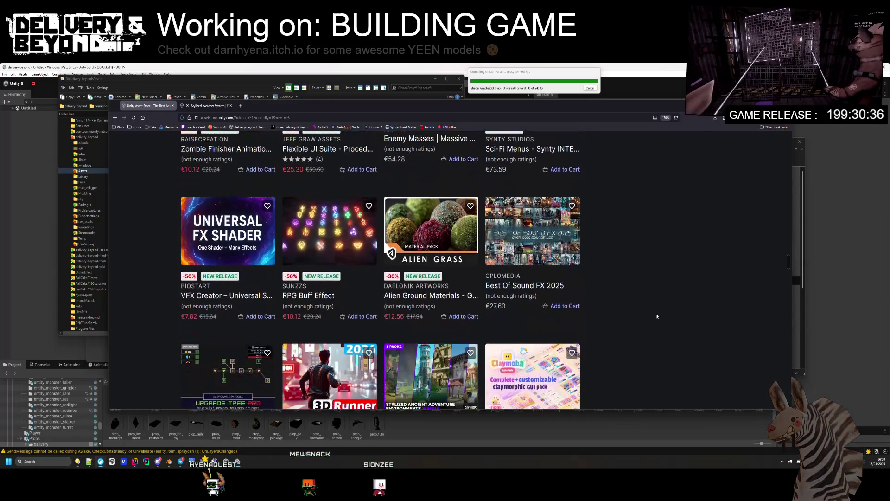
scroll(657, 316, "down", 2)
scroll(657, 317, "down", 1)
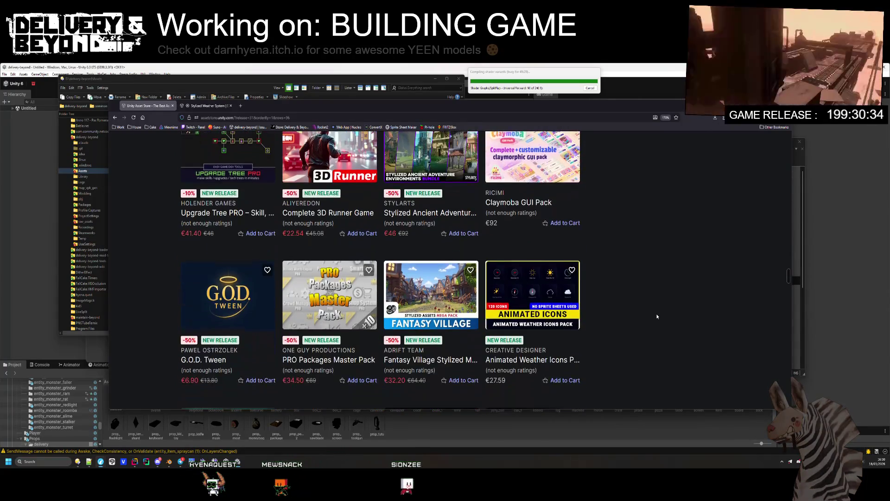
right_click(650, 319)
left_click(636, 277)
scroll(636, 277, "up", 2)
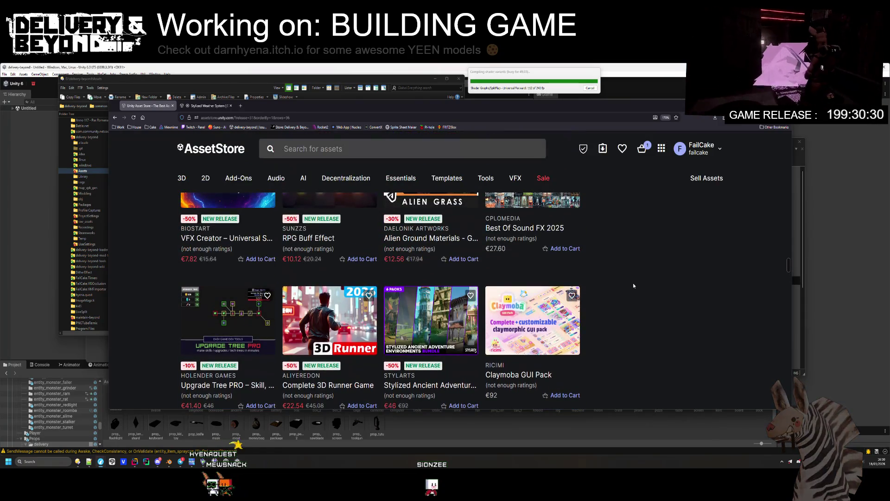
middle_click(369, 323)
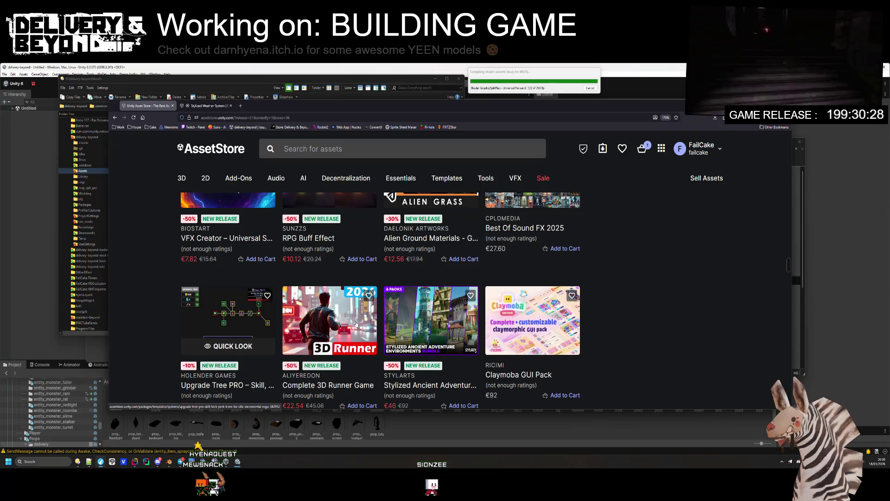
scroll(369, 323, "up", 3)
scroll(356, 308, "up", 2)
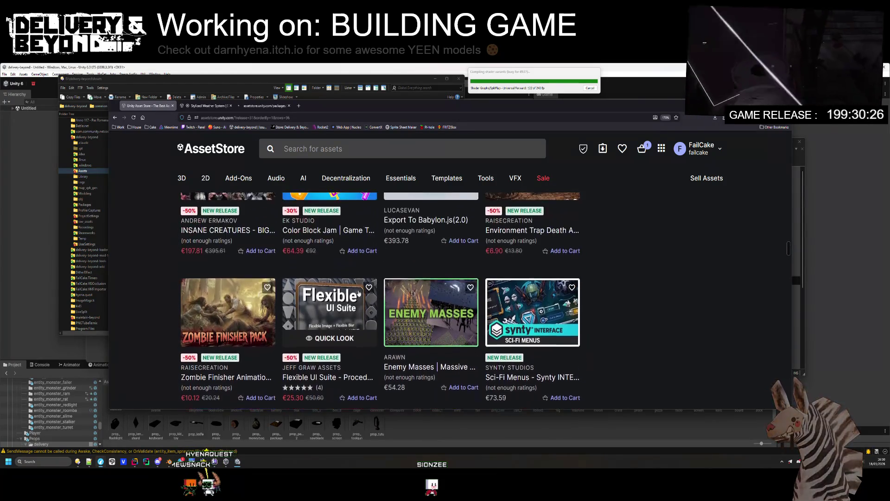
scroll(356, 307, "up", 3)
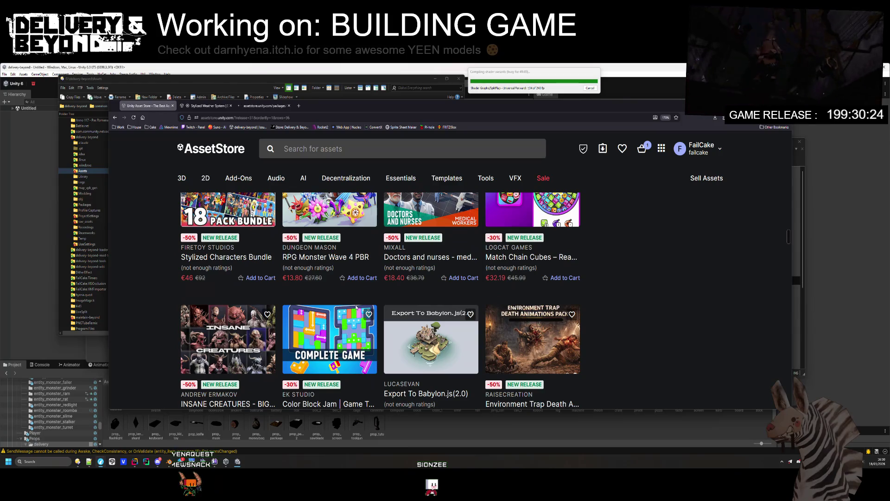
scroll(356, 307, "up", 3)
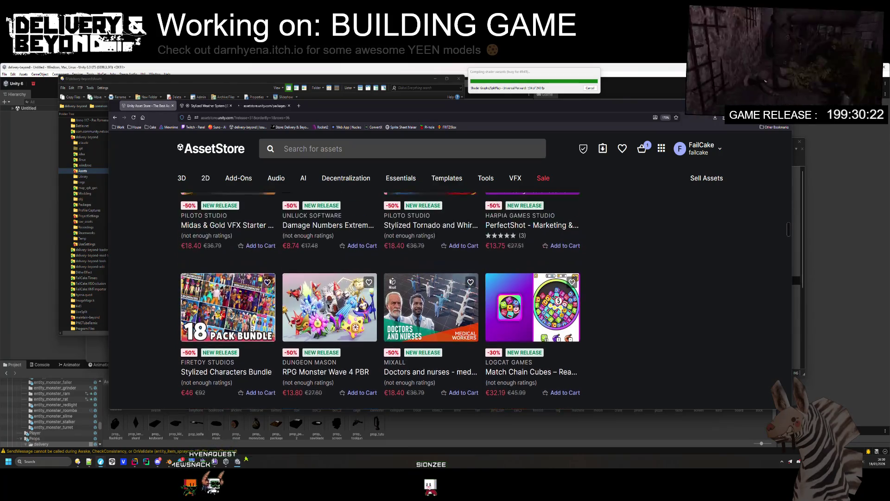
scroll(356, 307, "up", 3)
scroll(330, 334, "down", 3)
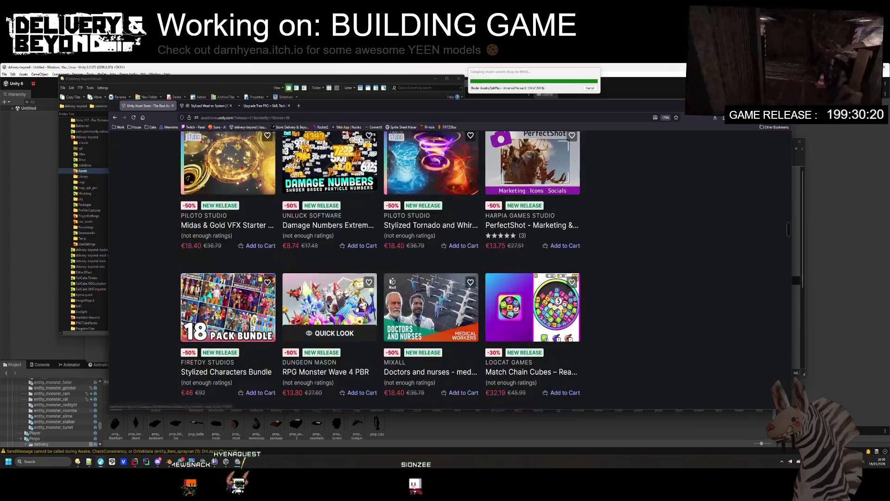
scroll(755, 340, "up", 4)
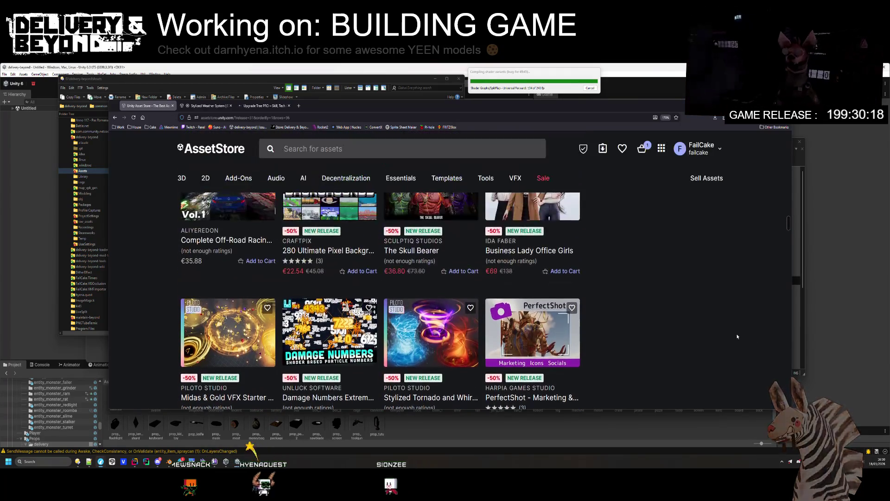
scroll(655, 344, "down", 2)
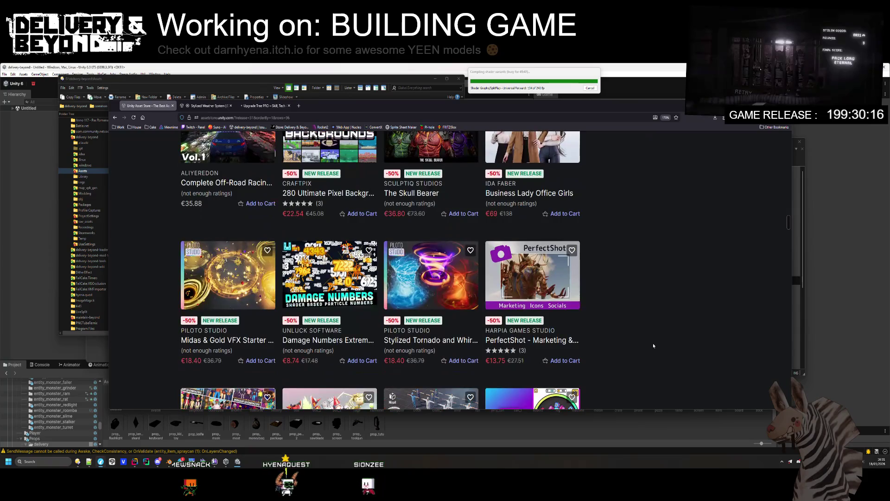
scroll(654, 345, "up", 3)
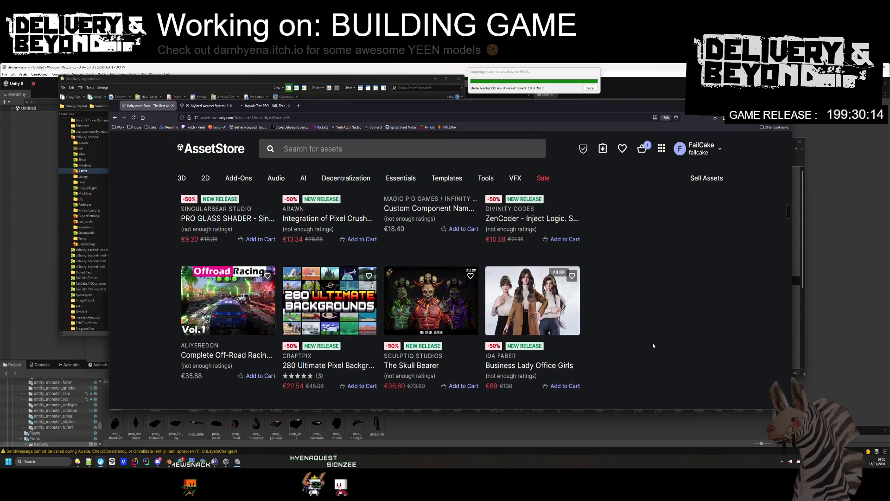
scroll(653, 346, "up", 3)
scroll(653, 344, "down", 8)
scroll(652, 342, "down", 9)
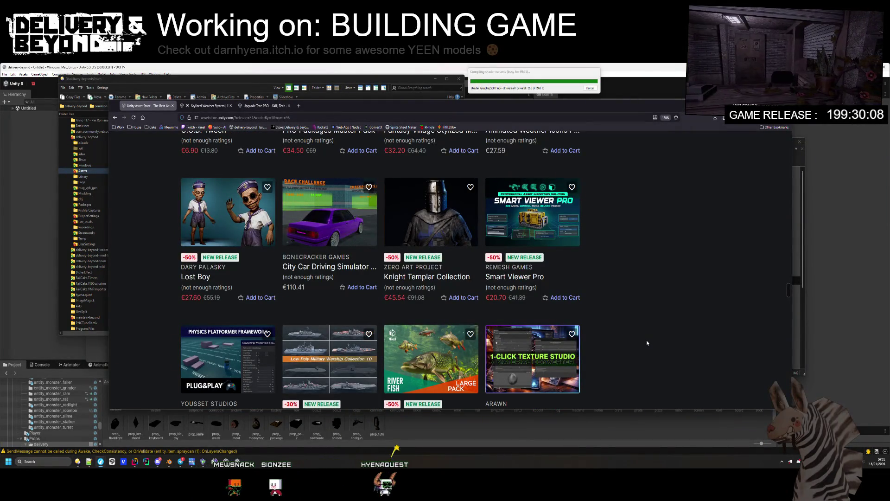
mouse_move(211, 210)
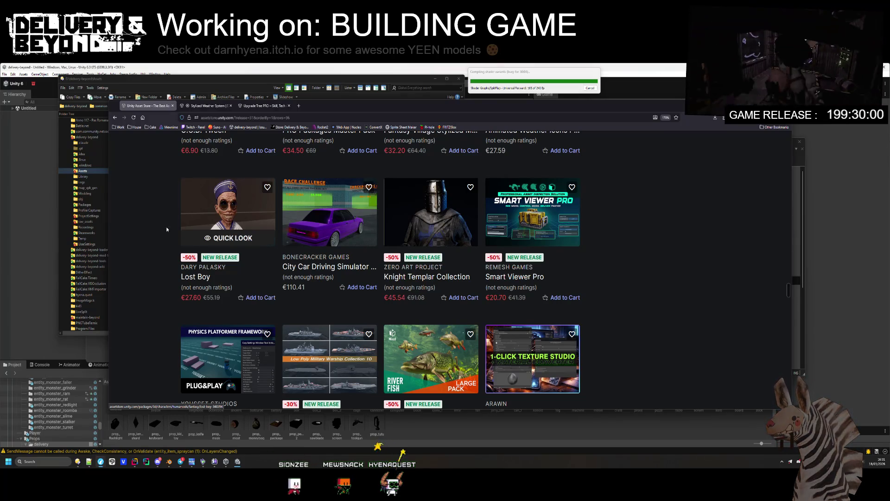
scroll(173, 257, "down", 3)
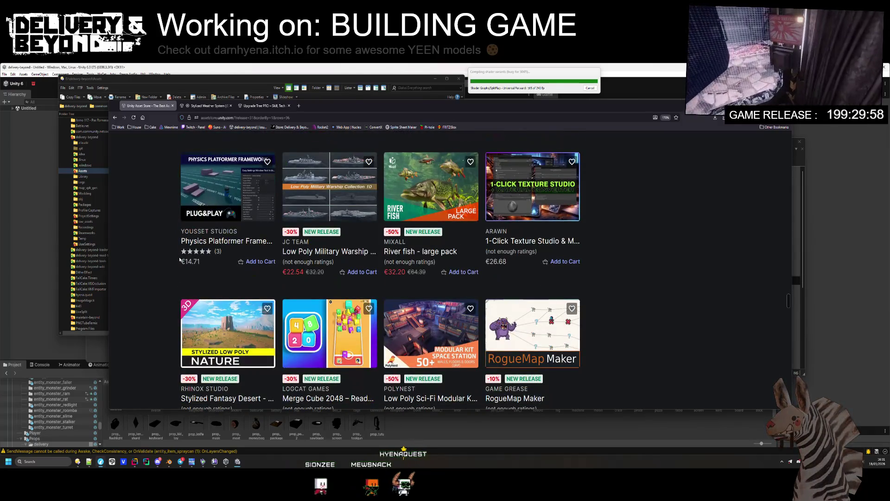
scroll(179, 259, "down", 3)
scroll(181, 261, "down", 1)
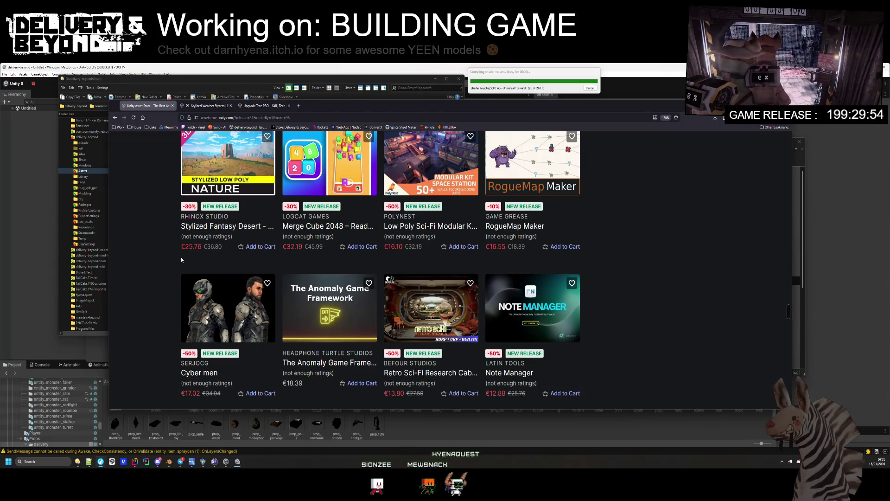
scroll(182, 260, "down", 1)
scroll(182, 260, "down", 3)
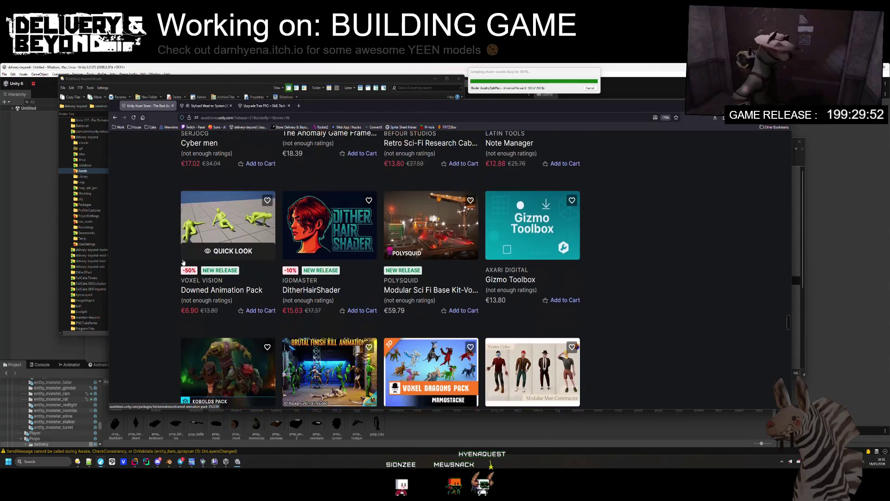
scroll(182, 262, "down", 3)
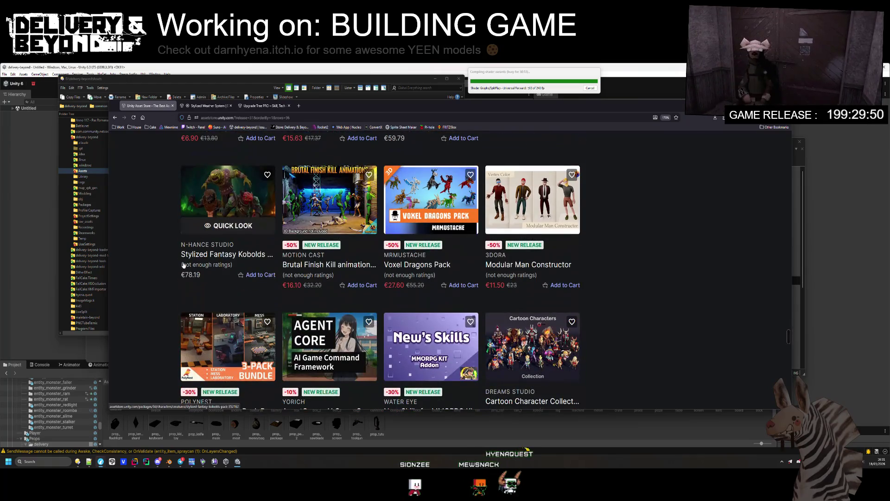
scroll(174, 279, "down", 1)
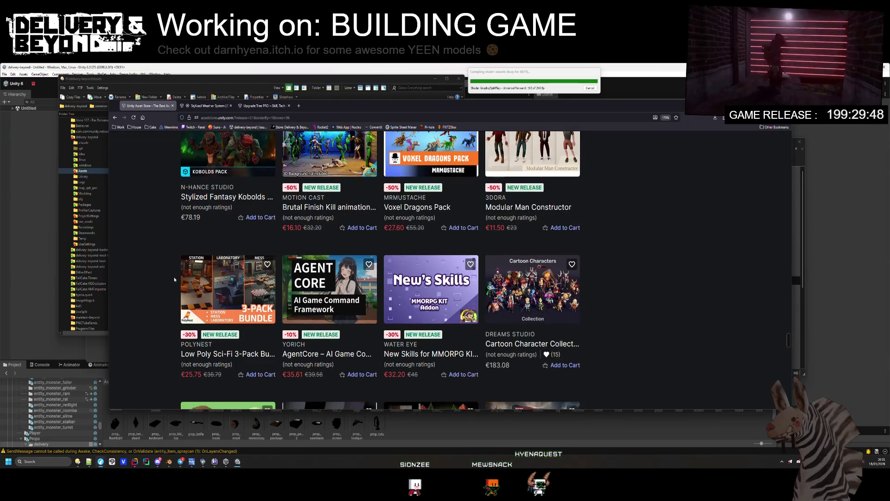
scroll(174, 279, "down", 5)
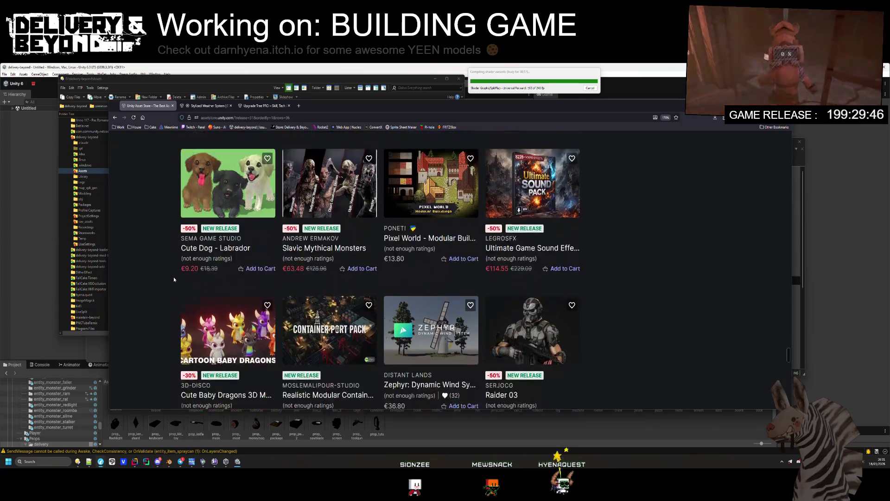
scroll(174, 276, "down", 4)
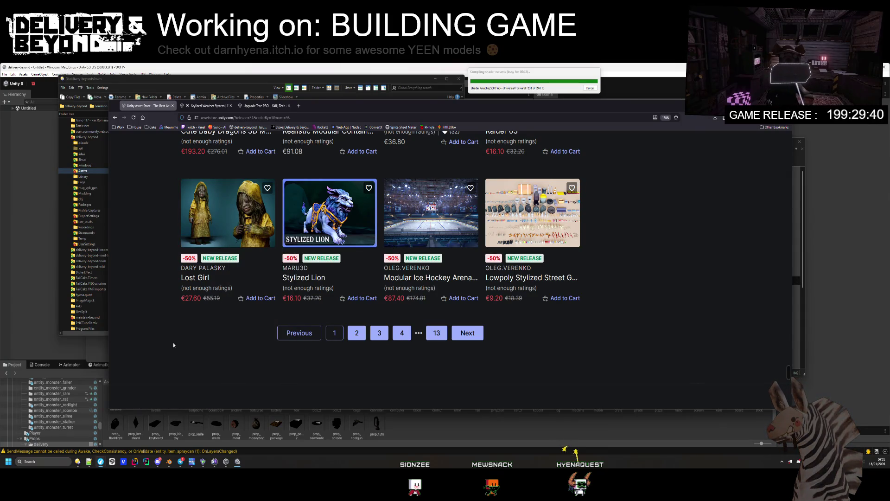
- Open page 2 of New assets and browse down to Dice Merge Puzzle and Progressive Goa Music
left_click(357, 333)
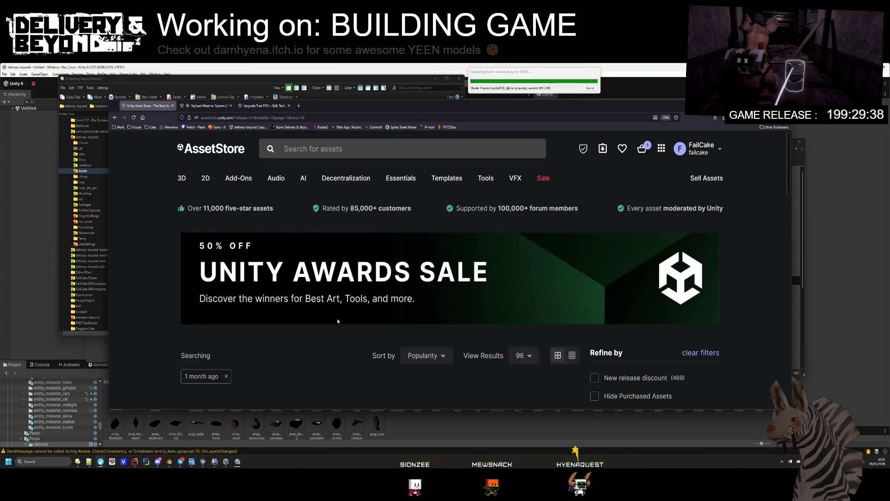
scroll(346, 329, "down", 6)
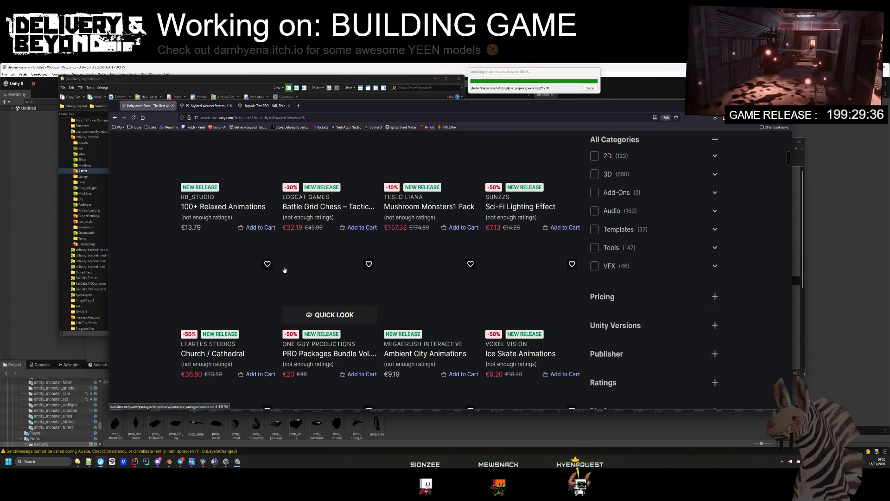
scroll(286, 265, "up", 3)
scroll(287, 262, "down", 7)
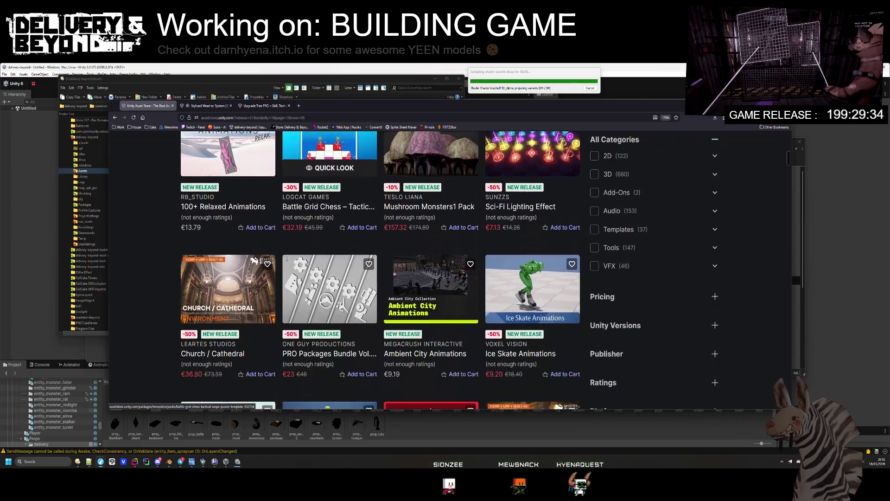
scroll(287, 262, "down", 10)
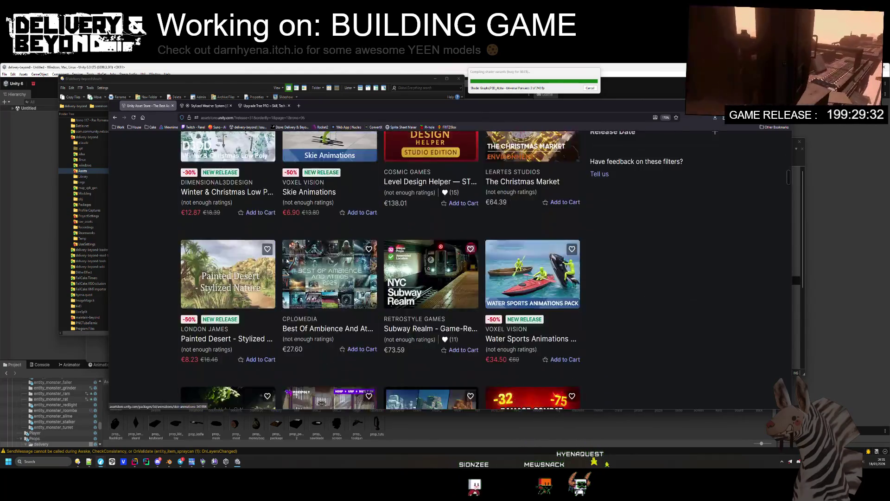
scroll(286, 261, "down", 5)
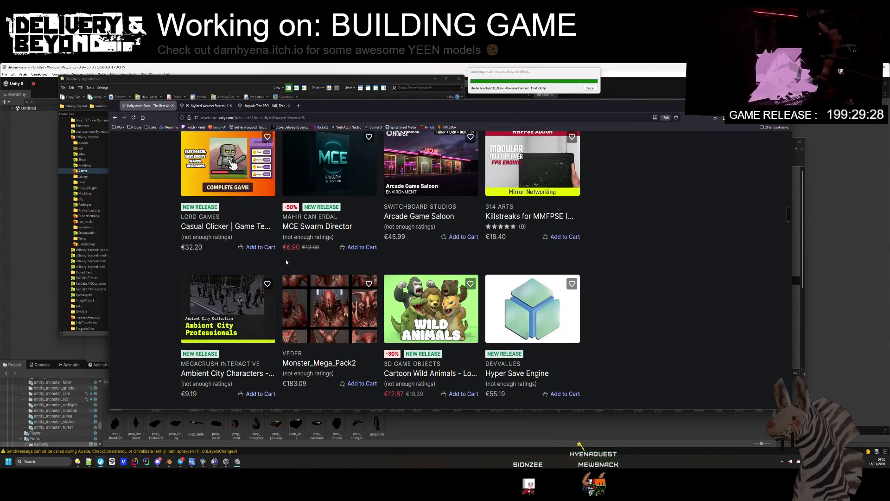
scroll(285, 261, "down", 1)
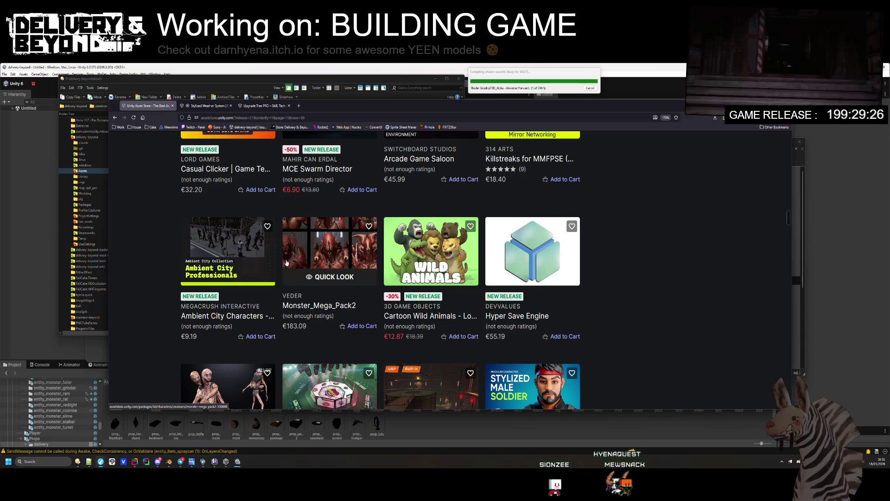
scroll(286, 263, "down", 3)
scroll(325, 255, "up", 3)
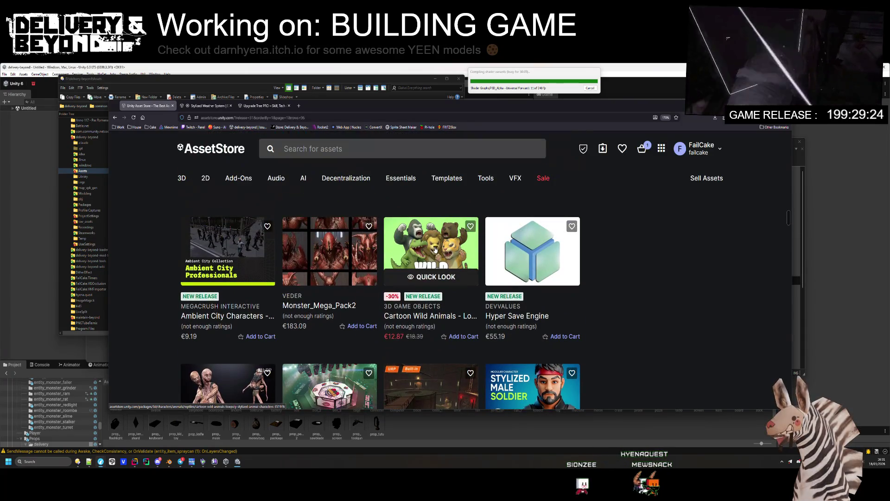
scroll(278, 241, "down", 6)
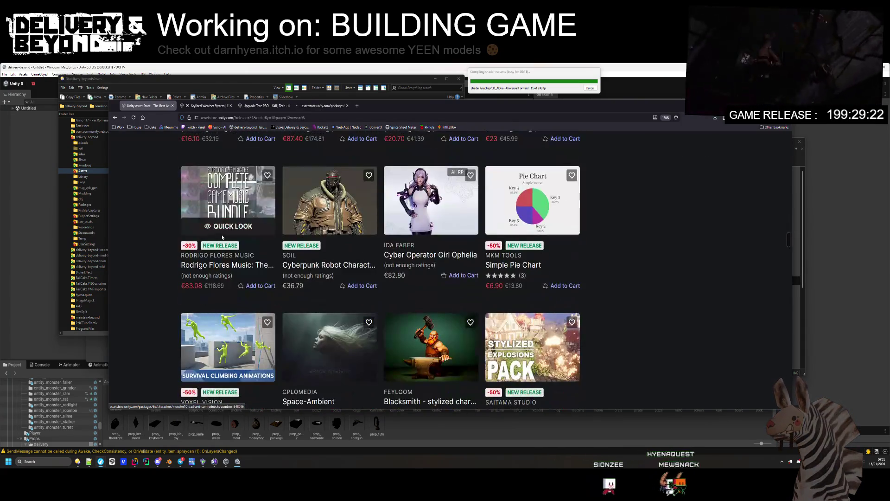
scroll(223, 237, "down", 3)
scroll(369, 232, "up", 3)
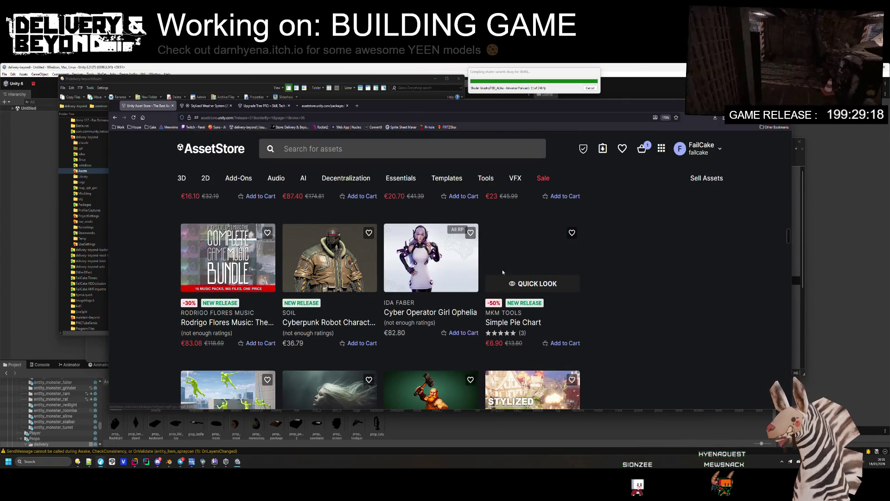
scroll(310, 314, "down", 5)
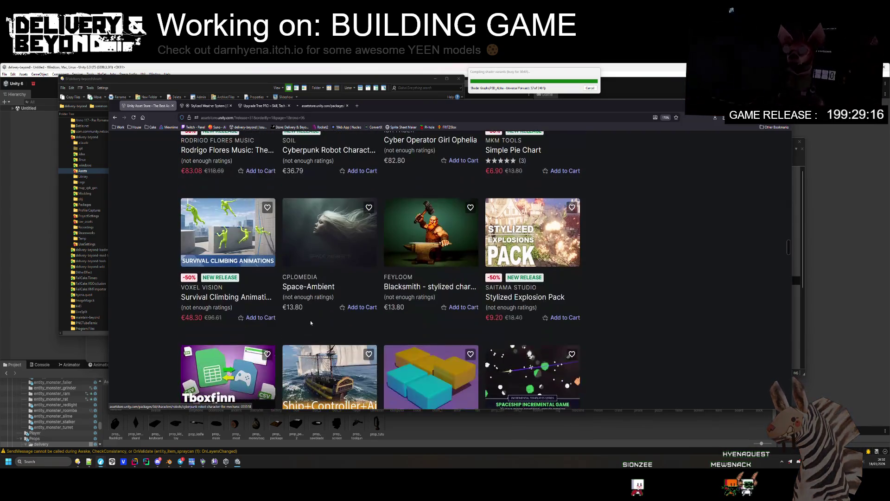
scroll(310, 314, "down", 3)
scroll(308, 310, "down", 3)
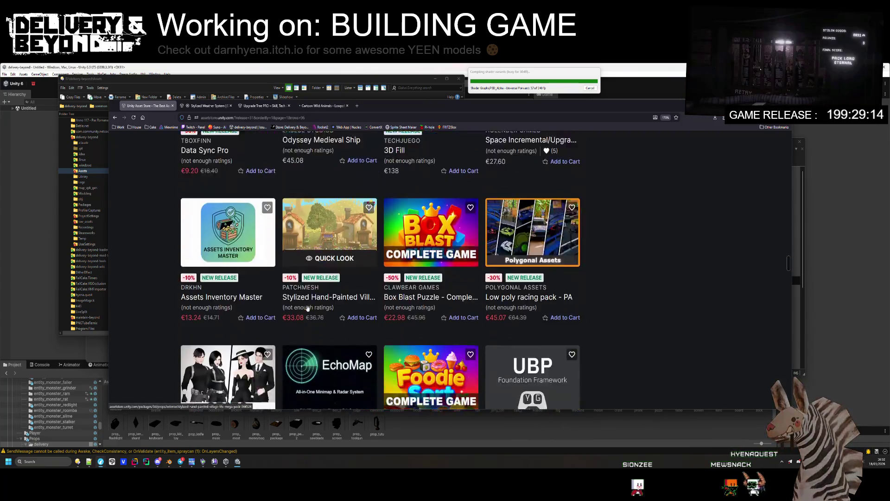
scroll(308, 305, "down", 9)
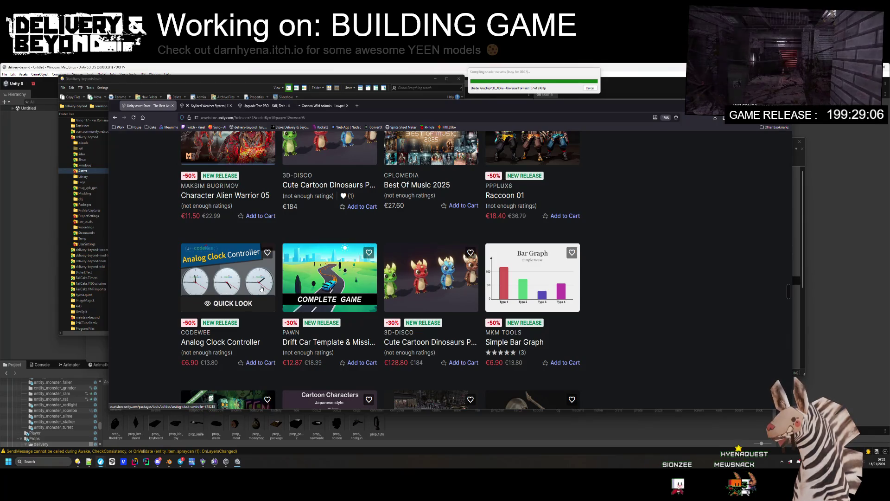
scroll(261, 289, "down", 2)
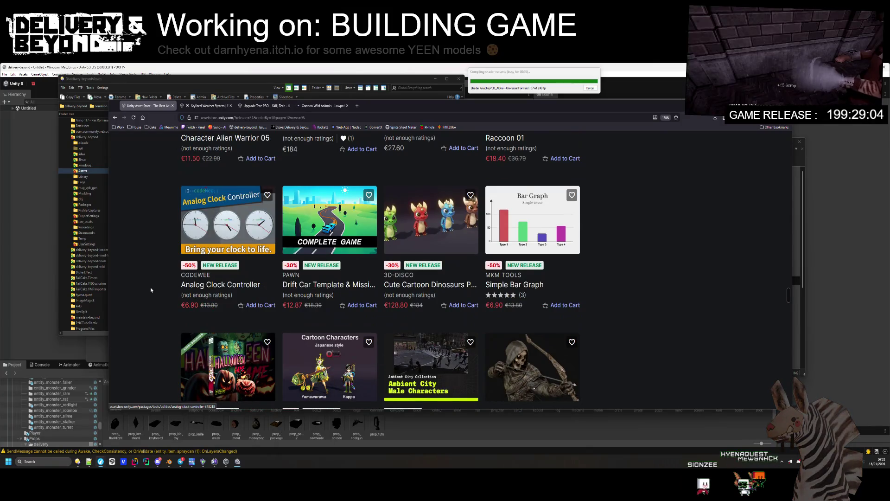
scroll(185, 293, "down", 5)
scroll(200, 298, "down", 2)
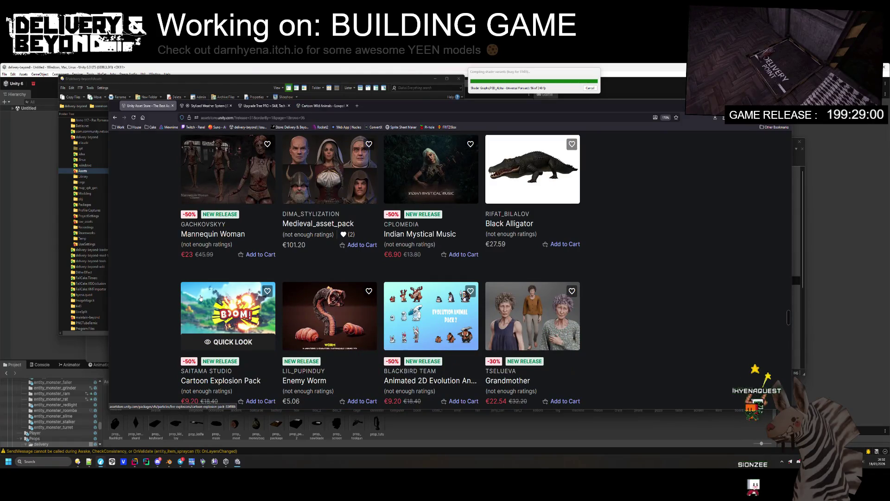
scroll(201, 298, "down", 4)
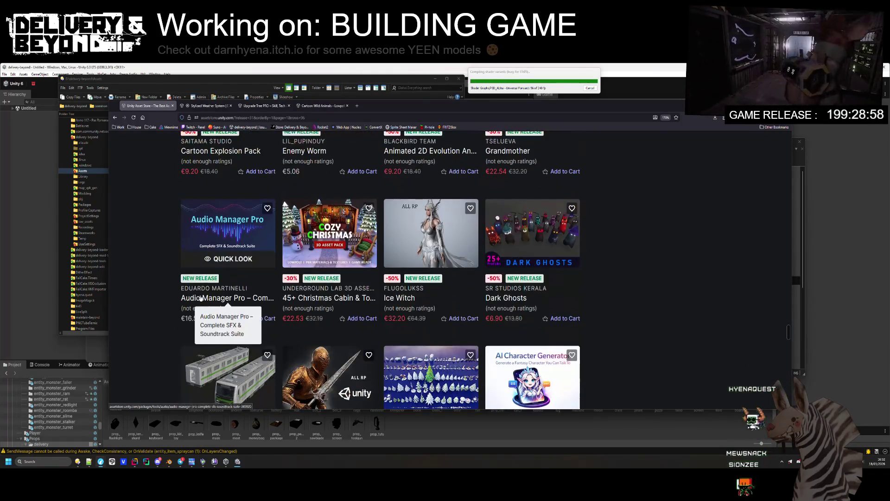
scroll(201, 297, "down", 2)
scroll(200, 297, "down", 2)
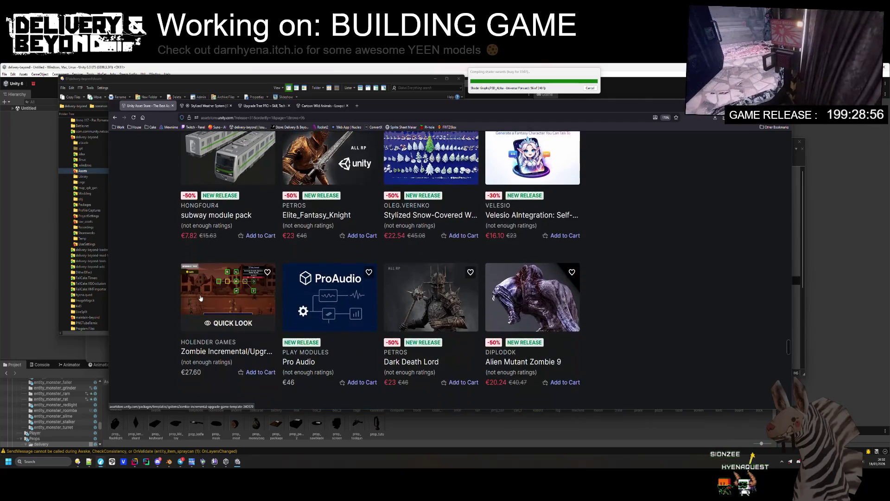
scroll(200, 298, "down", 4)
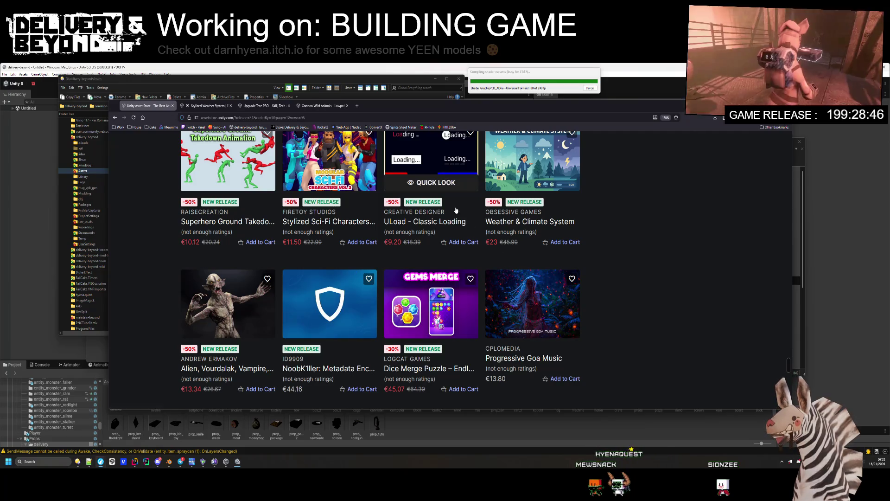
scroll(585, 179, "down", 3)
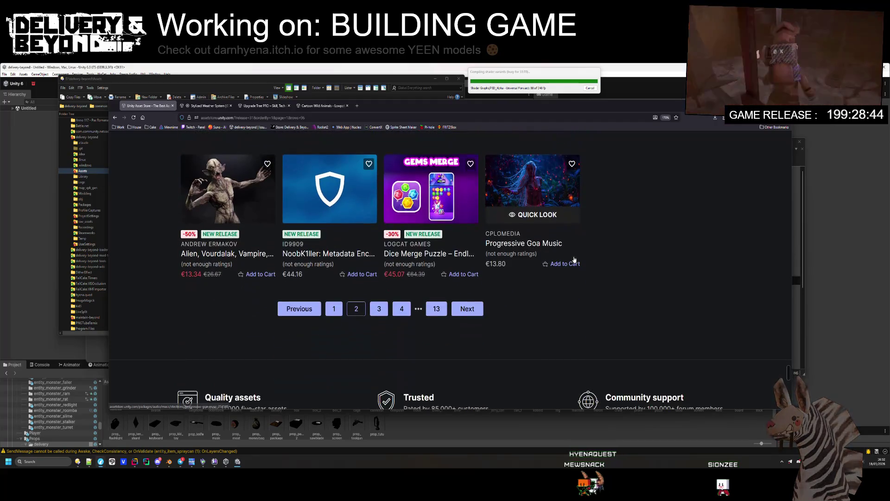
- Advance the results one page and switch to the Stylized Weather System product page
left_click(476, 310)
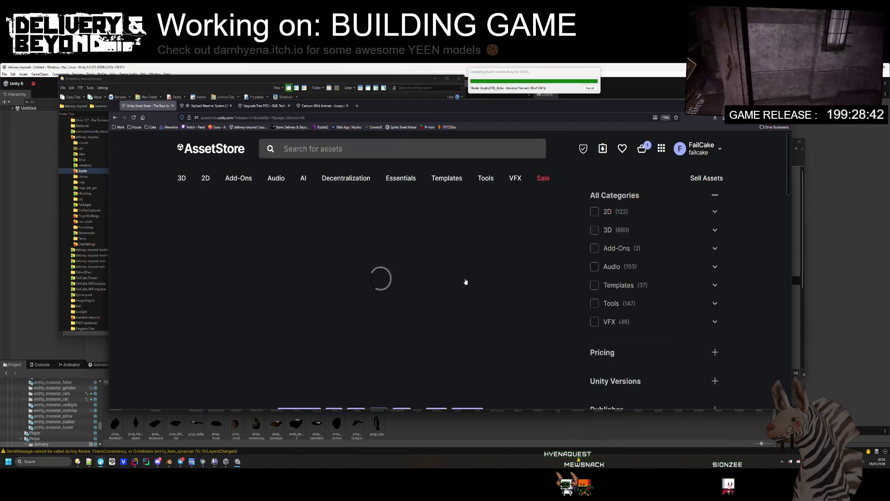
left_click(199, 106)
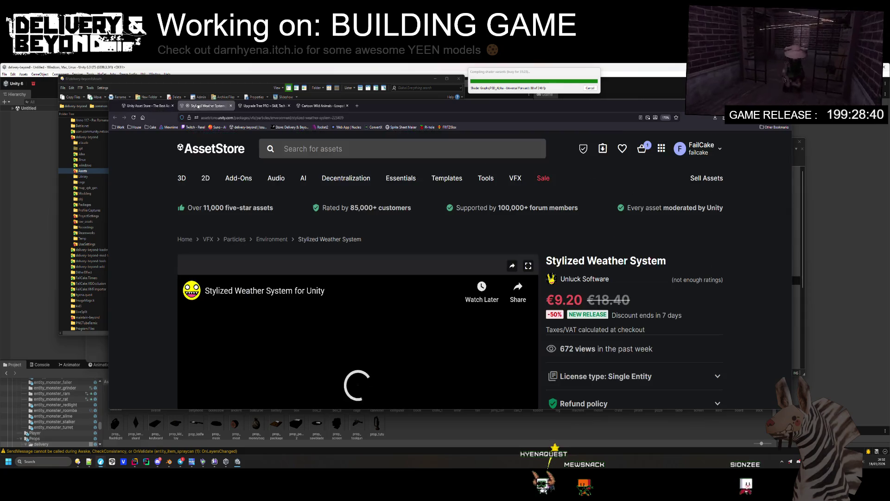
scroll(221, 202, "down", 3)
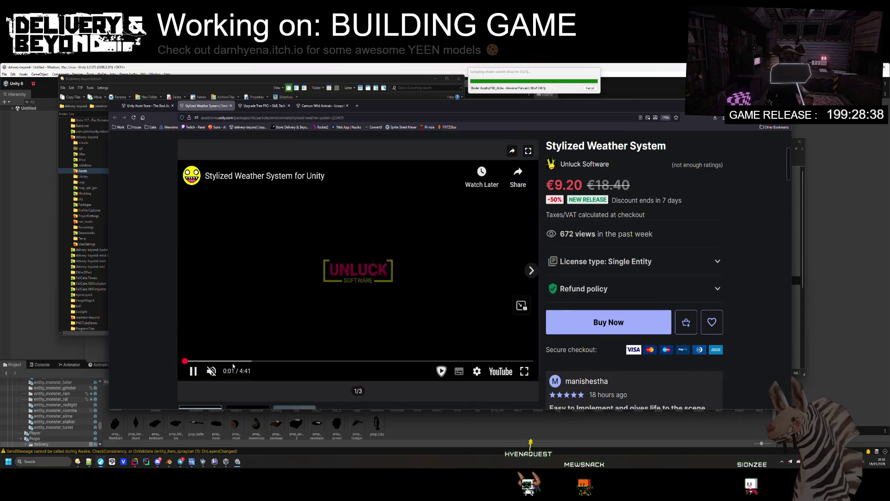
- Seek the Stylized Weather System preview video ahead past 0:40, then bring up the TODO notes
left_click(233, 361)
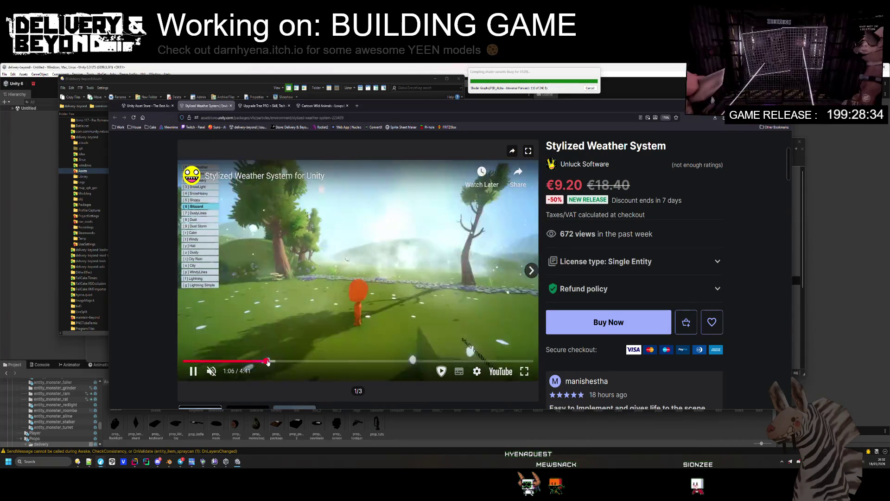
left_click_drag(269, 363, 265, 363)
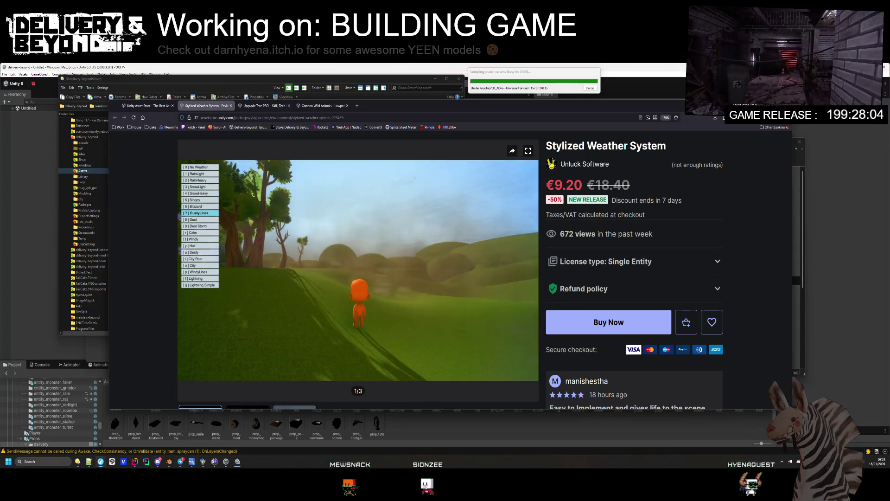
key("alt+Tab")
- Append the TODO line 'Add dusty lines to train map' and go back to the store page
left_click(706, 306)
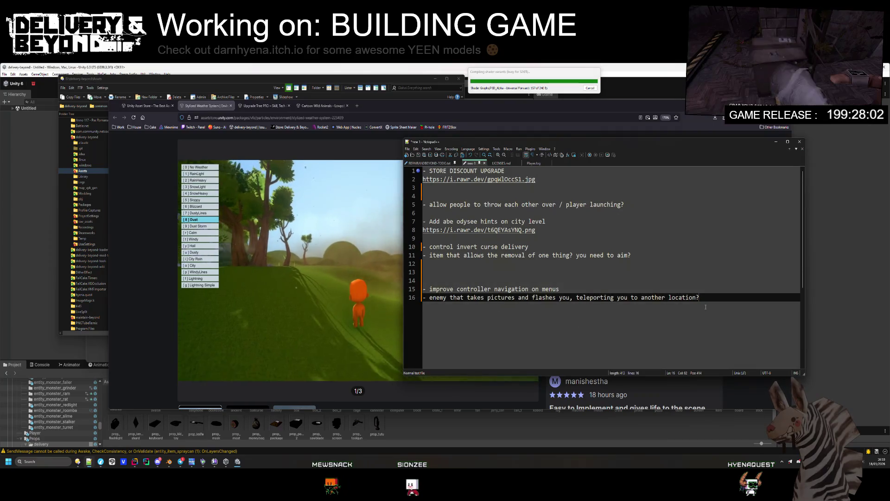
key("Return")
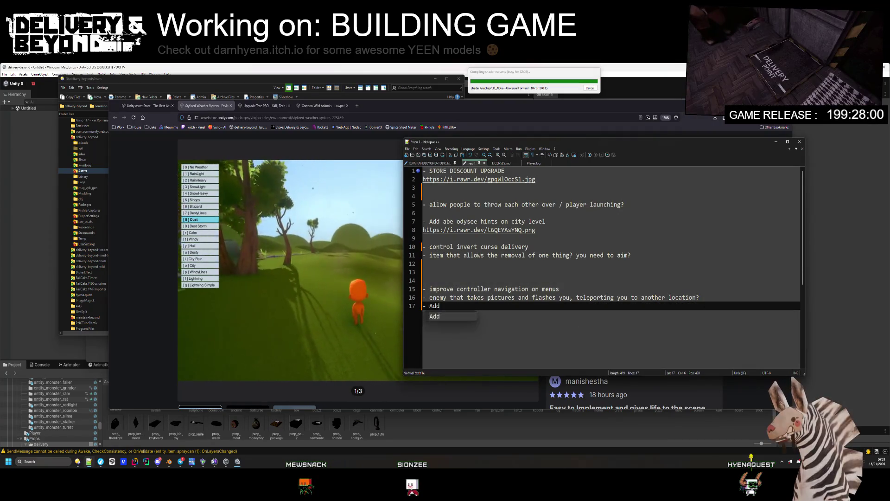
type("Add dusty lines to train map")
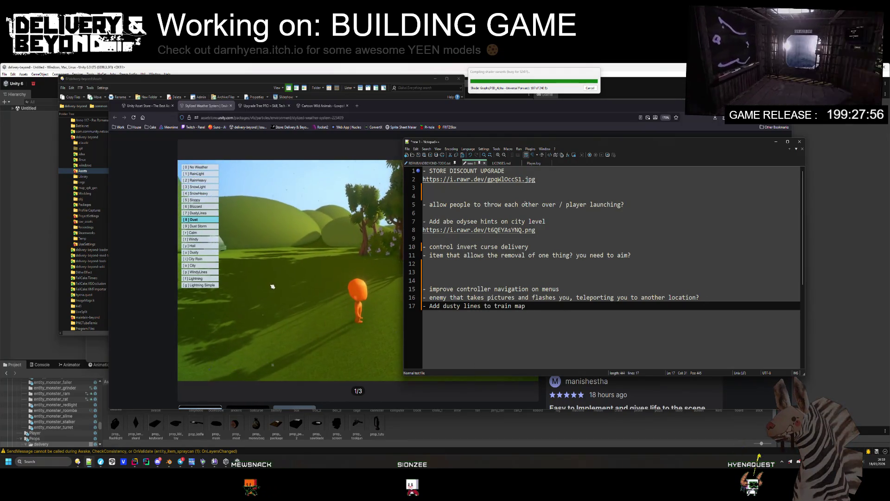
left_click(378, 114)
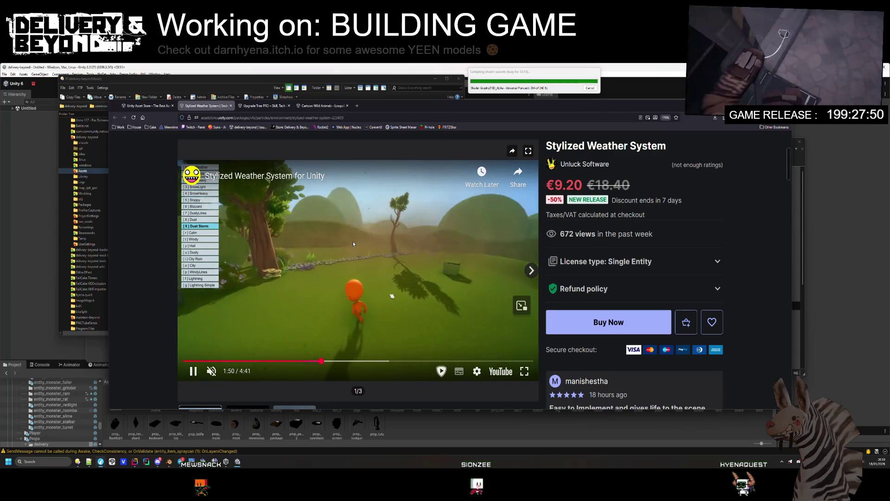
scroll(521, 277, "down", 1)
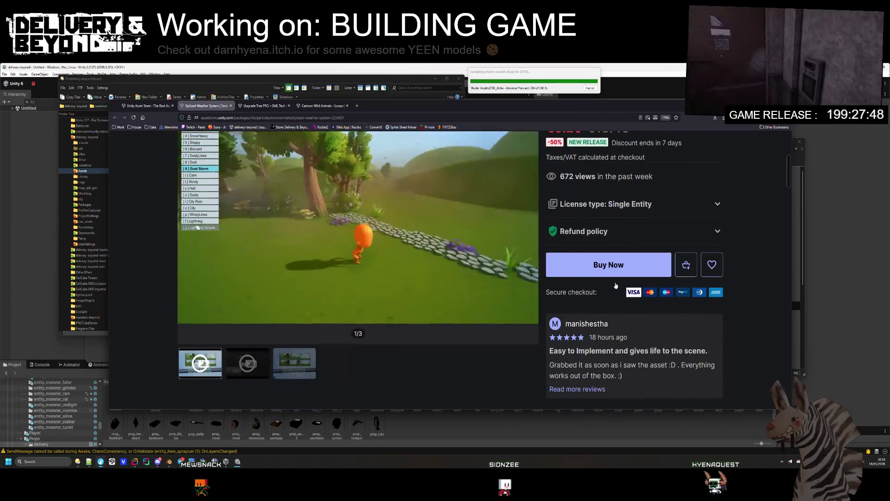
scroll(614, 279, "up", 2)
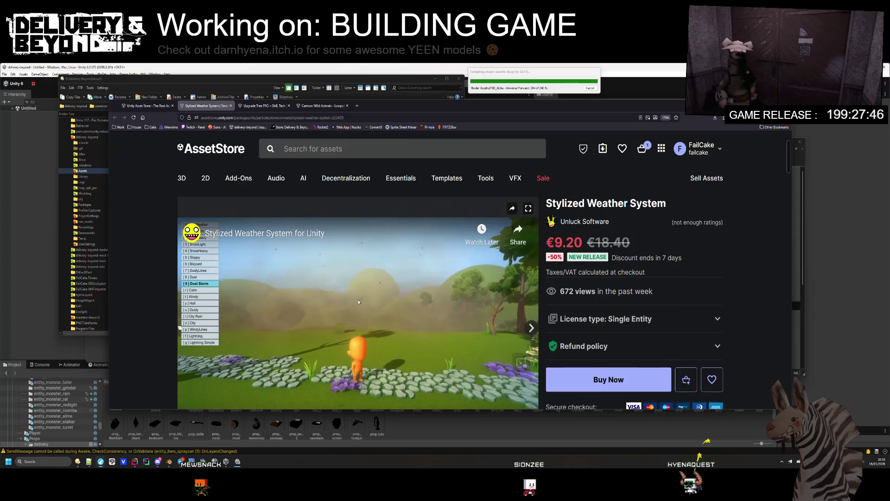
scroll(345, 327, "down", 1)
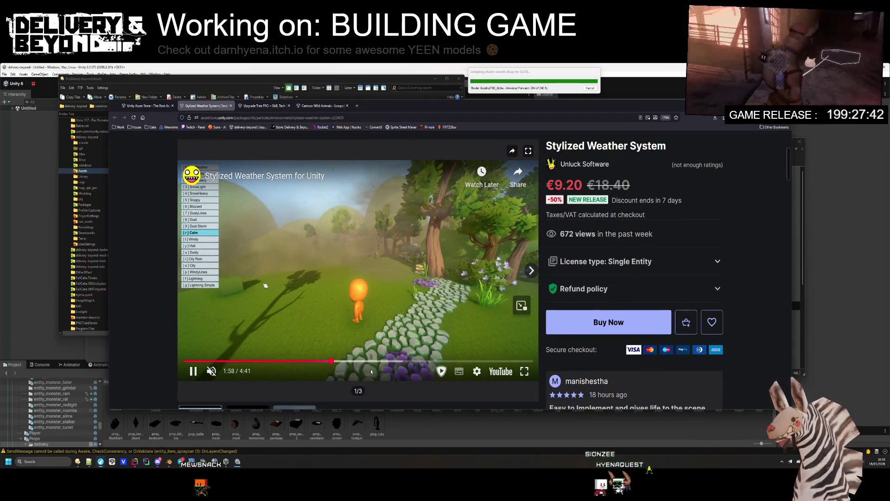
left_click_drag(371, 361, 403, 362)
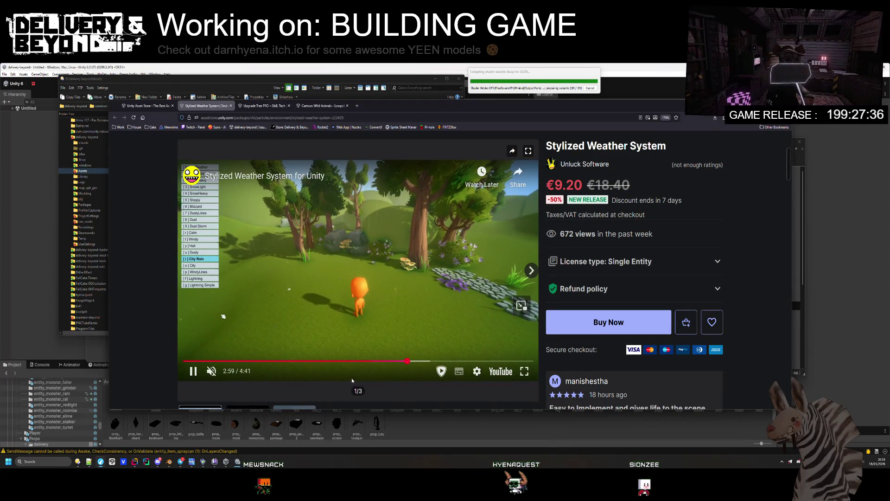
right_click(352, 379)
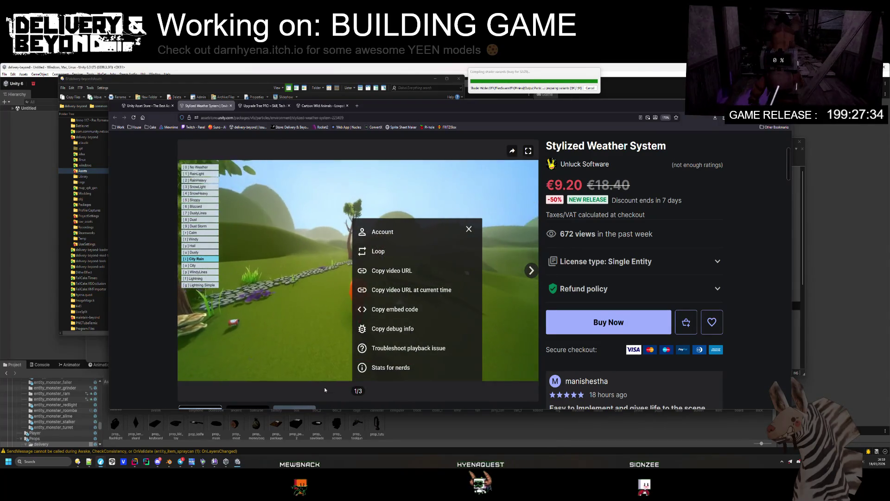
left_click(325, 377)
scroll(326, 371, "down", 4)
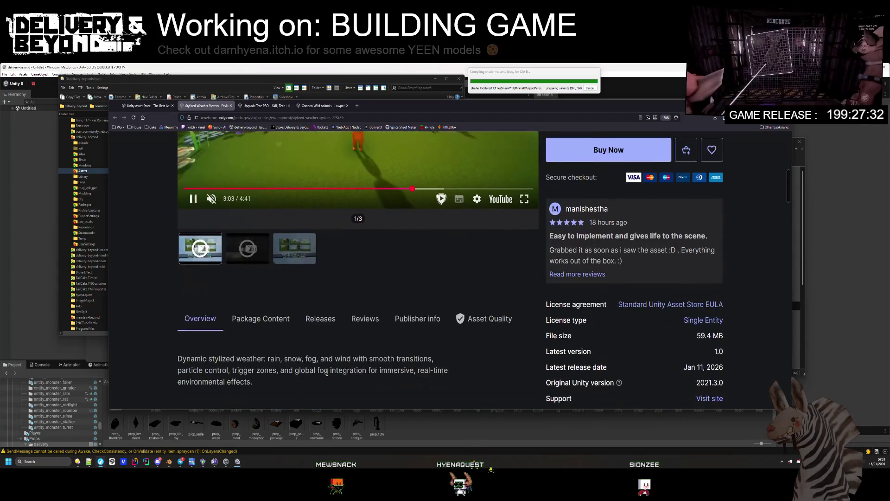
scroll(326, 373, "down", 5)
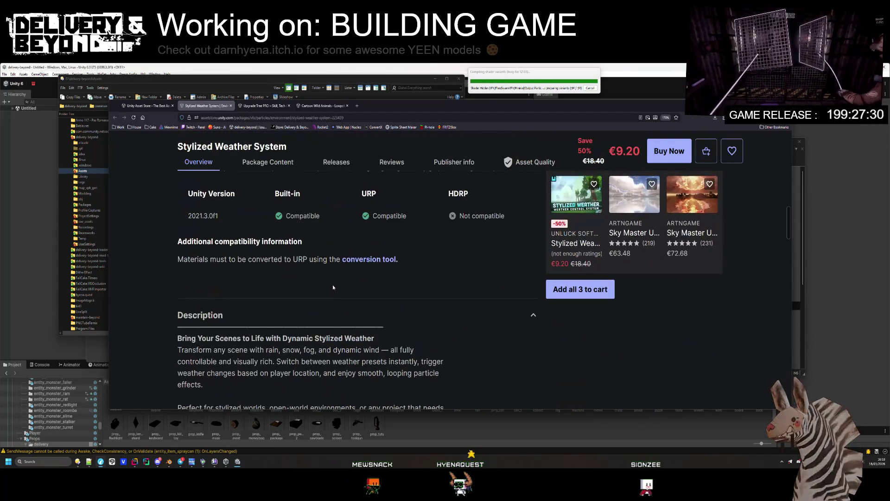
scroll(328, 286, "down", 1)
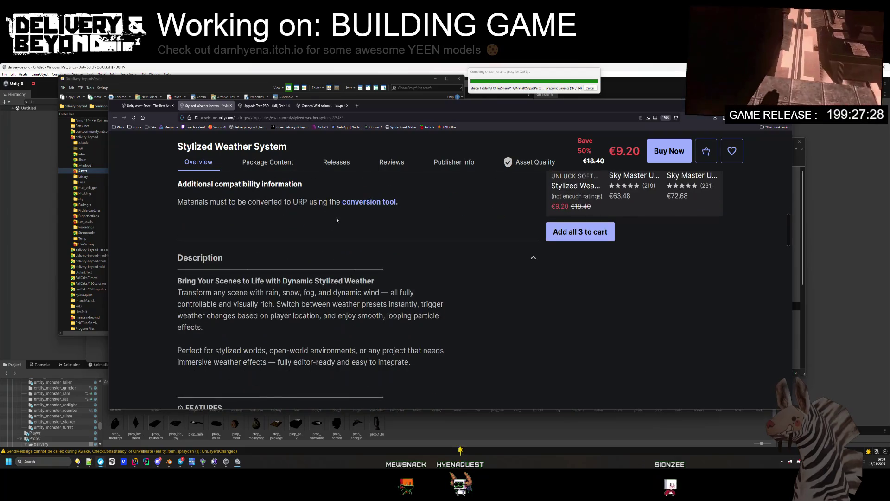
scroll(375, 252, "down", 6)
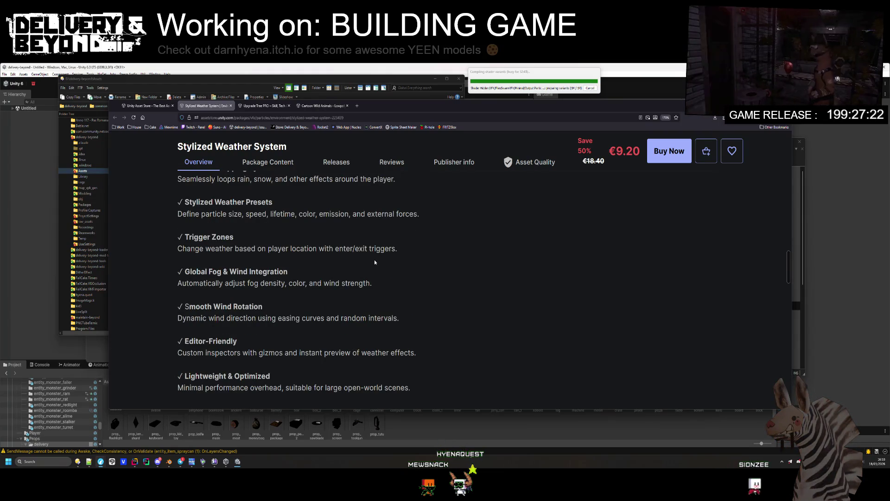
scroll(375, 262, "down", 5)
scroll(375, 262, "up", 12)
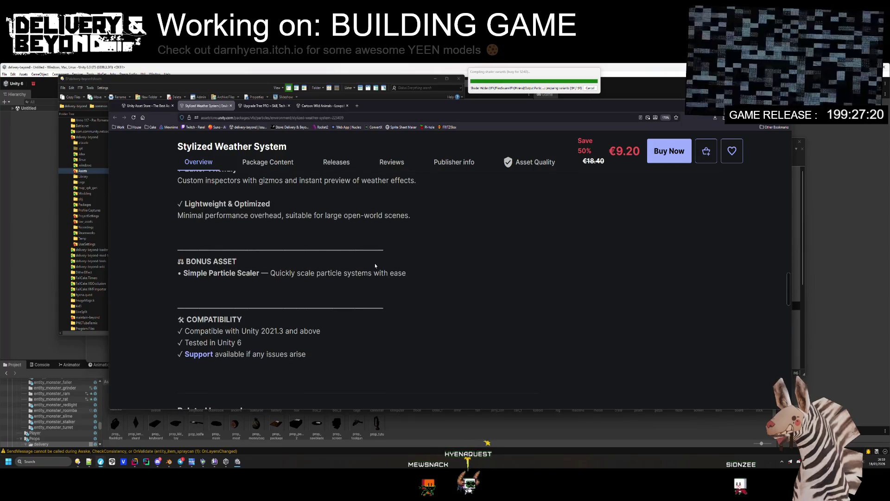
scroll(373, 280, "up", 5)
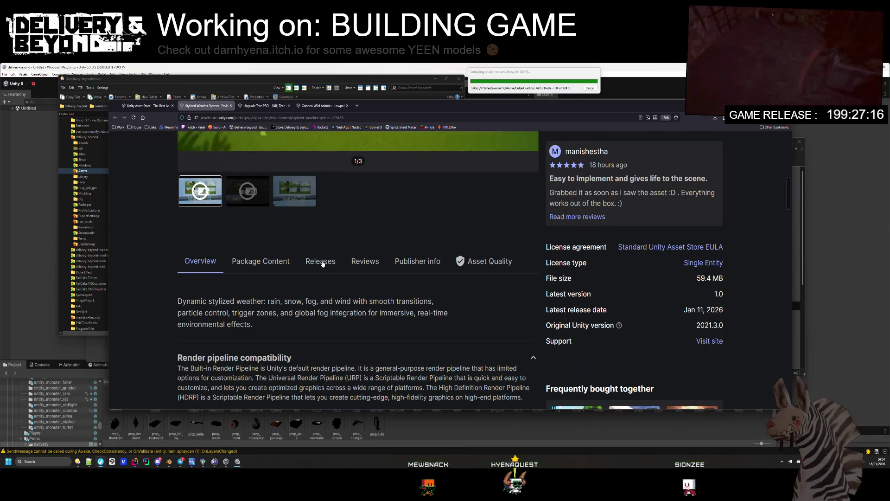
left_click(254, 260)
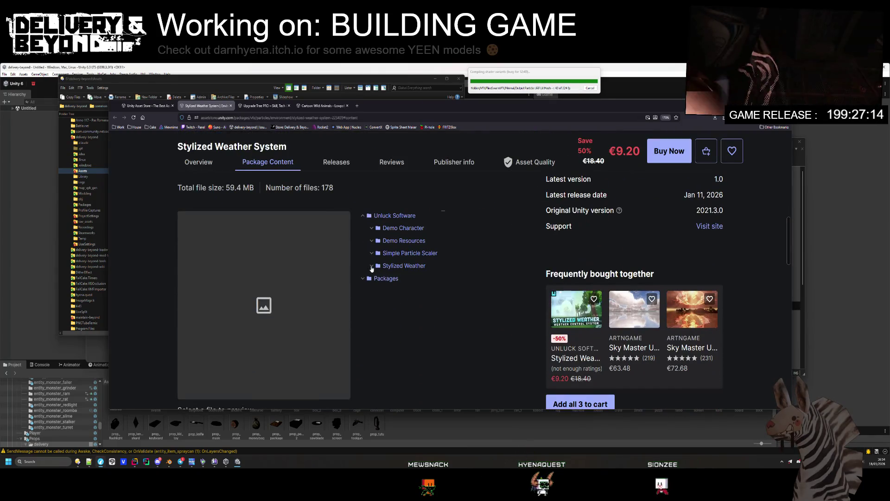
- Expand the Stylized Weather folder, its Prefabs and Particles Only subfolders, and the Scripts folder
left_click(372, 266)
left_click(371, 265)
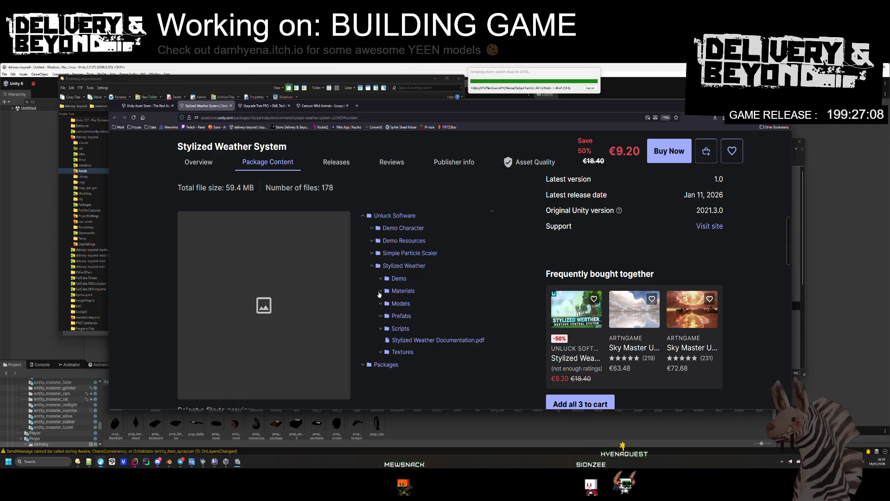
left_click(381, 318)
left_click(390, 329)
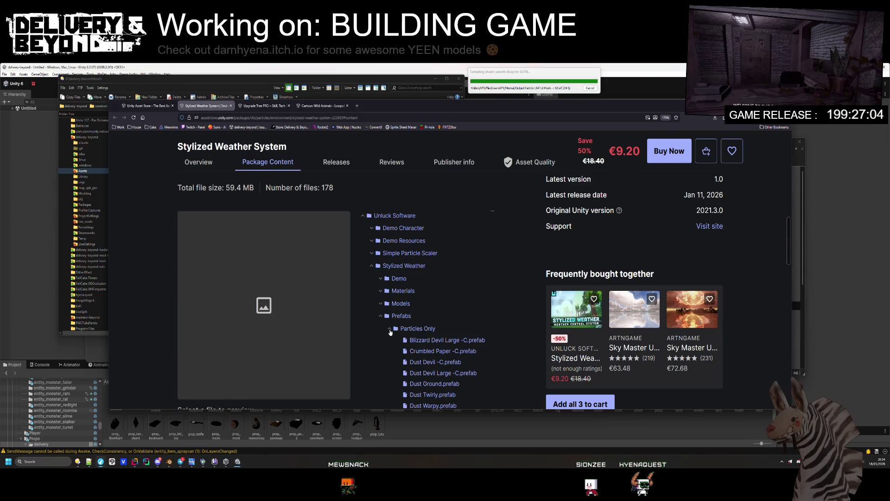
scroll(410, 327, "down", 10)
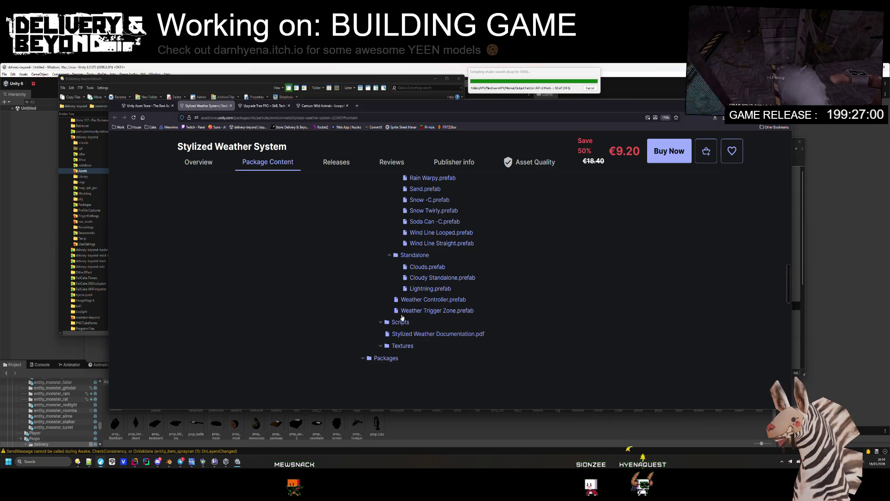
left_click(380, 322)
scroll(383, 323, "down", 2)
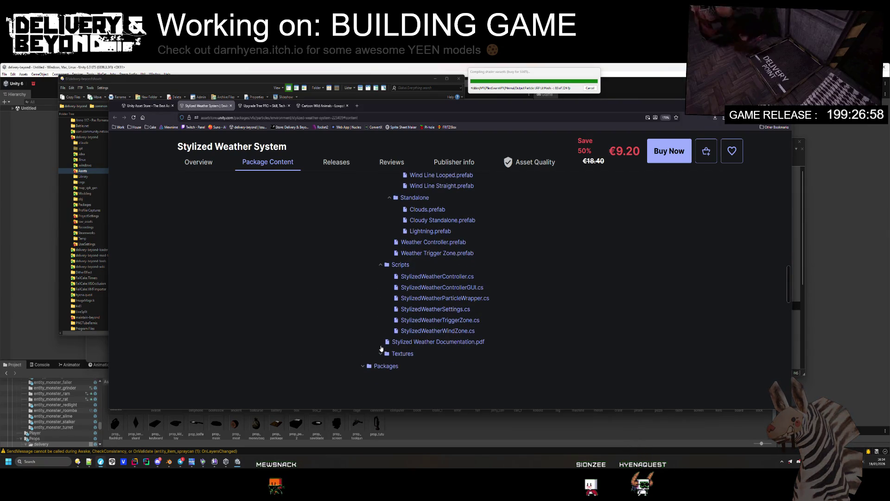
scroll(387, 344, "up", 10)
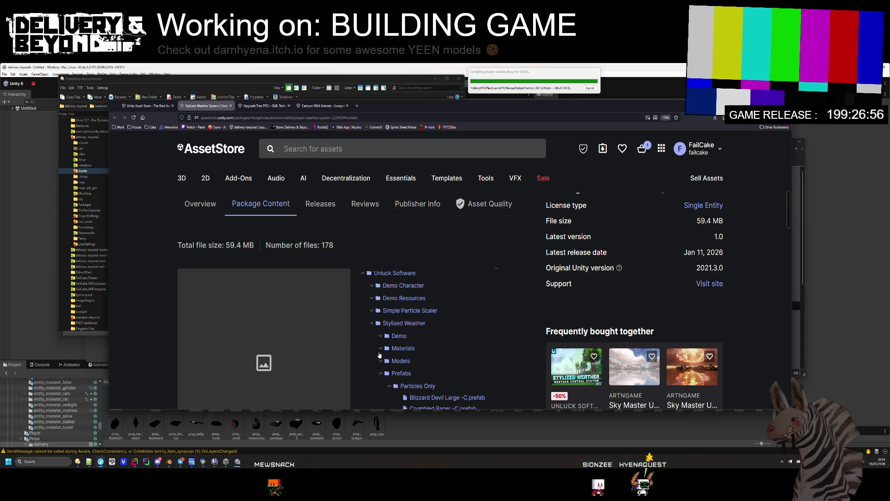
scroll(379, 355, "up", 8)
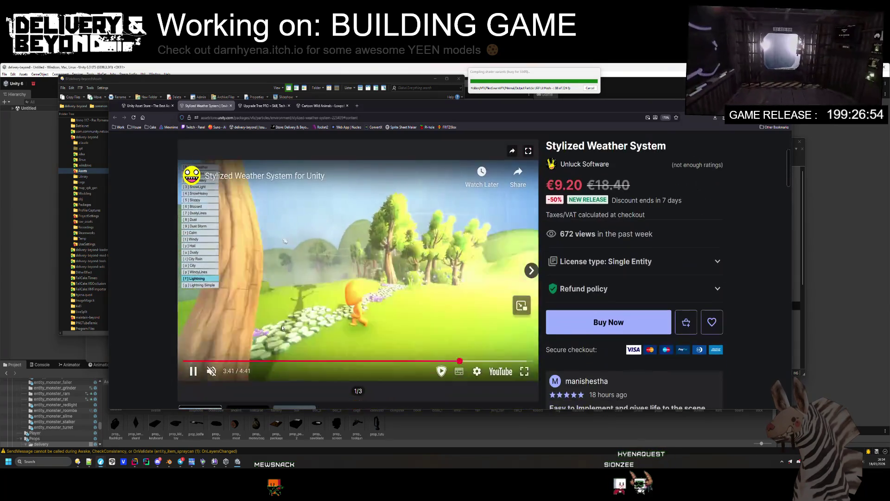
- Seek the Stylized Weather System preview video to about 3:33 and leave it paused
left_click(449, 360)
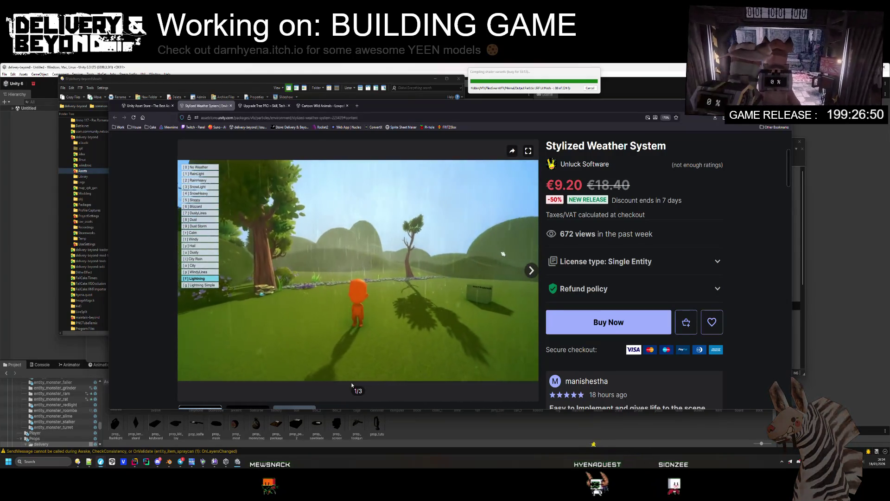
left_click(193, 371)
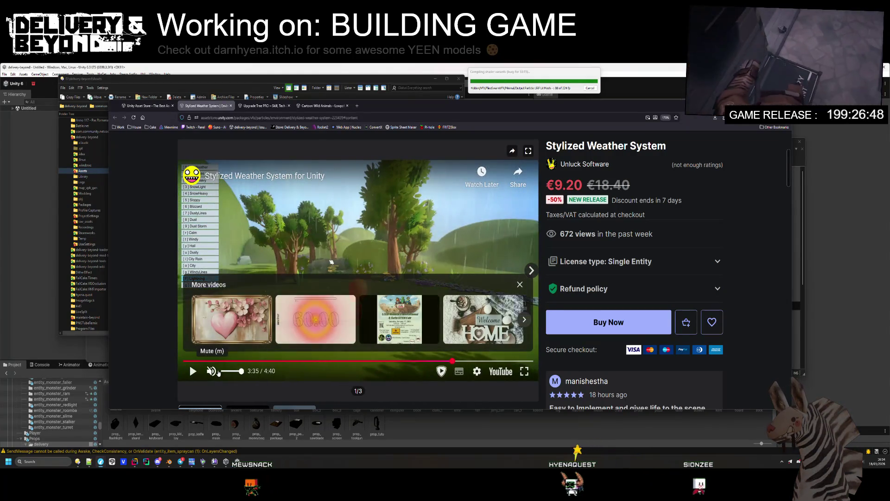
left_click(279, 254)
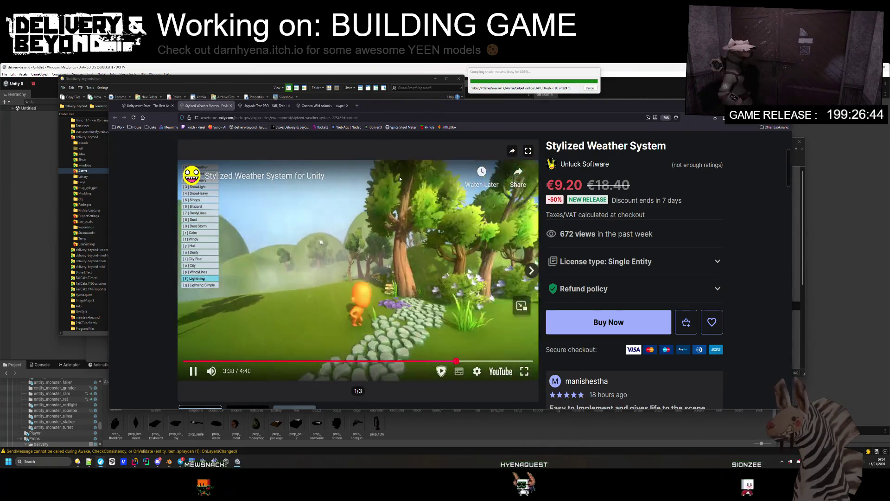
left_click(399, 179)
- Close the Upgrade Tree PRO and Cartoon Wild Animals tabs and return to the asset listing
left_click(272, 107)
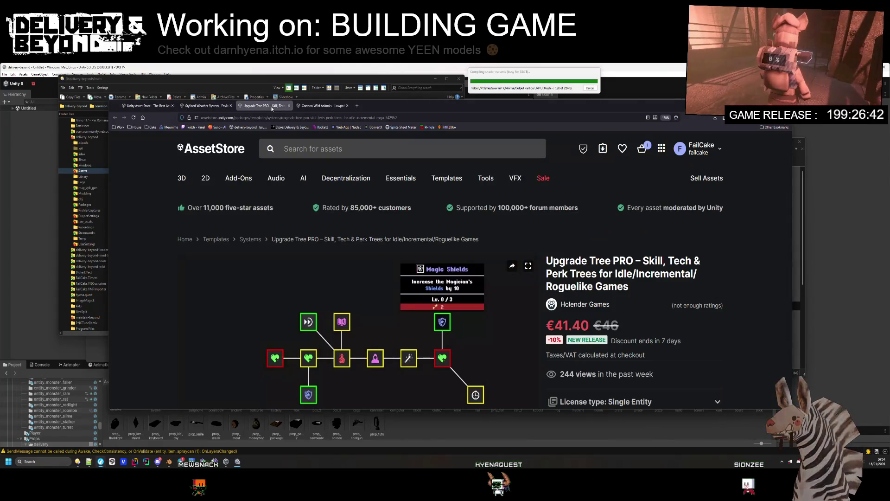
middle_click(271, 107)
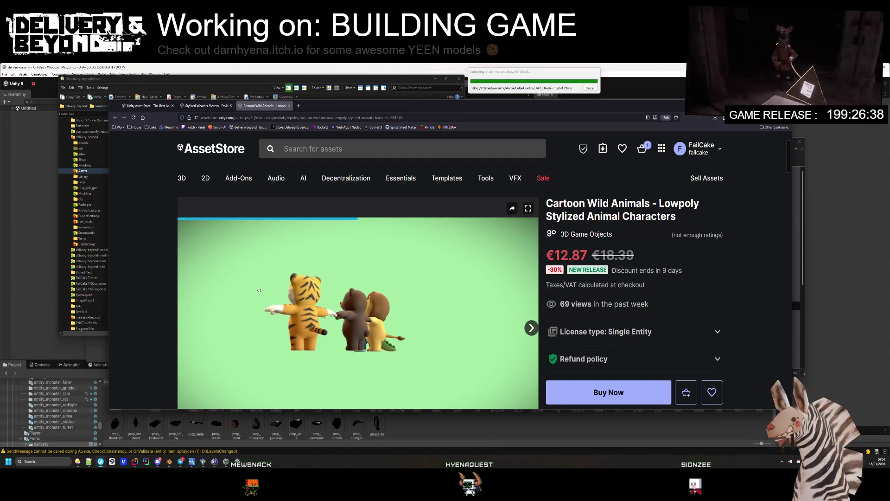
middle_click(273, 107)
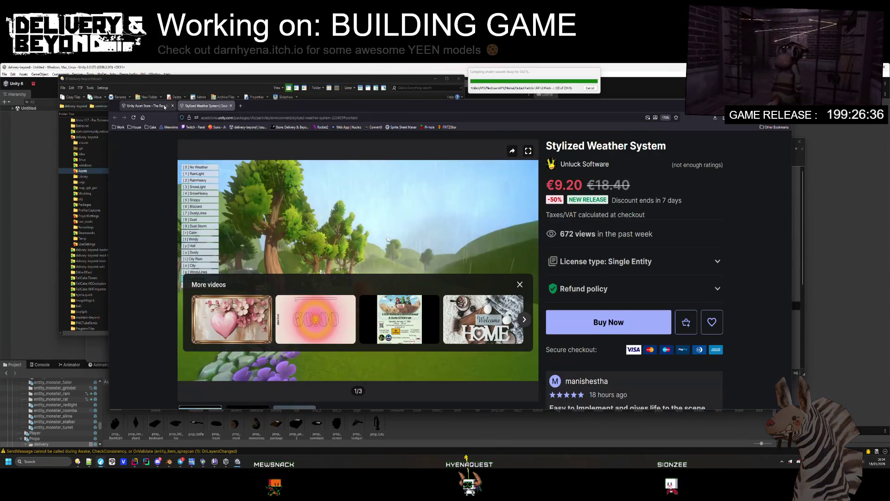
left_click(164, 107)
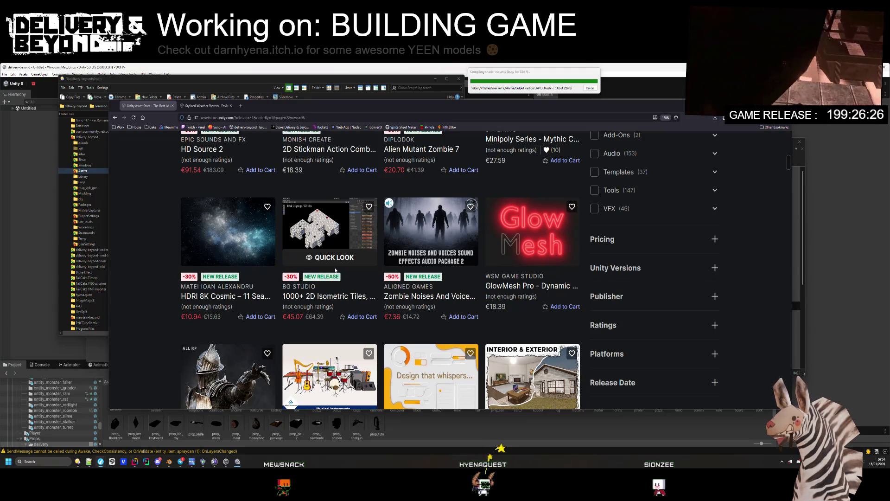
- Scroll to the bottom of the current results and advance to the next page
scroll(341, 346, "down", 5)
scroll(381, 285, "down", 1)
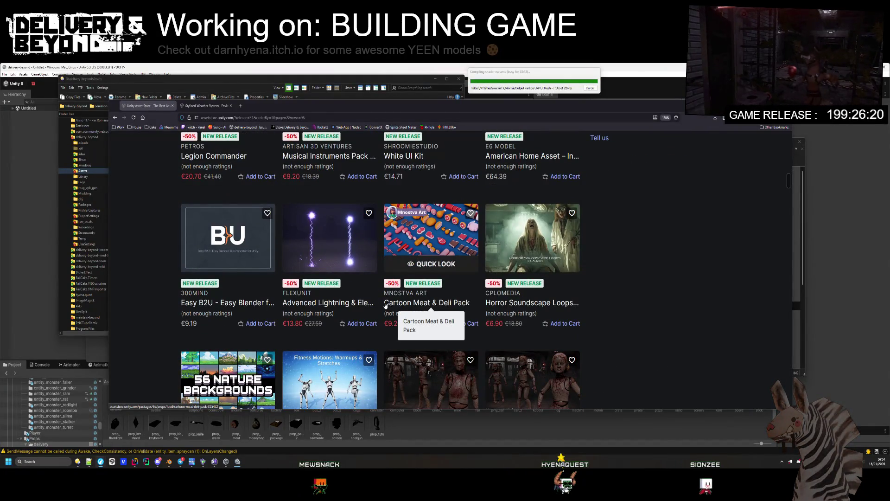
scroll(386, 306, "down", 6)
scroll(381, 306, "down", 5)
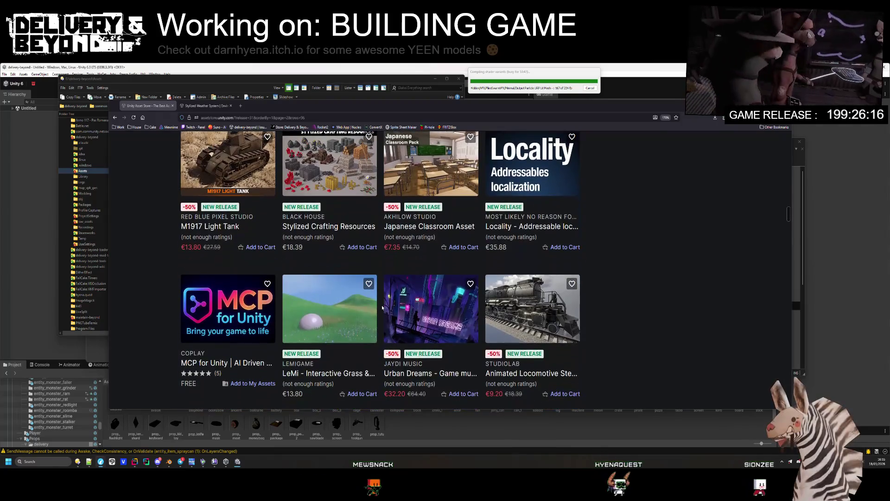
scroll(300, 297, "down", 9)
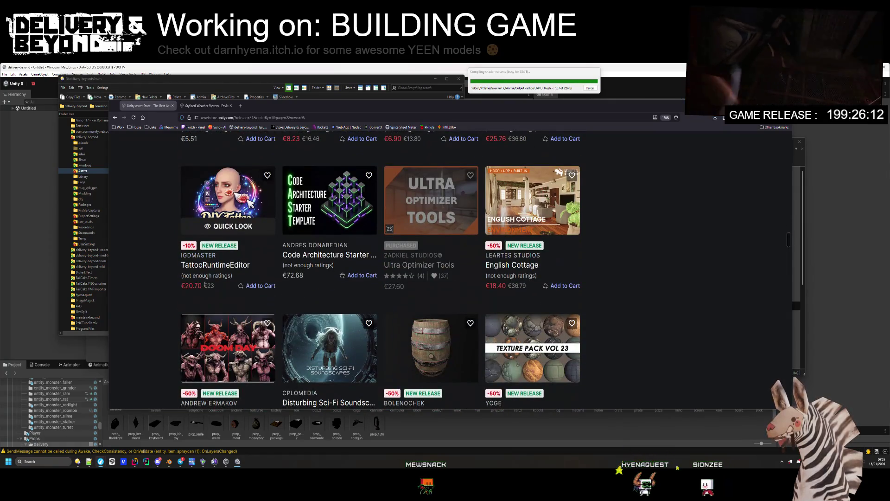
scroll(212, 291, "down", 9)
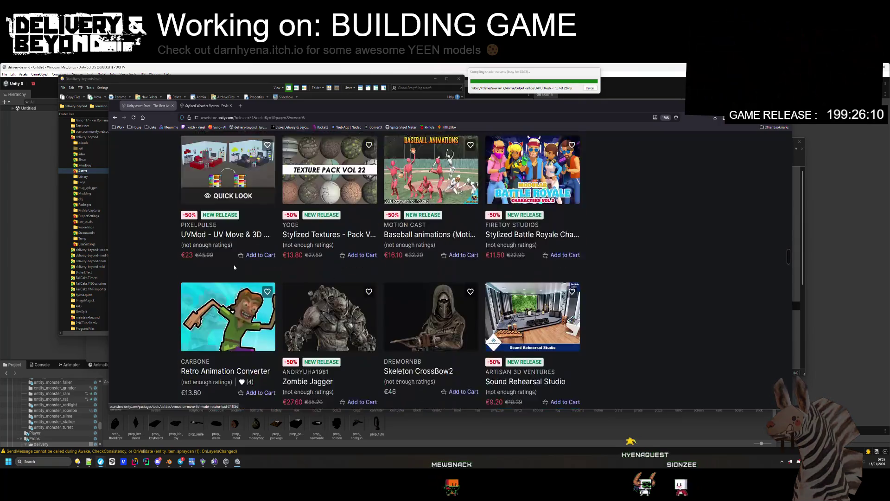
scroll(210, 330, "down", 1)
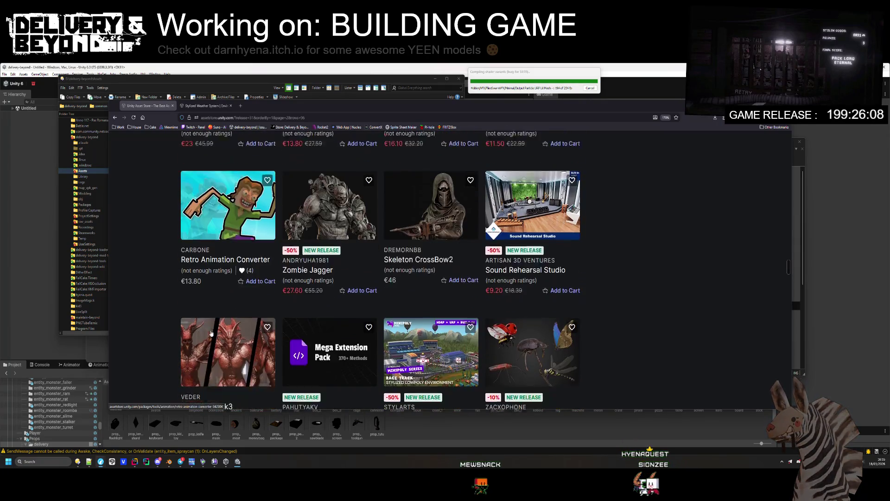
scroll(204, 328, "down", 3)
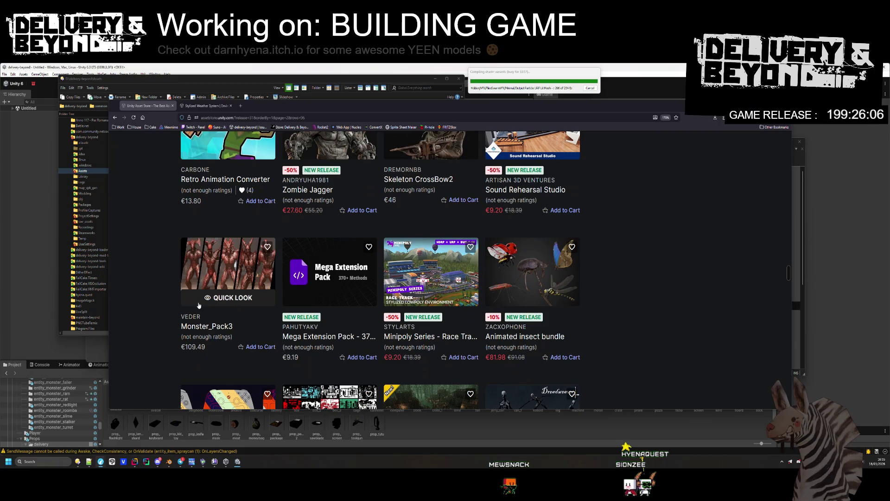
scroll(172, 321, "down", 6)
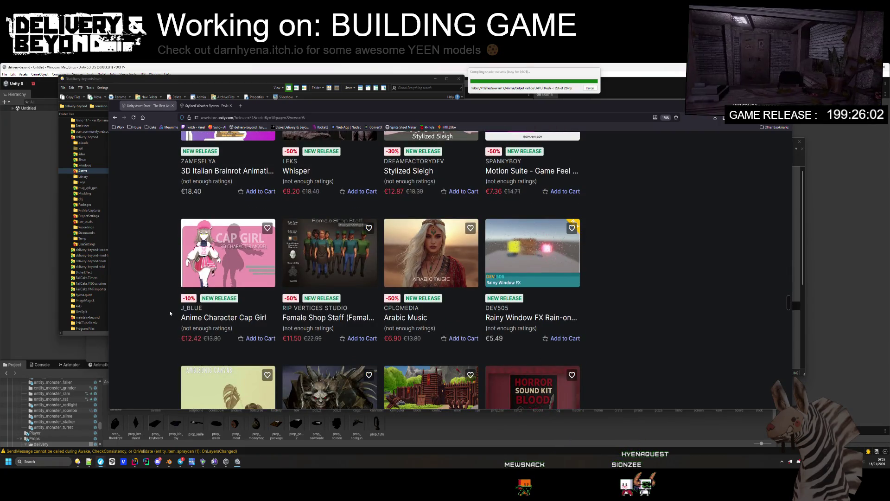
scroll(167, 315, "down", 3)
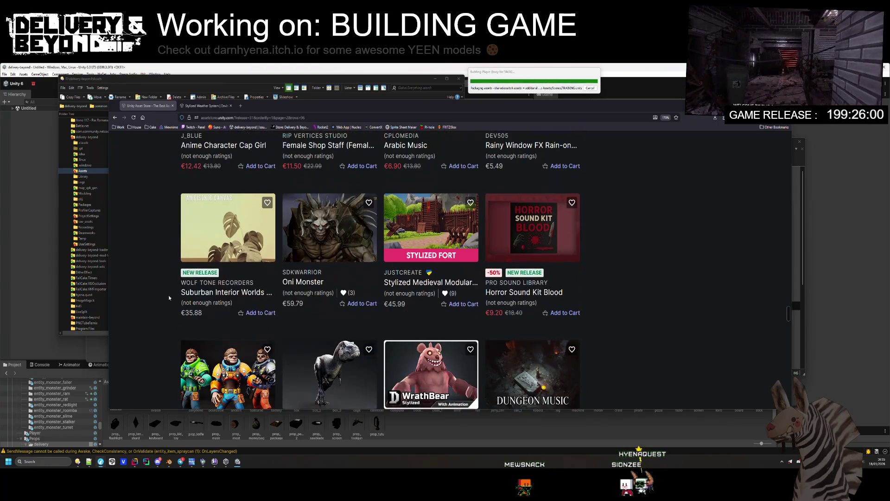
scroll(169, 297, "down", 3)
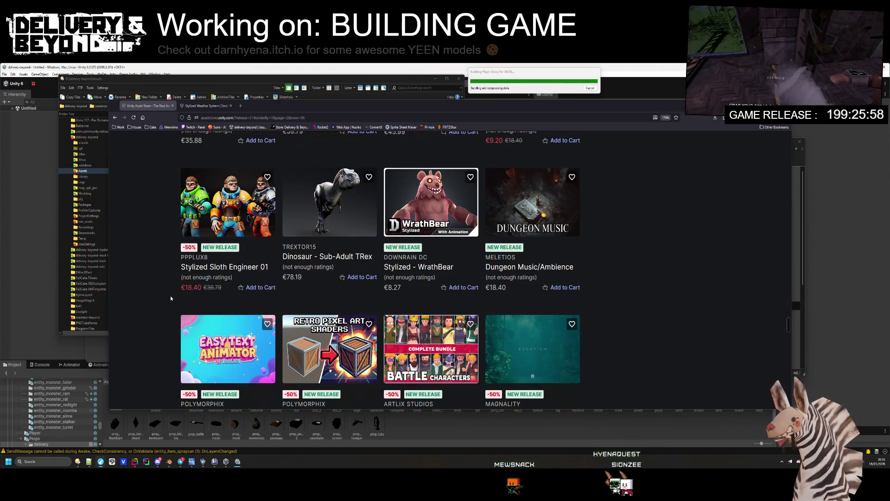
scroll(168, 309, "down", 1)
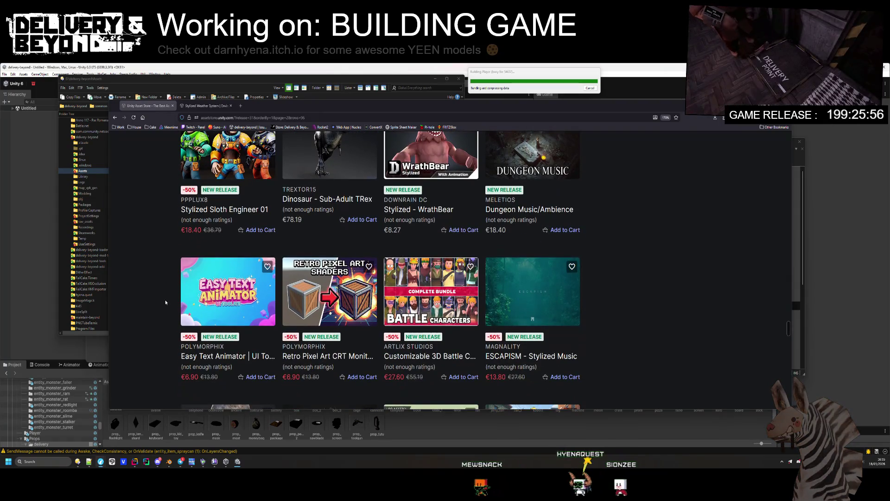
scroll(166, 303, "down", 1)
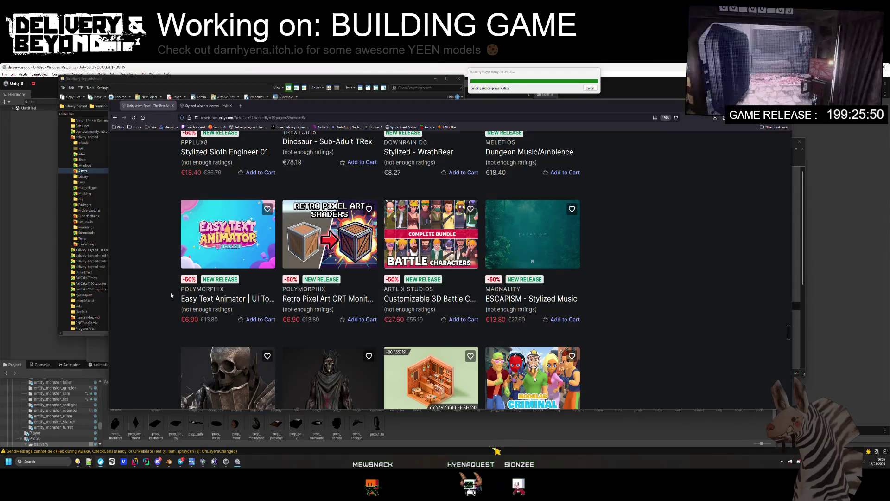
scroll(170, 300, "down", 6)
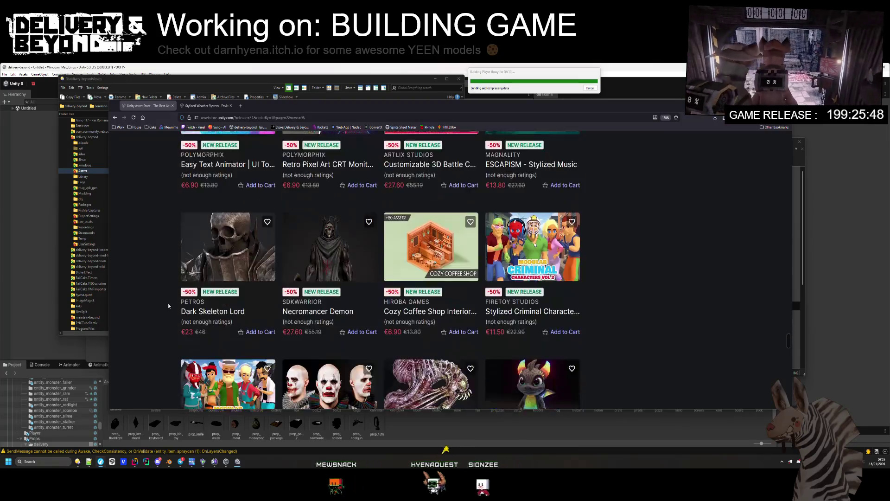
scroll(169, 297, "down", 6)
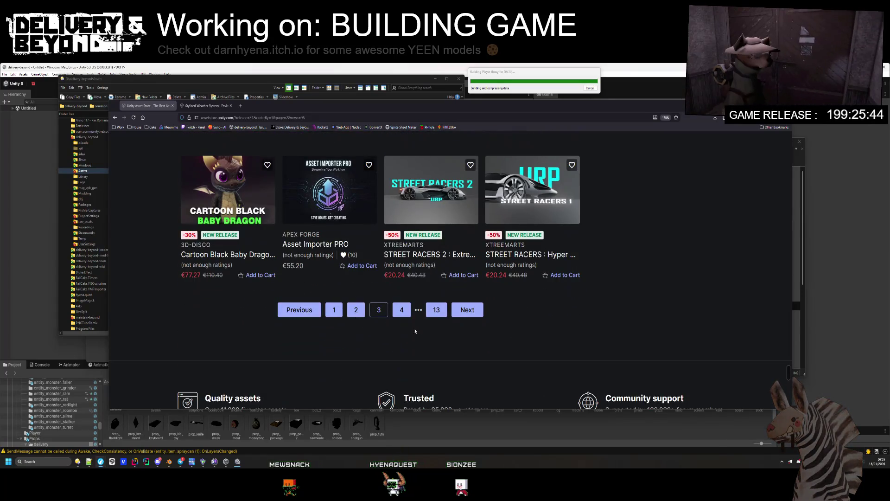
left_click(459, 312)
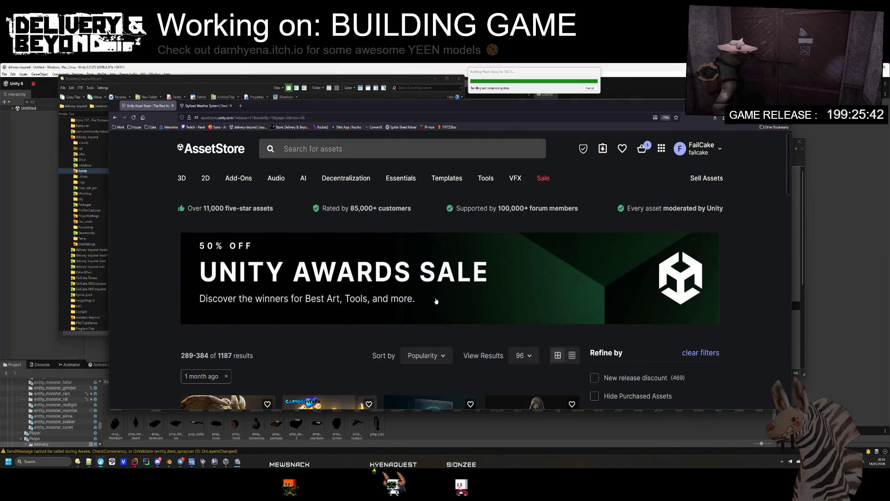
- Open the Kaiju Multiplayer Engine for Steam product page (€22.99, Built-in/URP/HDRP)
scroll(326, 286, "down", 5)
scroll(326, 286, "down", 2)
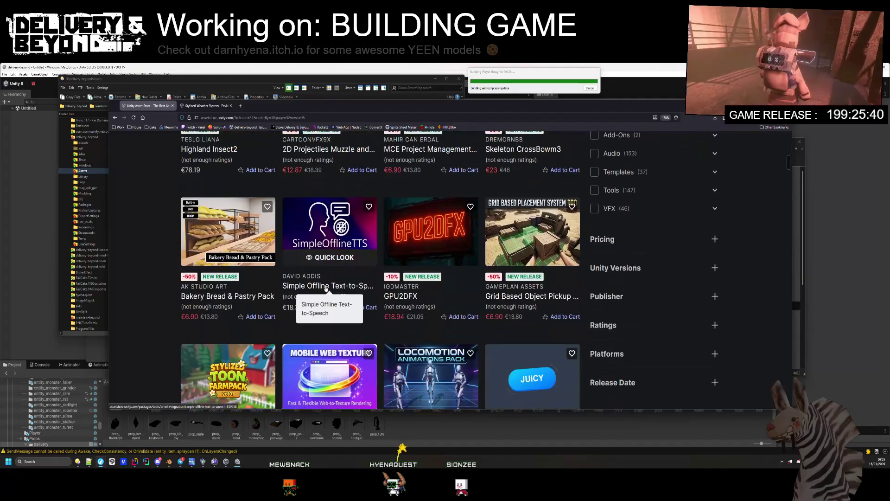
scroll(325, 287, "down", 4)
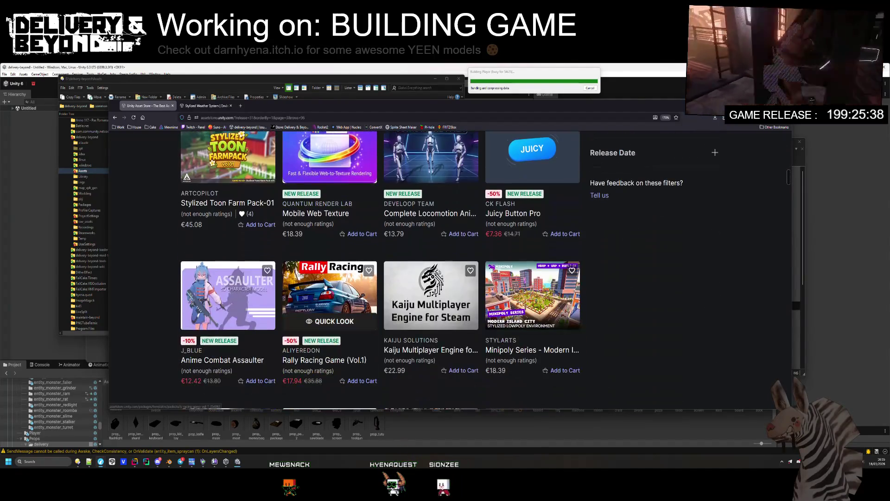
scroll(325, 286, "down", 2)
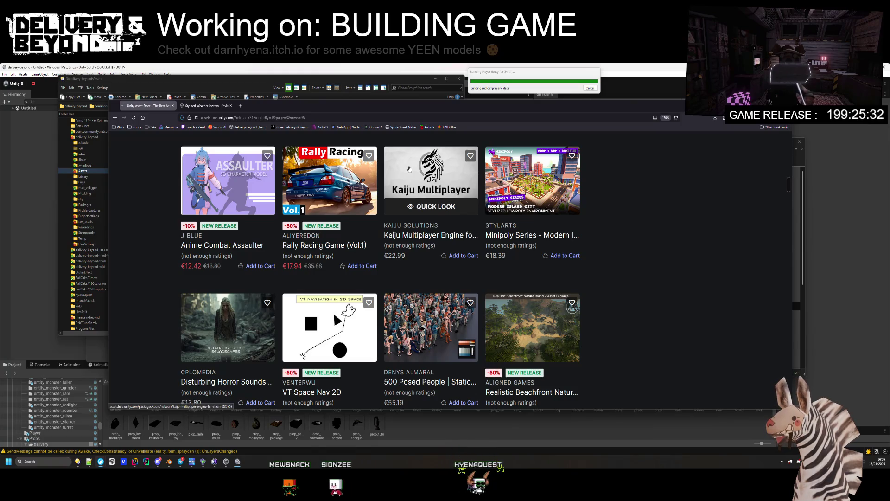
left_click(432, 186)
scroll(273, 279, "down", 8)
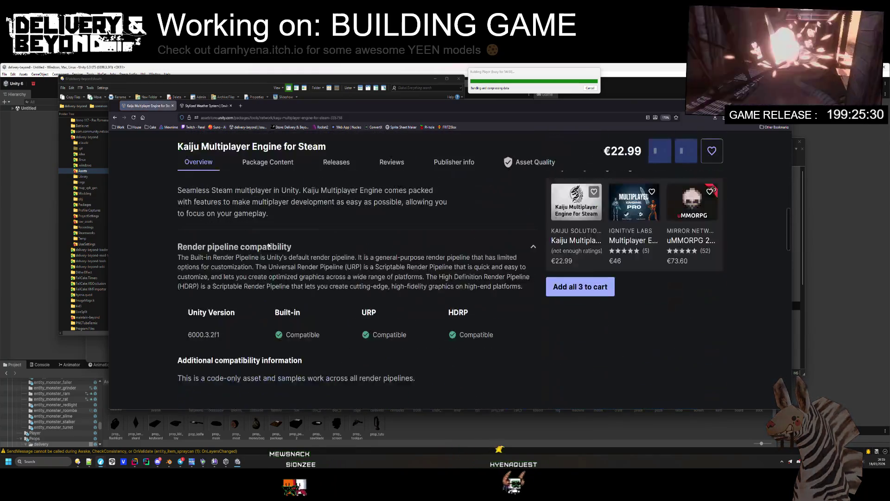
- Step through the Kaiju Multiplayer Engine gallery images to the last one
scroll(278, 301, "up", 5)
left_click(248, 306)
left_click(282, 312)
scroll(297, 324, "up", 1)
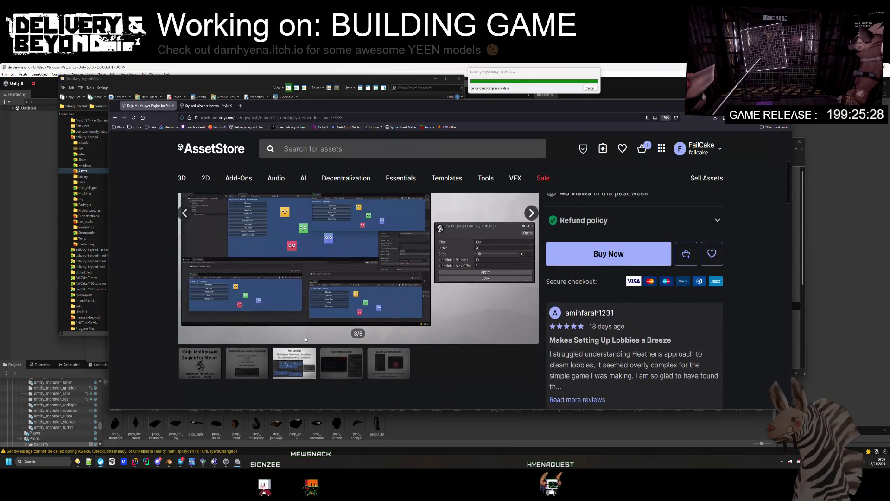
left_click(341, 366)
scroll(374, 371, "up", 1)
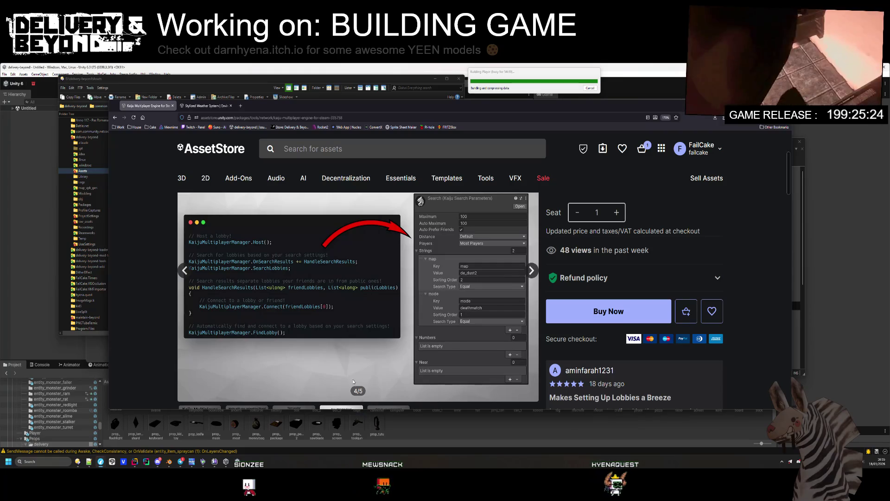
left_click(374, 362)
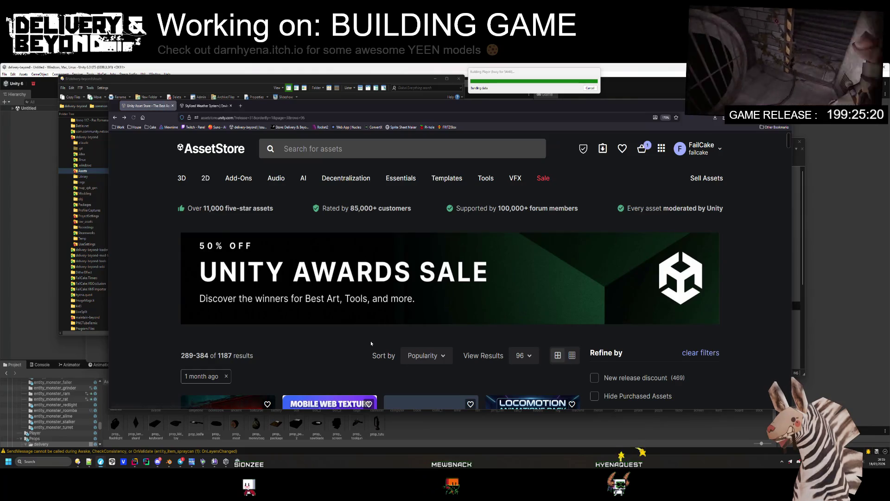
- Open Dither Transparent Shader in a new tab, scroll to the pagination, then switch to that tab
scroll(370, 343, "down", 10)
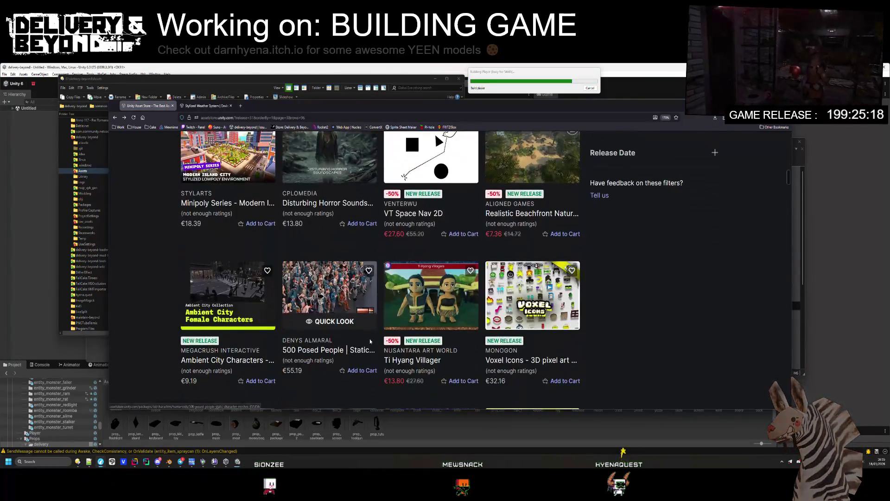
scroll(368, 344, "down", 5)
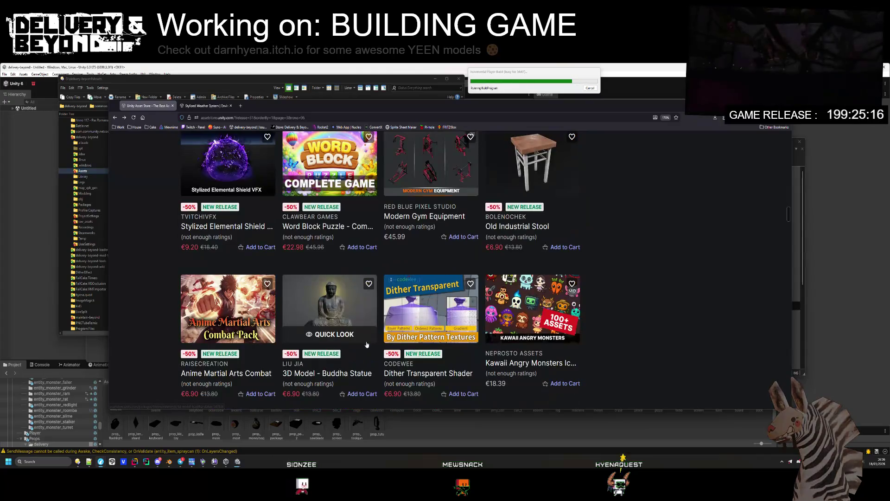
middle_click(420, 325)
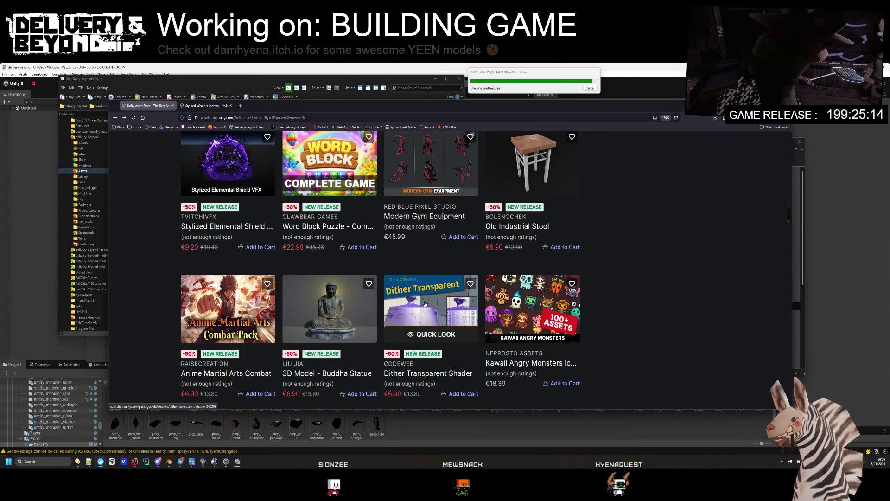
scroll(419, 325, "down", 1)
scroll(408, 330, "down", 8)
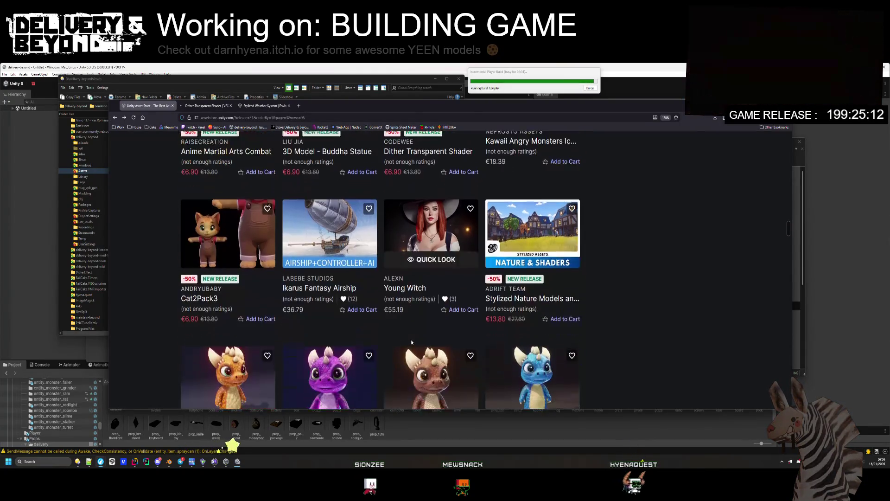
scroll(401, 327, "down", 10)
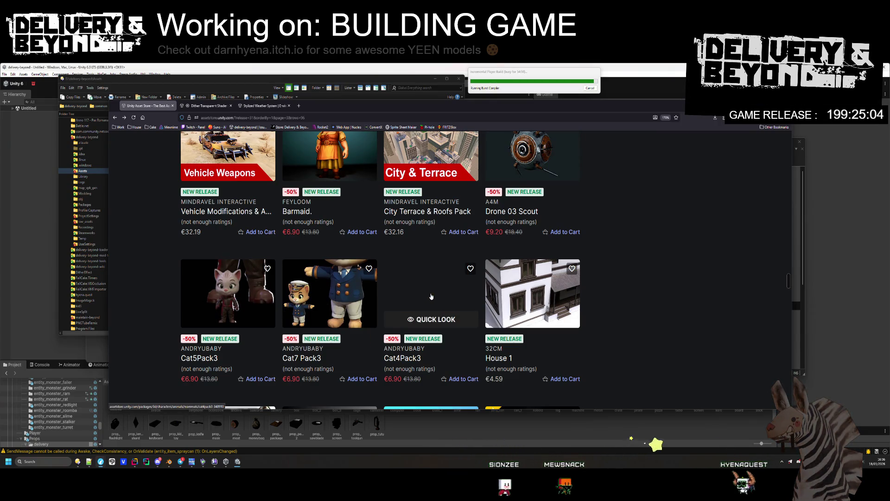
scroll(398, 297, "down", 5)
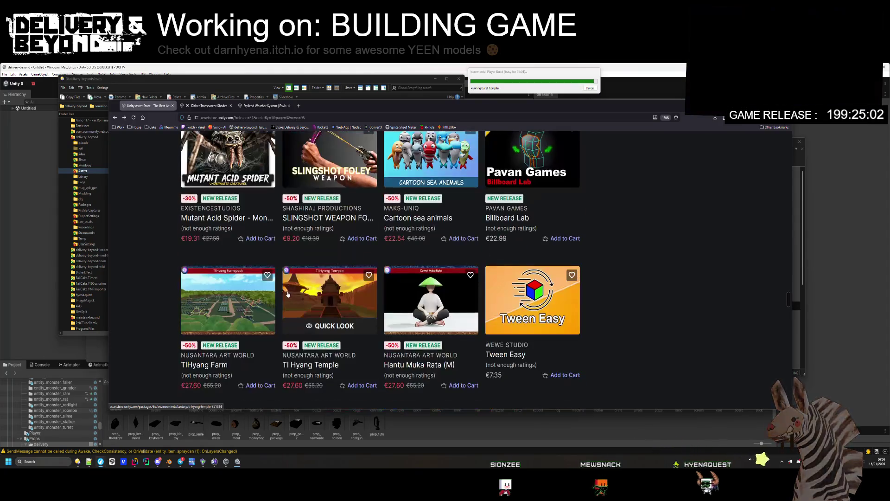
scroll(285, 287, "down", 3)
scroll(286, 288, "down", 6)
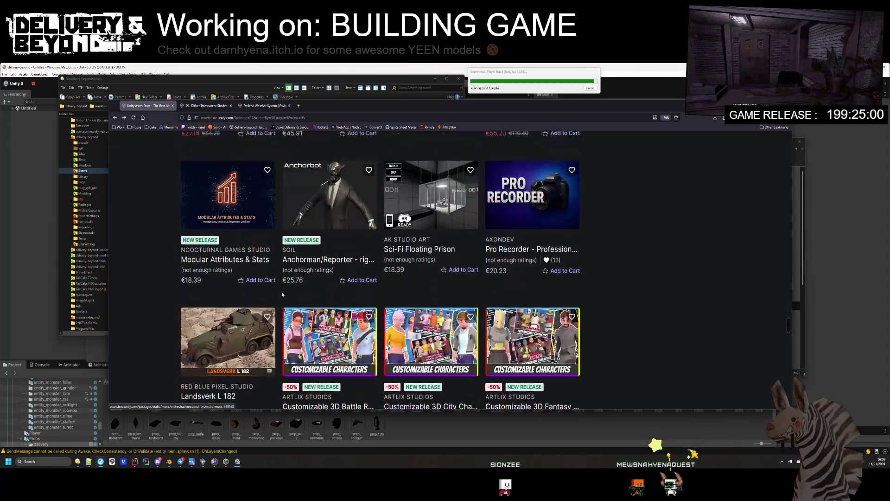
scroll(377, 274, "down", 15)
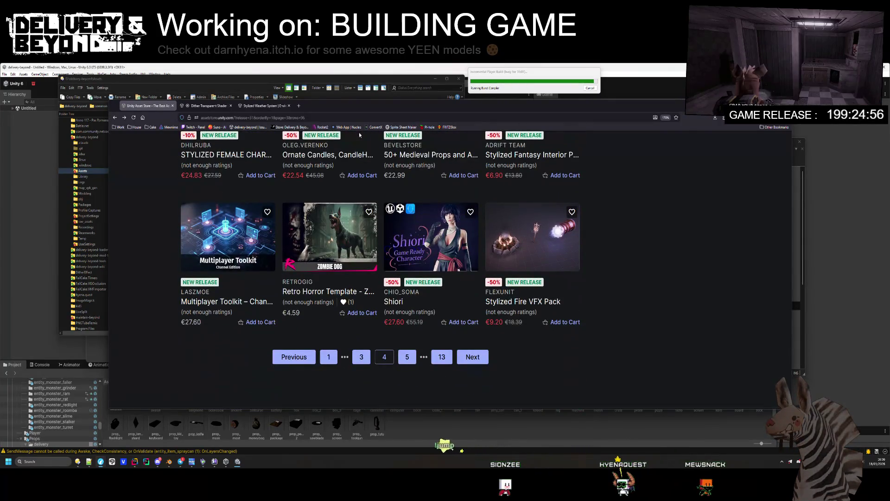
left_click(214, 106)
- Watch the Dither Transparent Shader video, view gallery images 2 and 3, then dismiss the browser
scroll(256, 266, "down", 5)
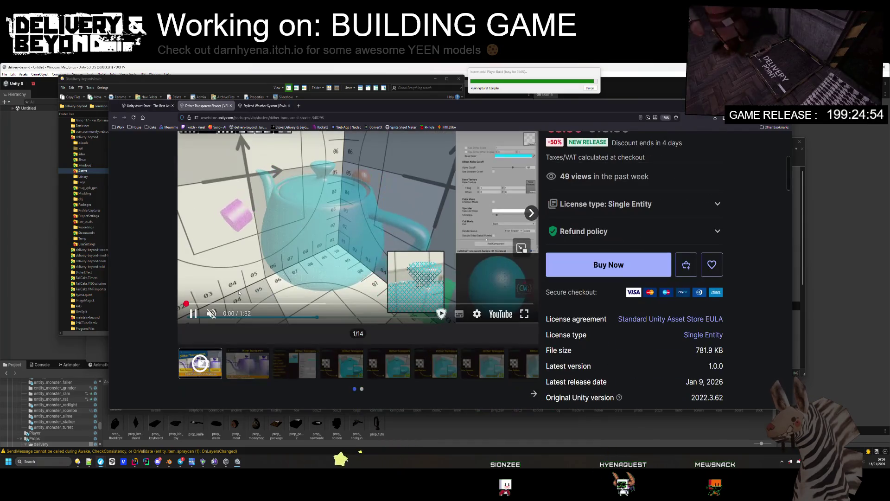
scroll(237, 280, "up", 3)
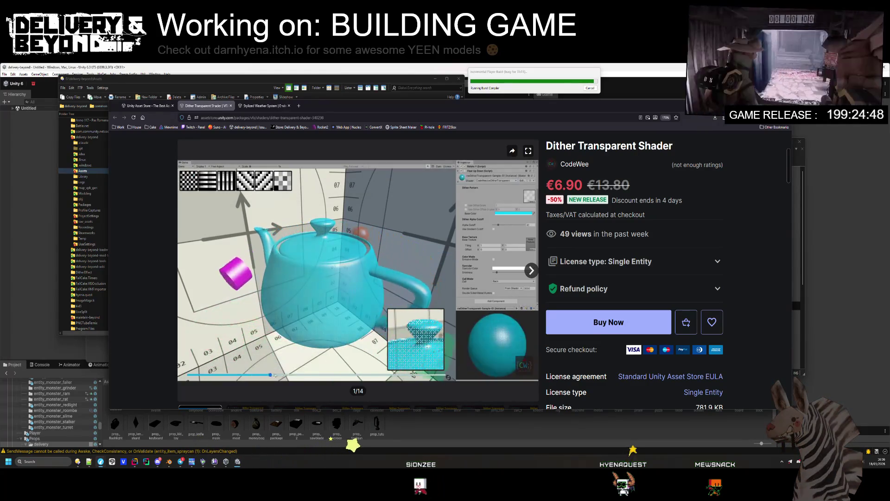
mouse_move(236, 283)
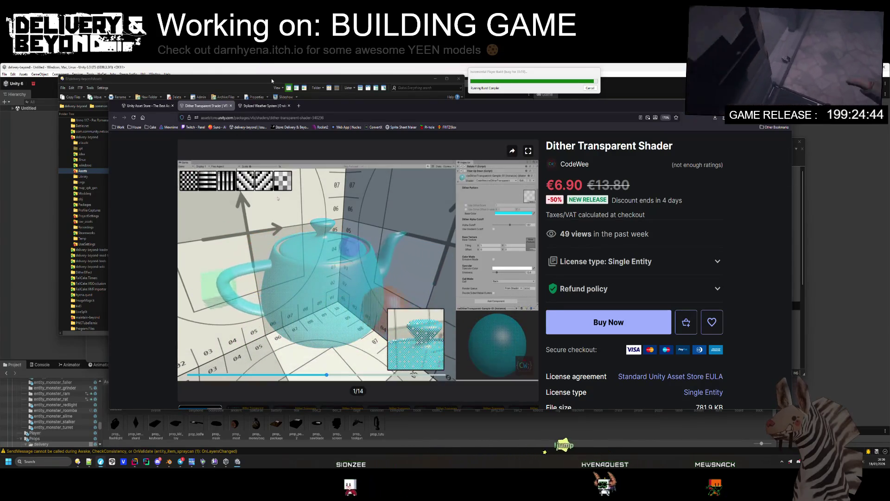
scroll(357, 278, "down", 5)
scroll(357, 278, "up", 6)
left_click(265, 373)
scroll(278, 379, "down", 1)
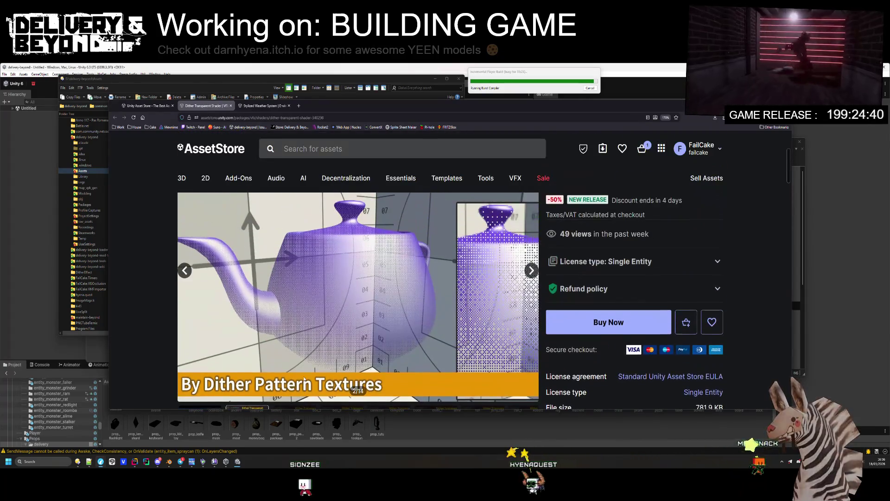
left_click(292, 344)
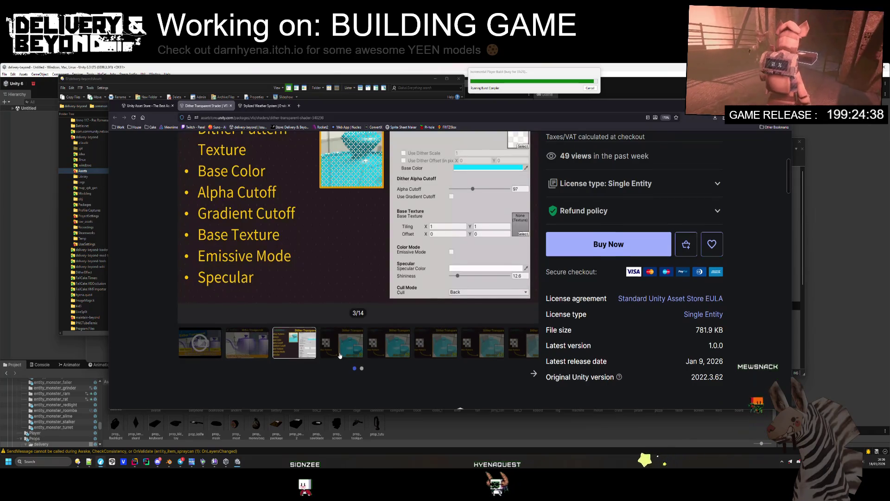
scroll(339, 357, "up", 1)
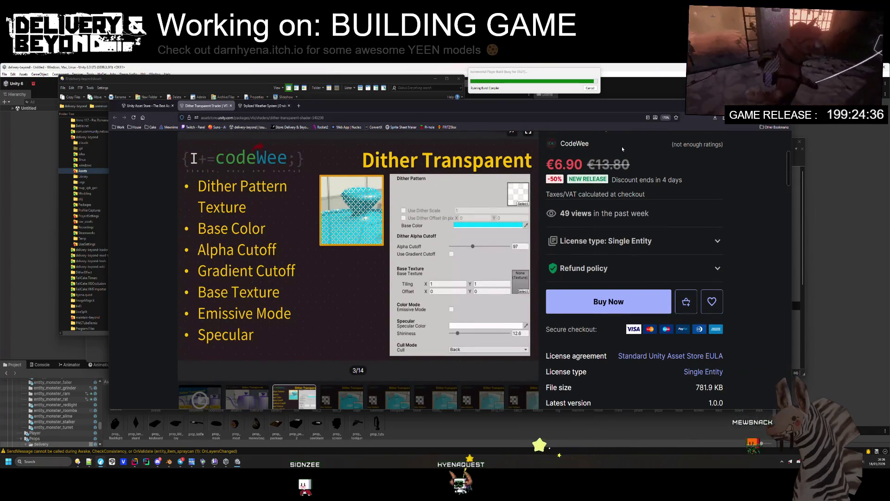
key("alt+F4")
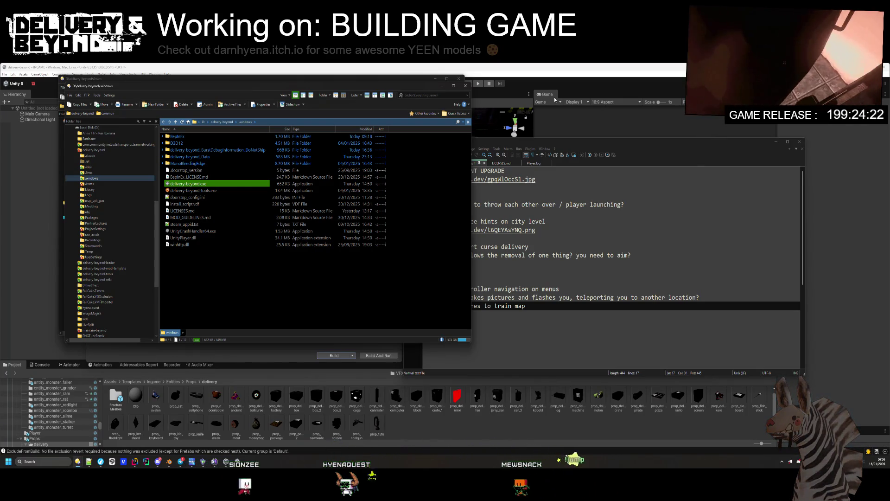
- Return to Unity, open Player settings, and move the Build Profiles window aside
left_click(555, 100)
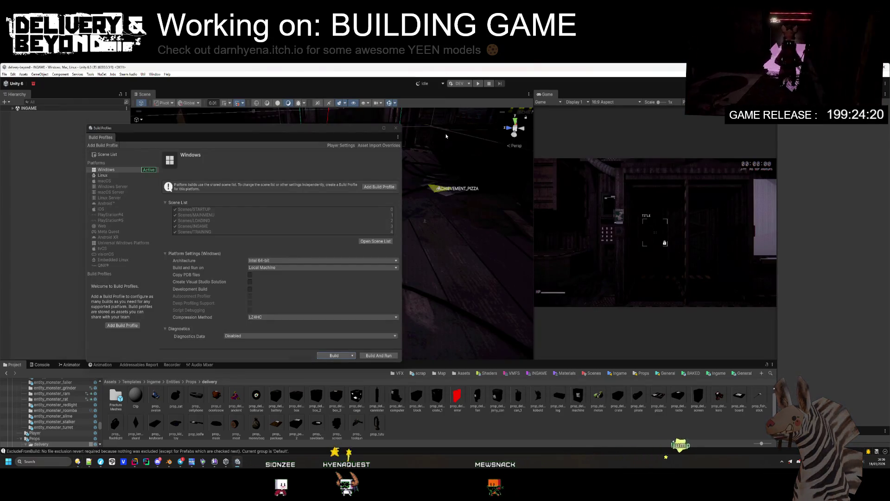
left_click(341, 146)
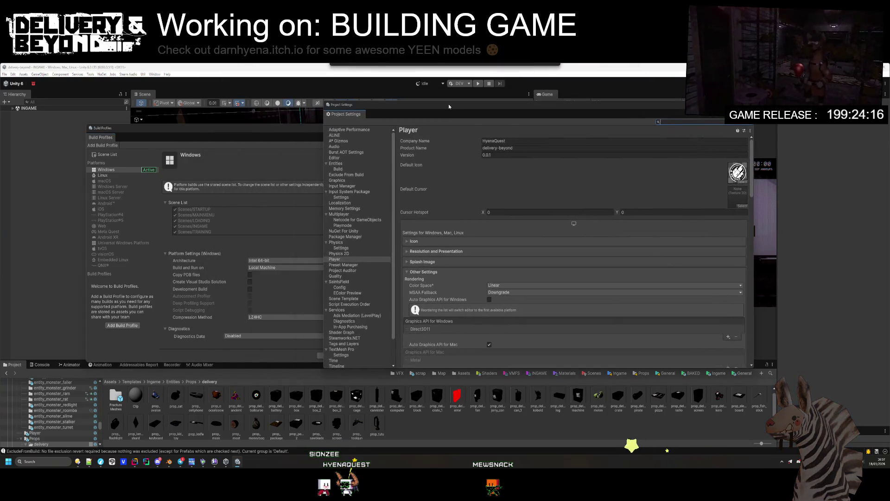
left_click_drag(240, 126, 246, 86)
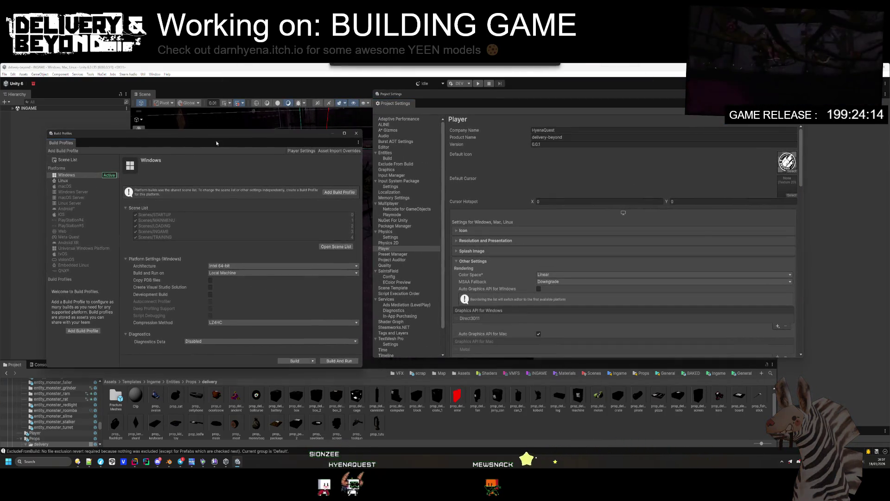
left_click(173, 109)
- Browse the Edit menu's Rendering and Graphics Tier submenus, then open Preferences to Package Manager
left_click(13, 74)
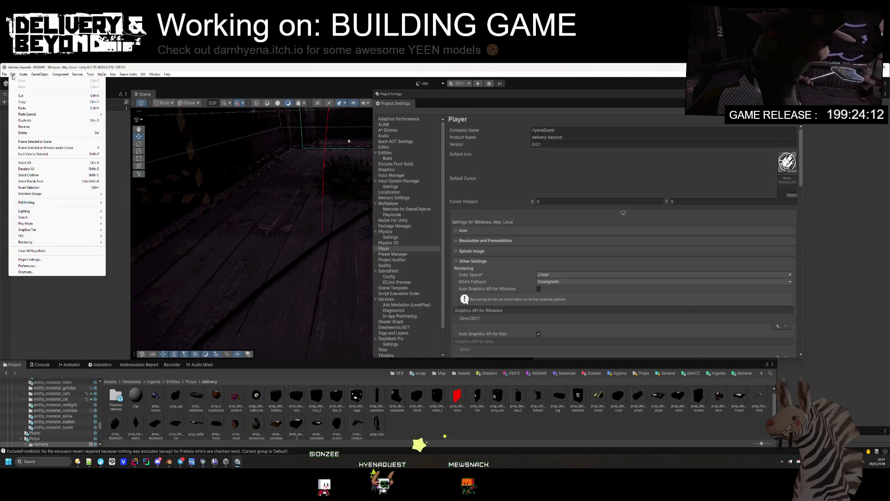
mouse_move(58, 246)
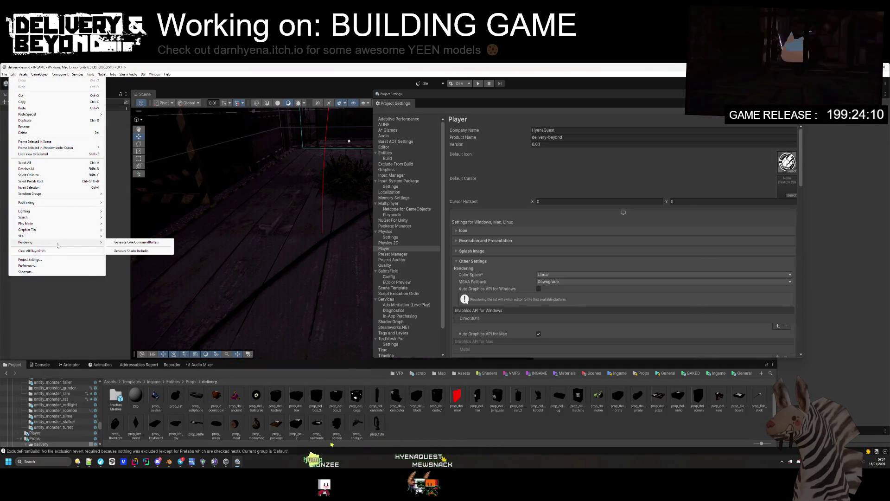
mouse_move(60, 230)
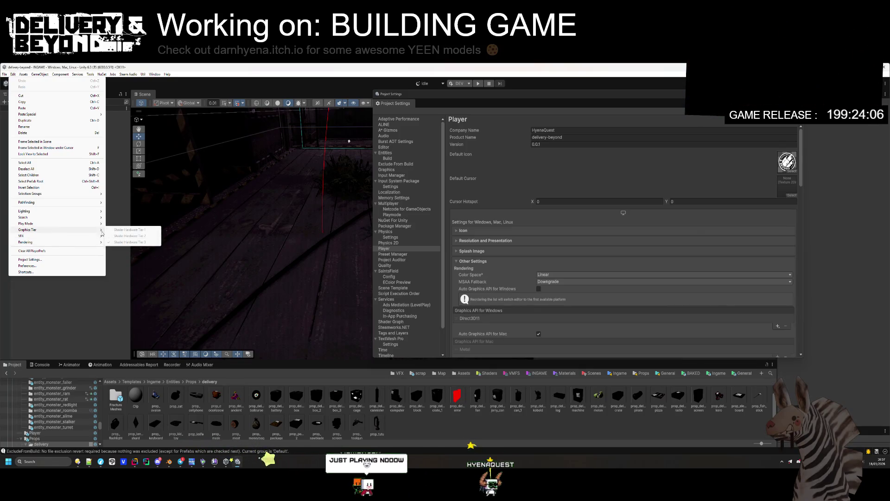
left_click(27, 266)
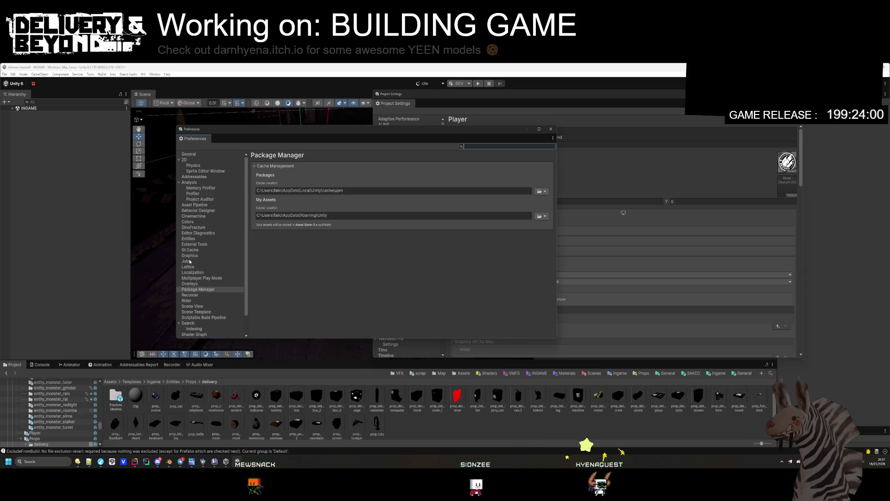
- In General preferences, keep the default prefab mode as In Context and enable 'Use new Hierarchy window'
scroll(204, 241, "down", 2)
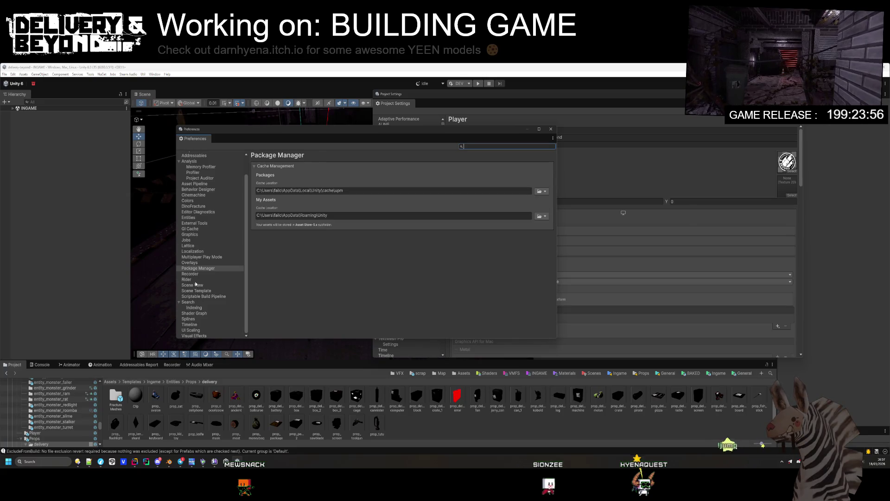
scroll(193, 235, "up", 2)
left_click(195, 157)
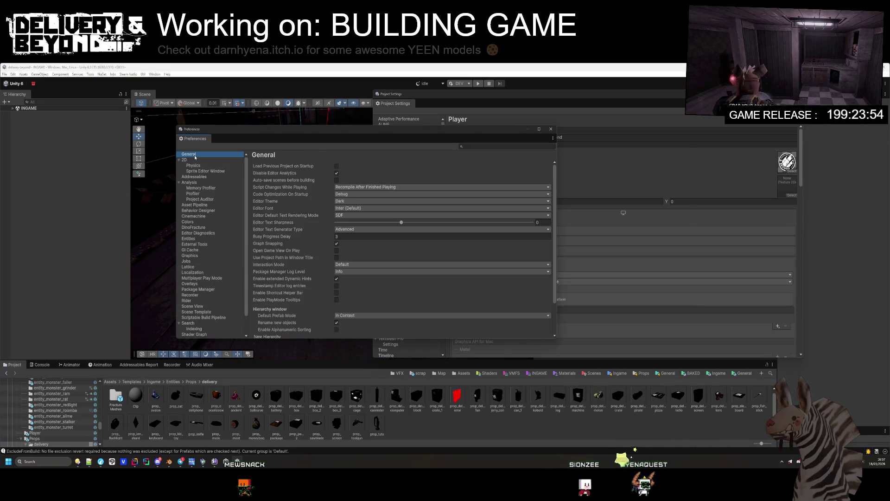
scroll(288, 222, "down", 3)
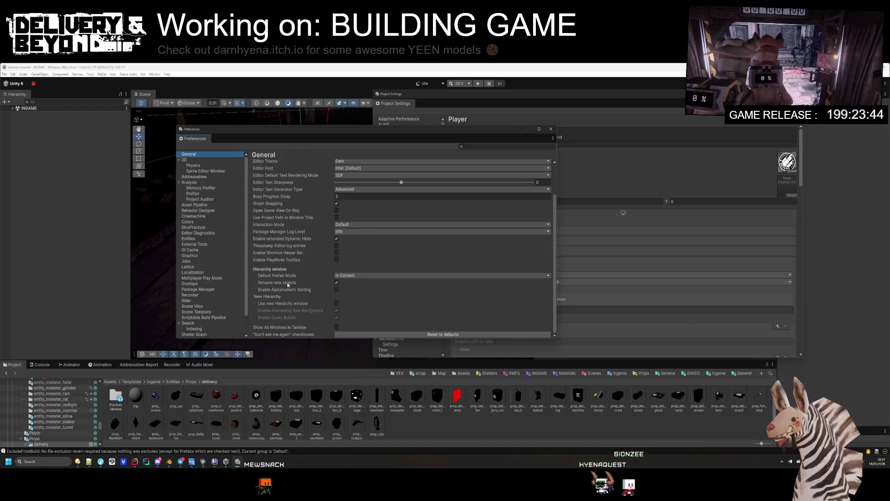
left_click(343, 275)
left_click(332, 299)
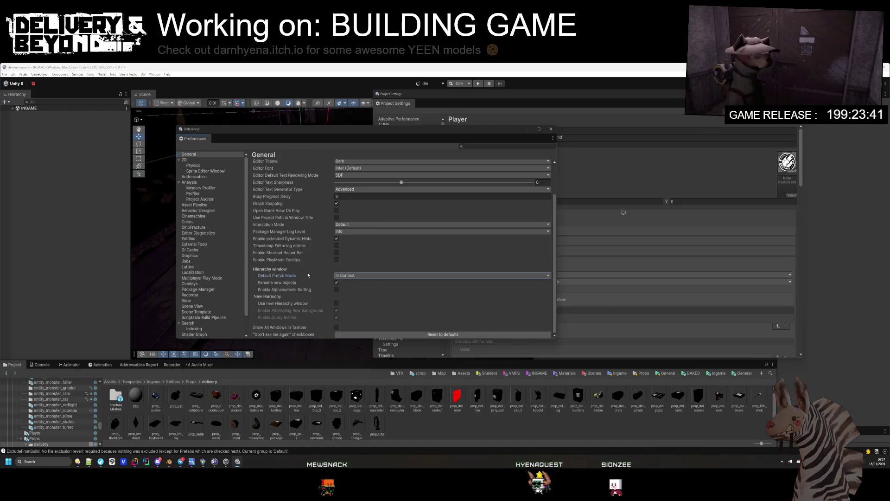
left_click(337, 304)
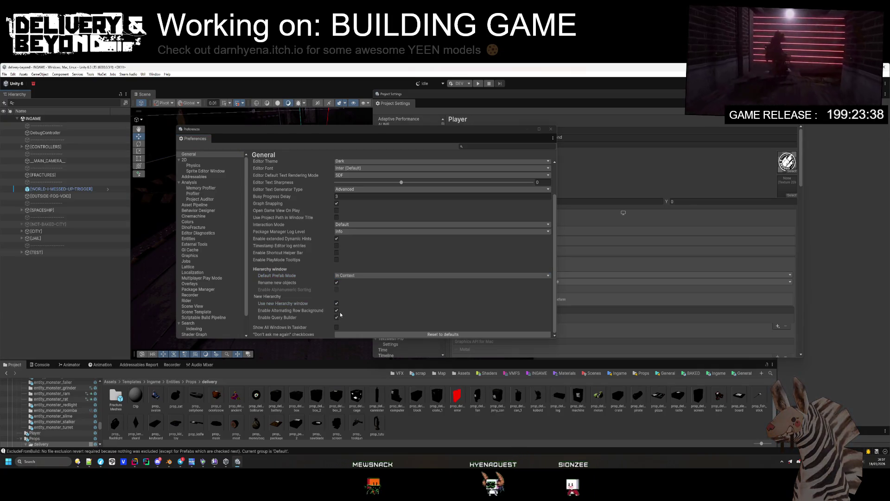
- Expand [CONTROLLERS] and IngameController in the Hierarchy and select IngameController
left_click(22, 147)
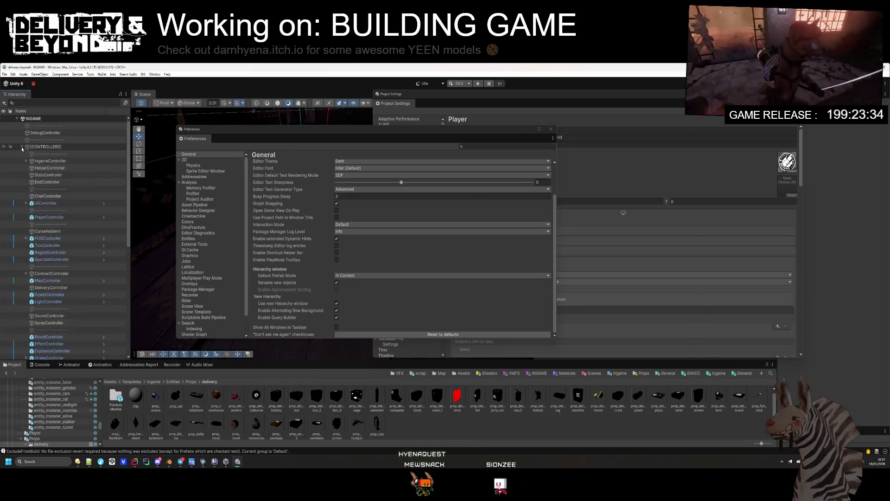
left_click(27, 161)
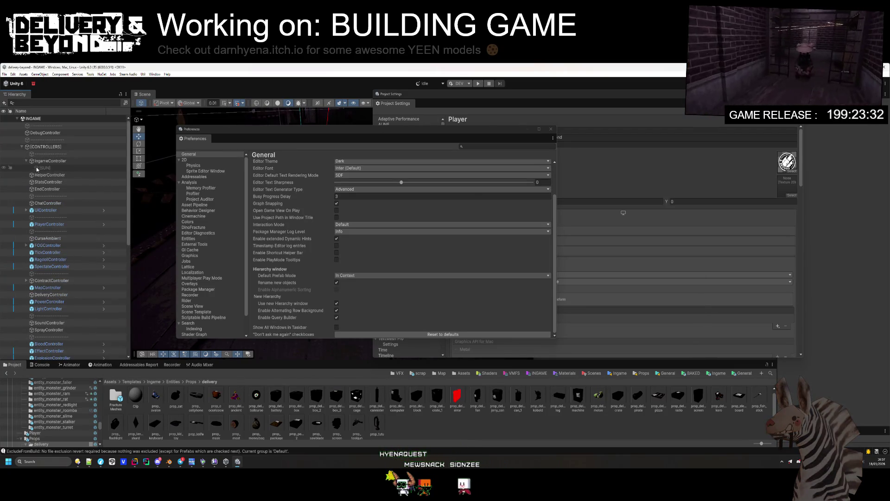
left_click(58, 161)
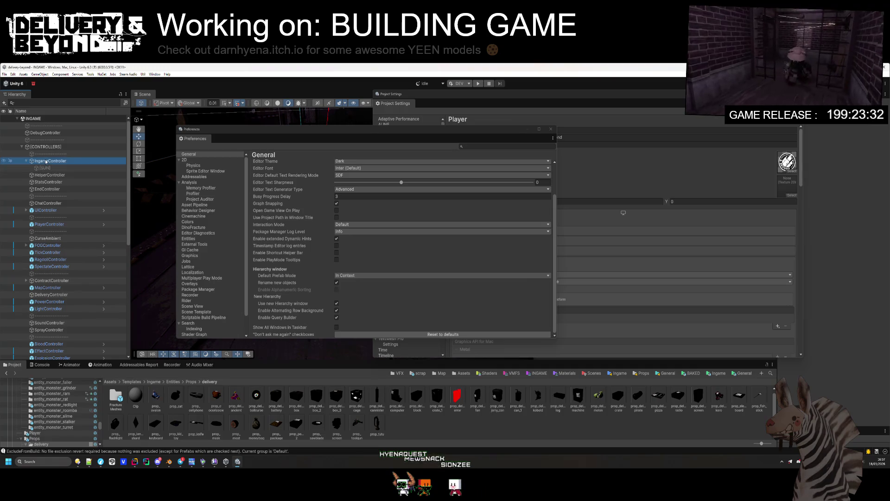
- Add Layer, Static and Tag columns to the new Hierarchy and widen the panel to fit them
left_click(125, 105)
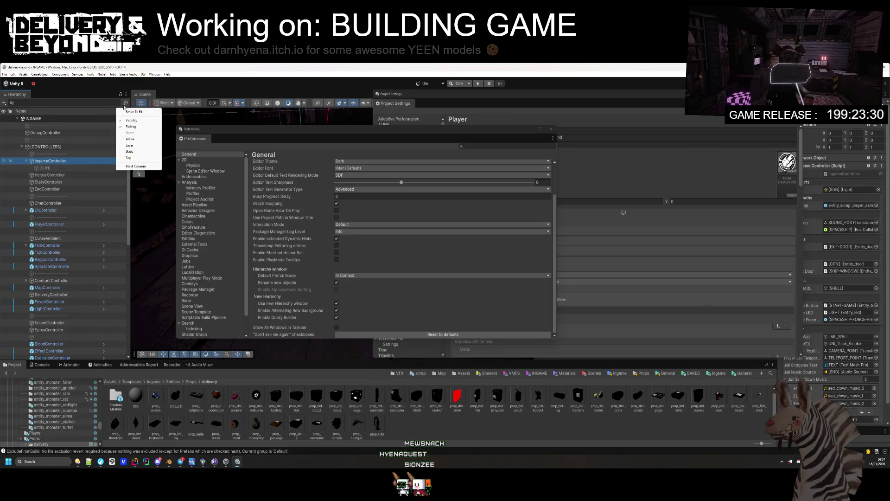
left_click(130, 146)
right_click(111, 112)
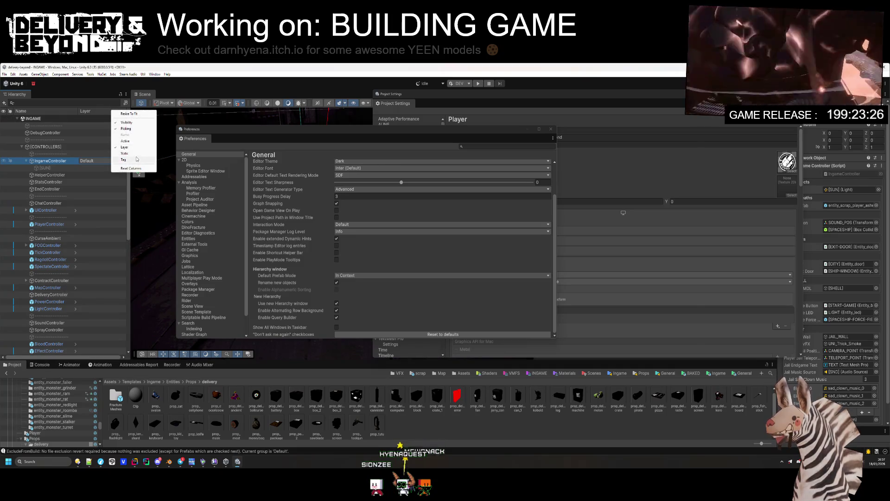
left_click(135, 154)
right_click(109, 116)
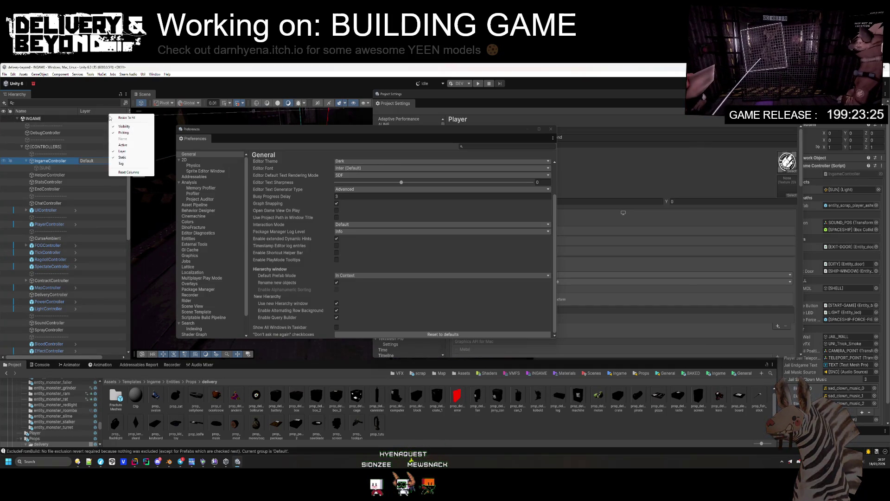
left_click(126, 164)
mouse_move(130, 125)
left_mouse_down()
mouse_move(170, 119)
mouse_move(24, 111)
left_mouse_up()
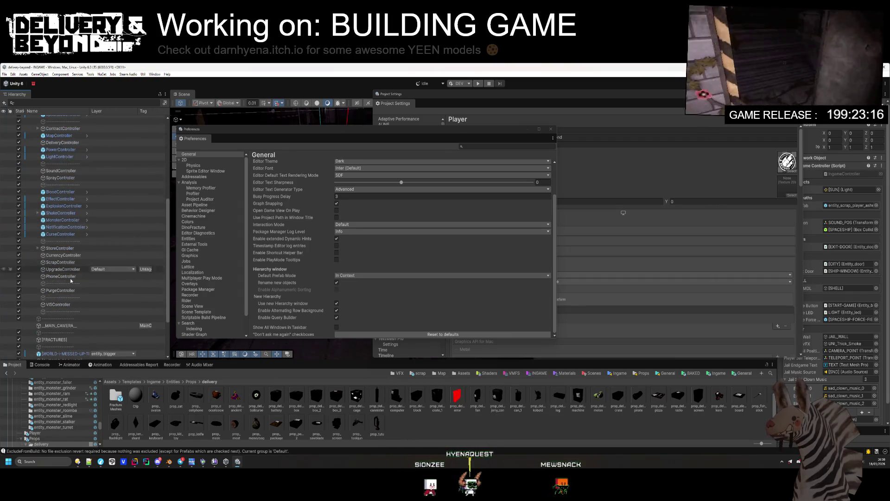
- Add an Active column beside Name and remove the Static column
right_click(21, 113)
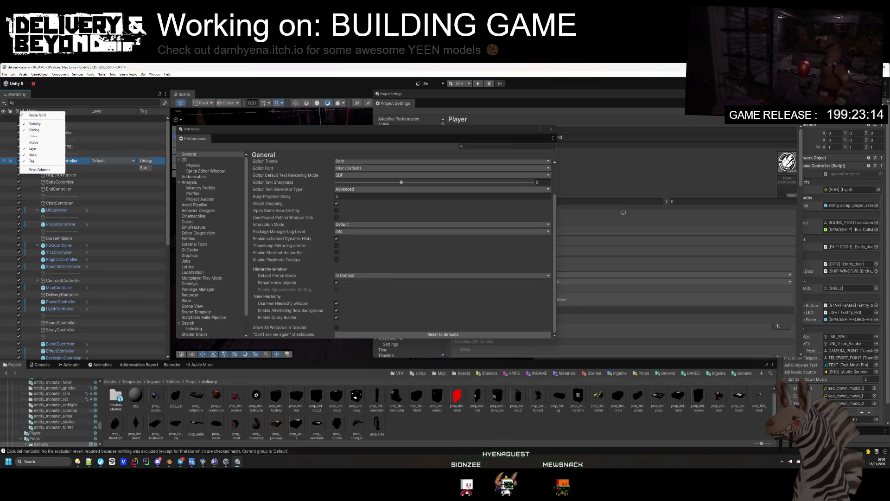
left_click(35, 144)
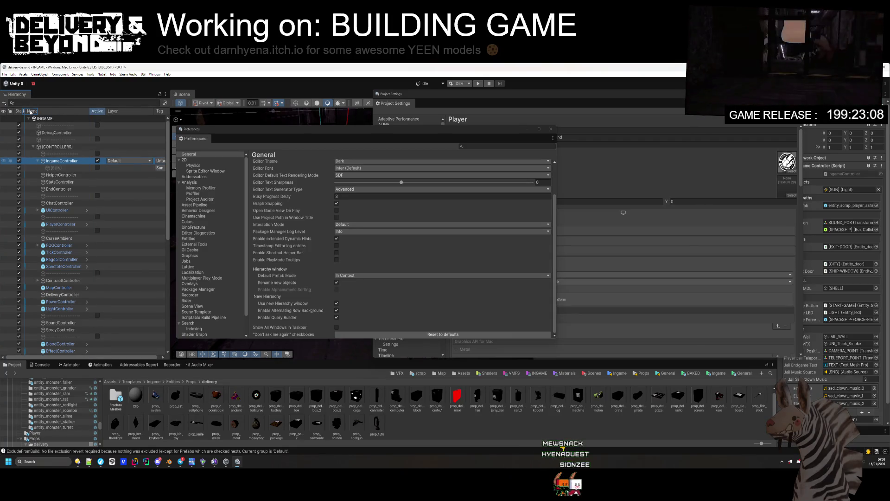
left_click_drag(30, 111, 105, 112)
right_click(21, 114)
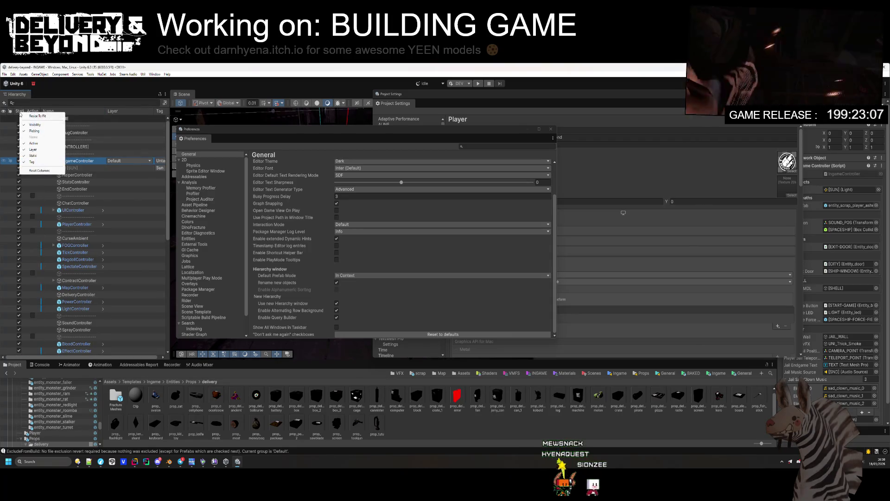
left_click(36, 156)
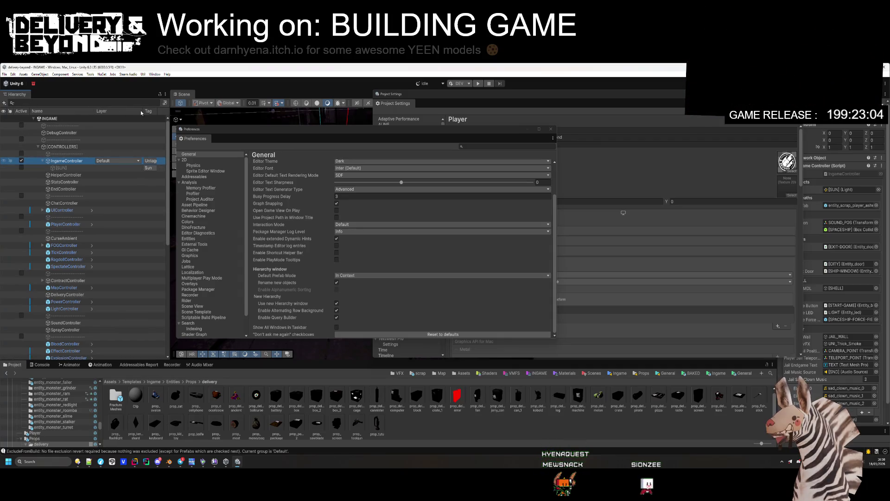
- Resize the columns: narrow Layer and Active, widen Tag, then check ChatController and IngameController
left_click_drag(136, 111, 130, 116)
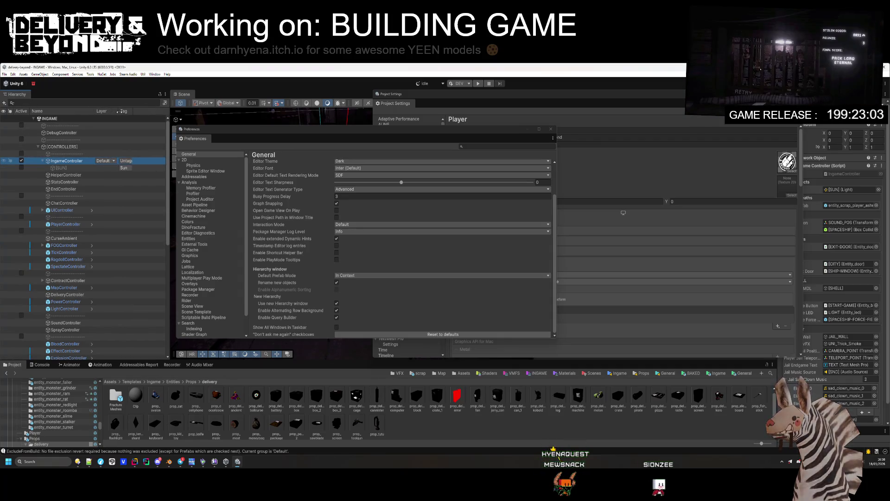
left_click(86, 204)
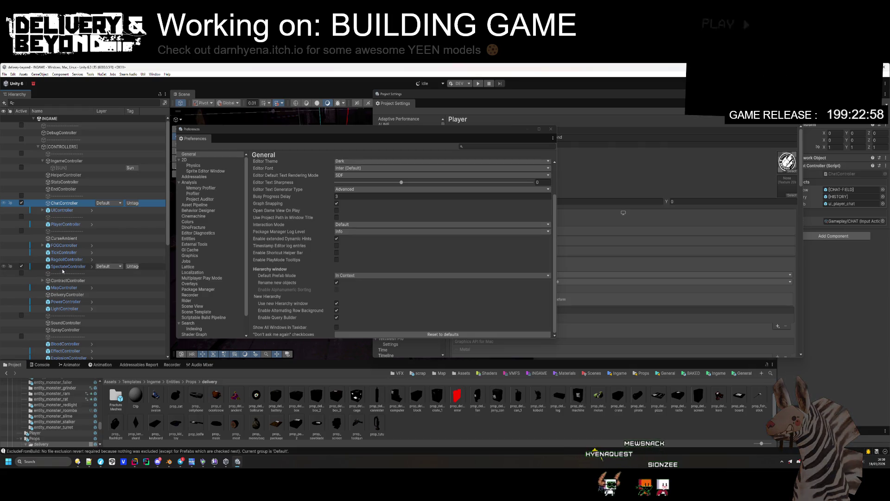
left_click_drag(29, 142, 24, 143)
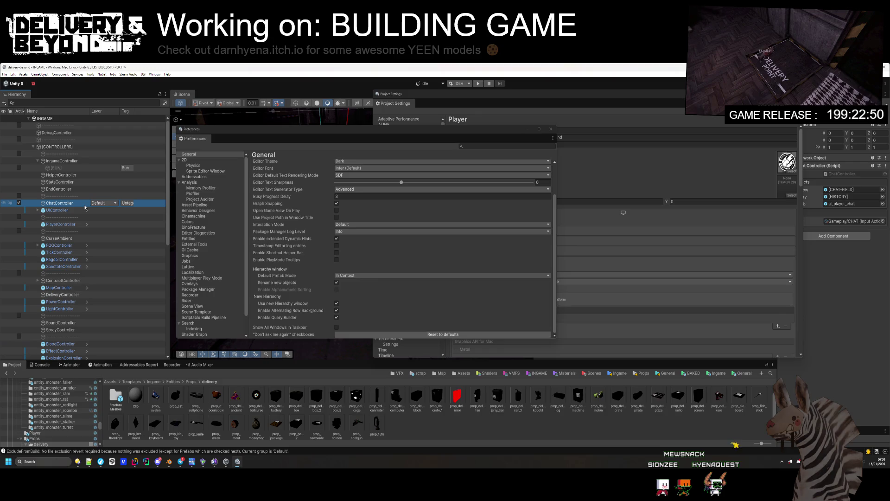
scroll(85, 204, "down", 5)
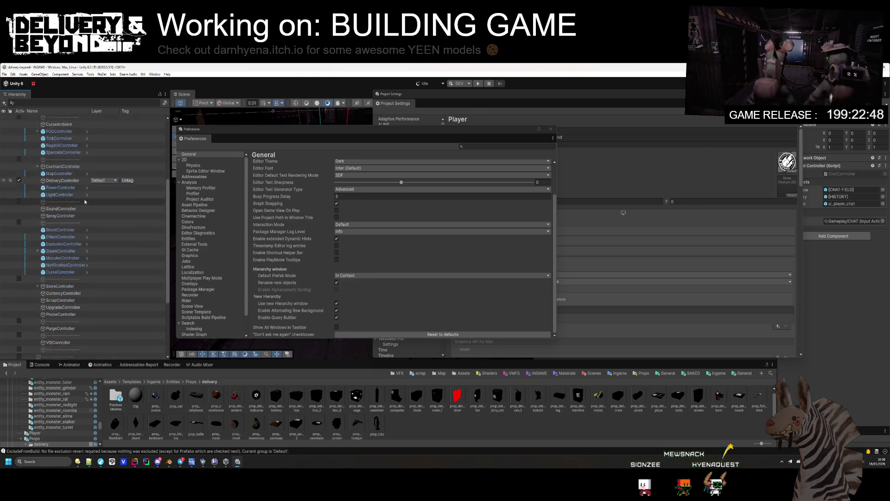
scroll(83, 228, "down", 2)
scroll(122, 317, "down", 3)
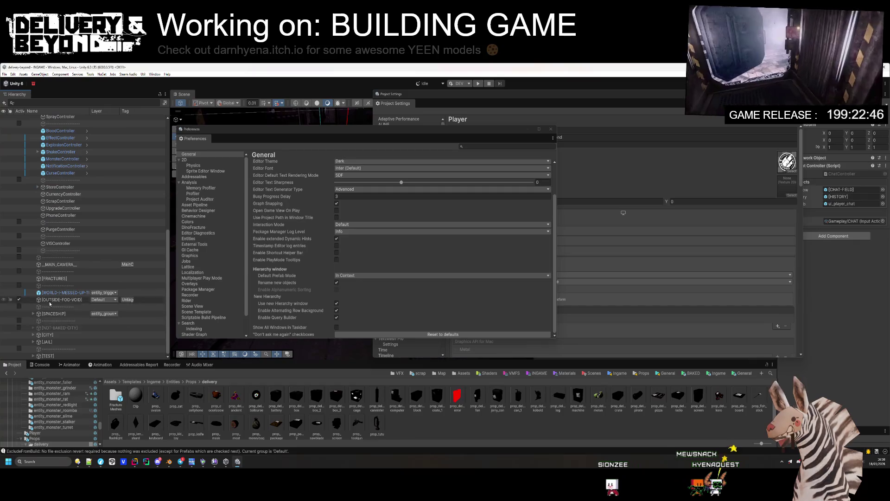
scroll(59, 275, "up", 10)
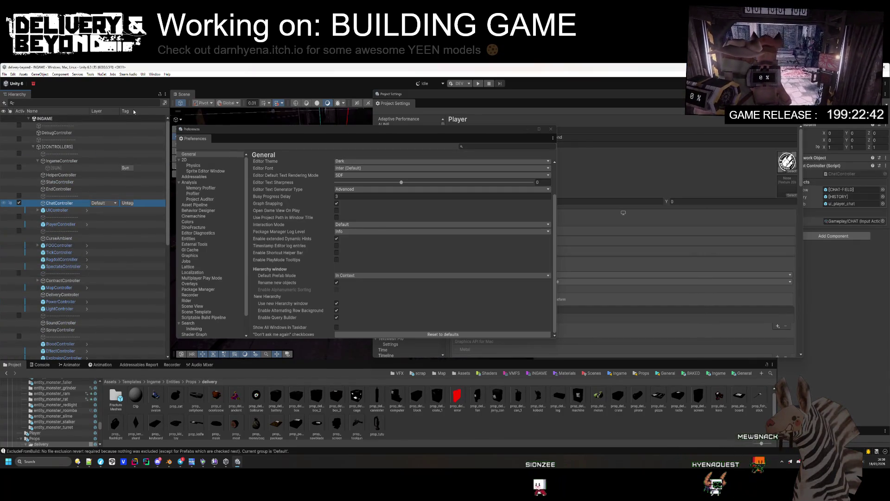
left_click_drag(145, 112, 153, 112)
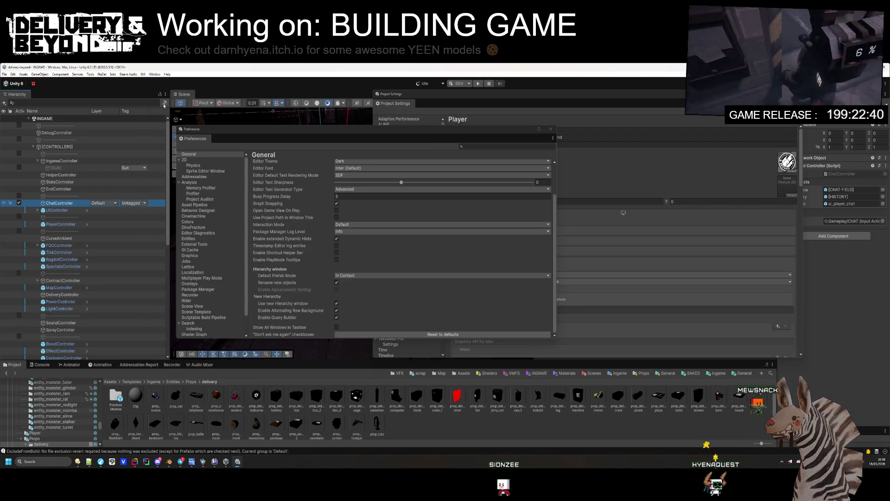
right_click(157, 110)
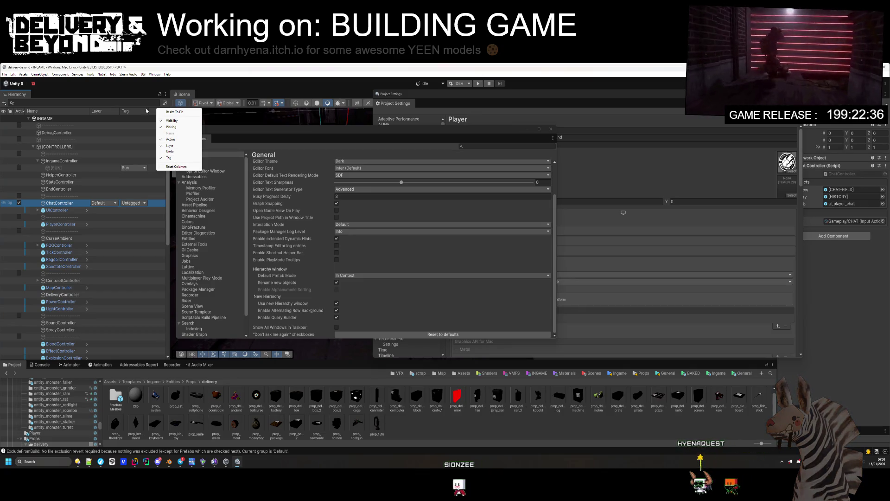
left_click(150, 112)
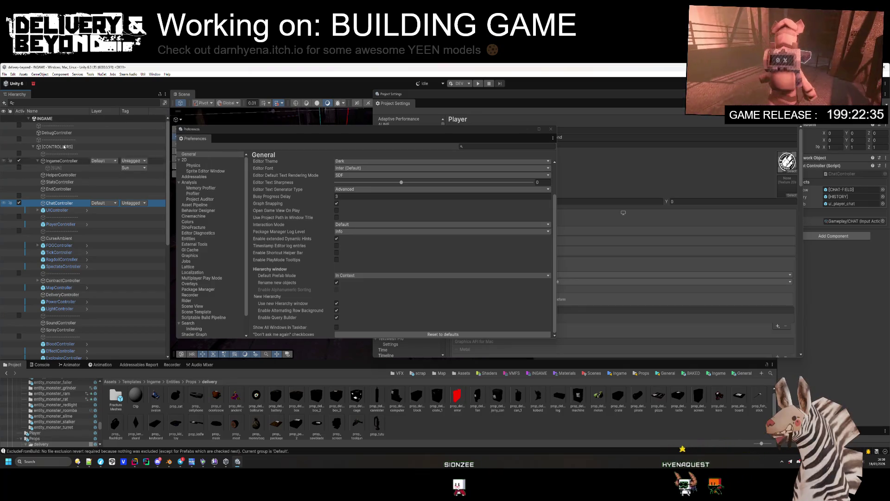
left_click(41, 161)
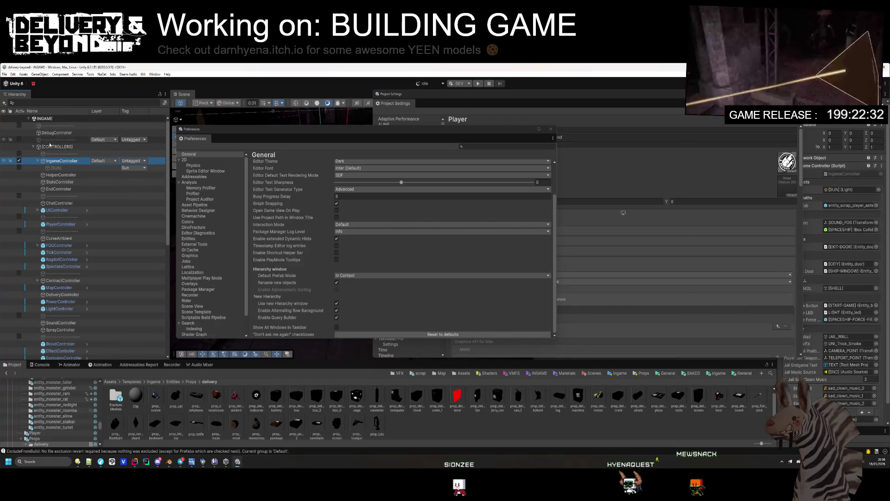
- Switch the Hierarchy back to the old style and expand the INGAME scene's objects
left_click(336, 304)
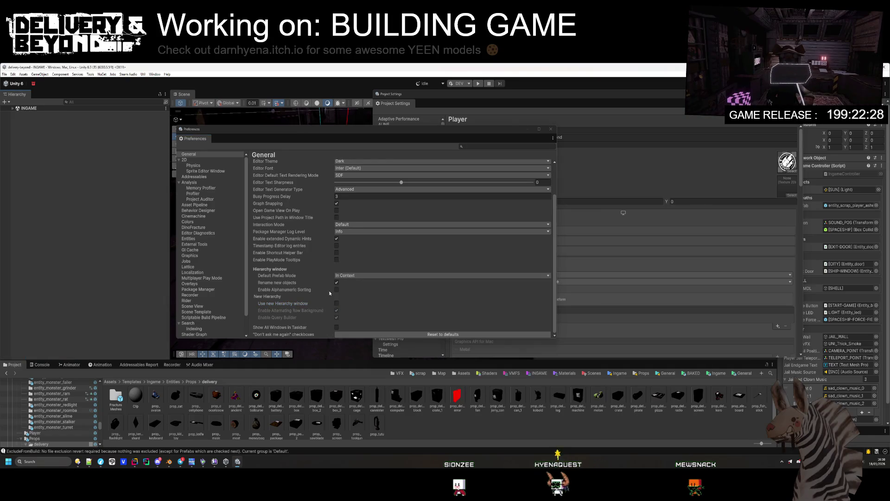
left_click(13, 109)
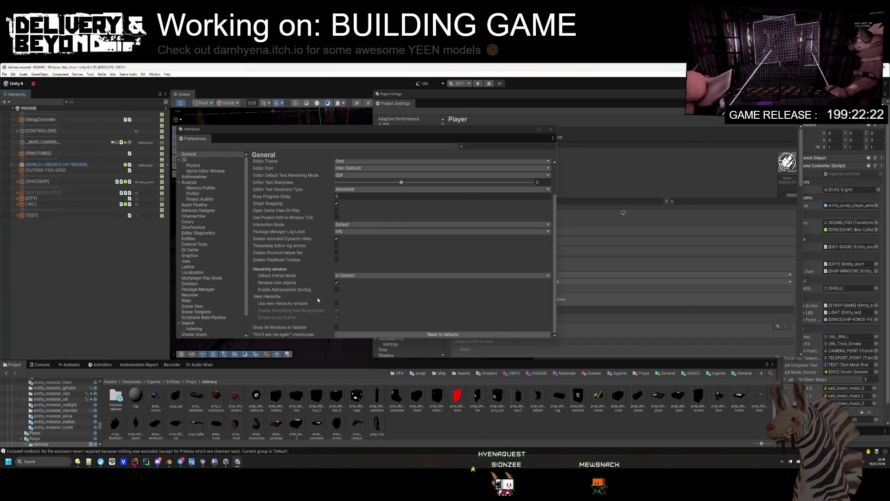
scroll(318, 300, "up", 3)
- Close Preferences, then move and enlarge the Project Settings window, showing the Graphics page
left_click(551, 129)
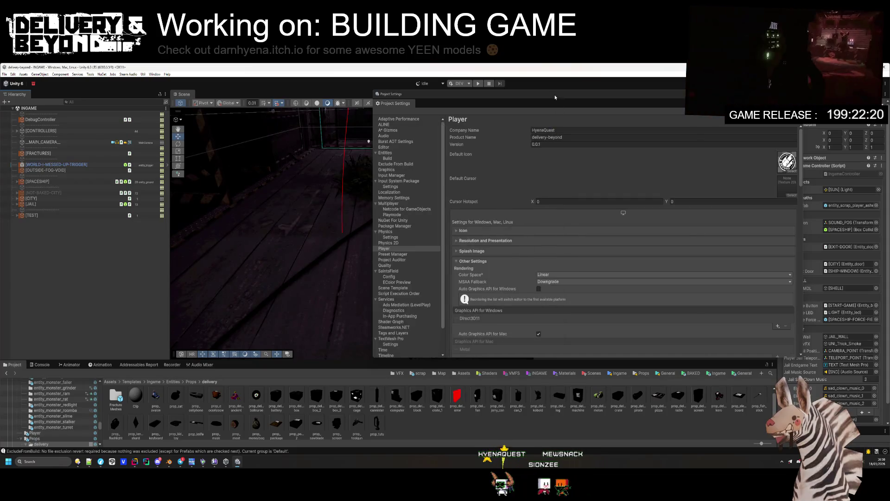
left_click_drag(464, 93, 257, 88)
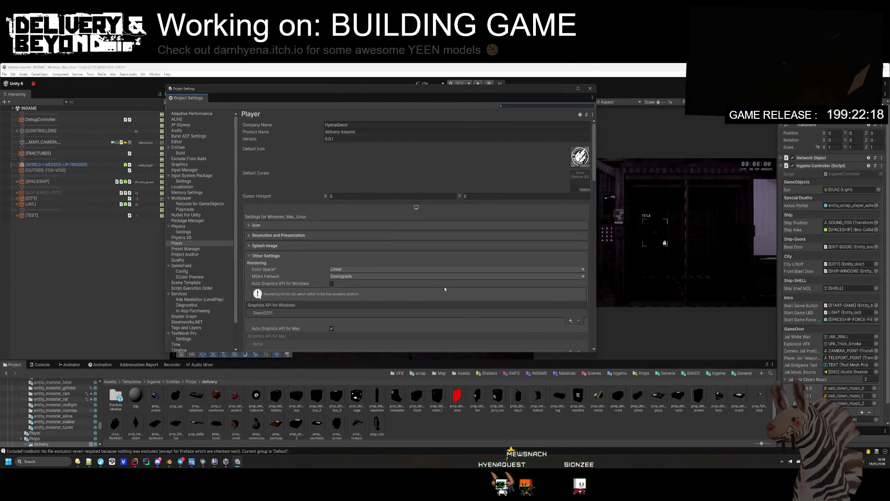
mouse_move(595, 354)
left_mouse_down()
mouse_move(754, 371)
mouse_move(760, 426)
left_mouse_up()
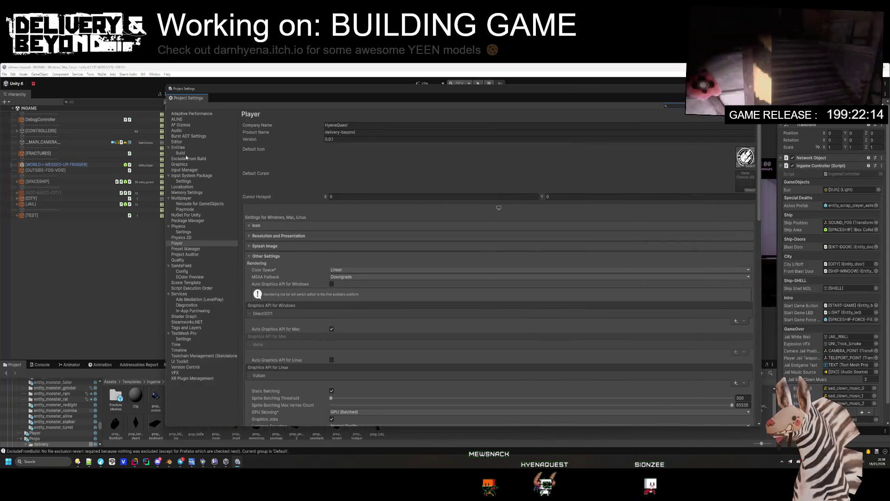
left_click(180, 165)
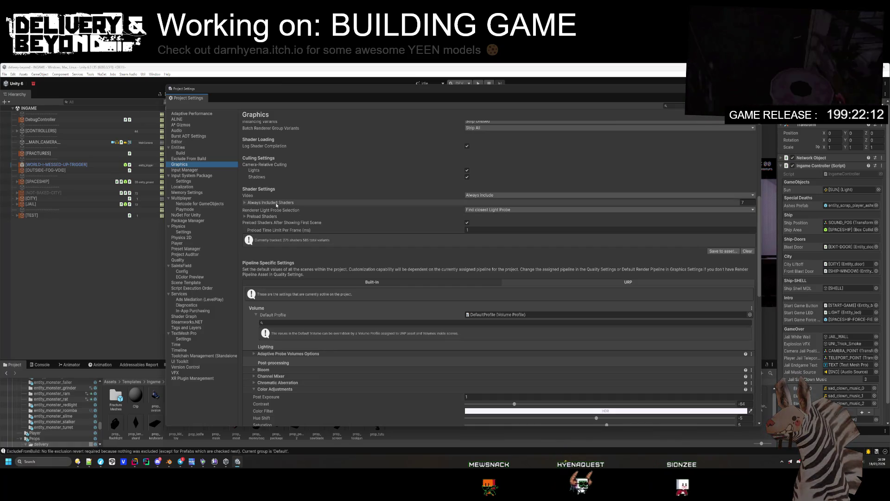
- Expand the Always Included Shaders and Preload Shaders lists and scroll through them
left_click(263, 204)
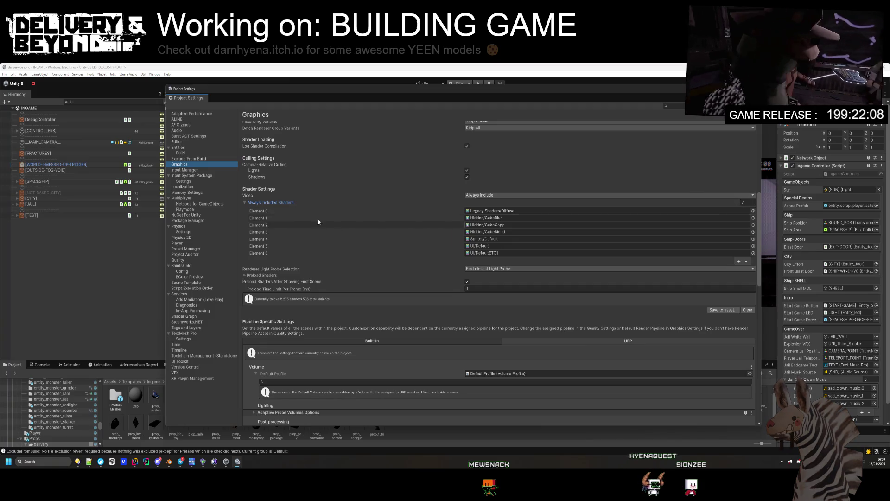
left_click(263, 276)
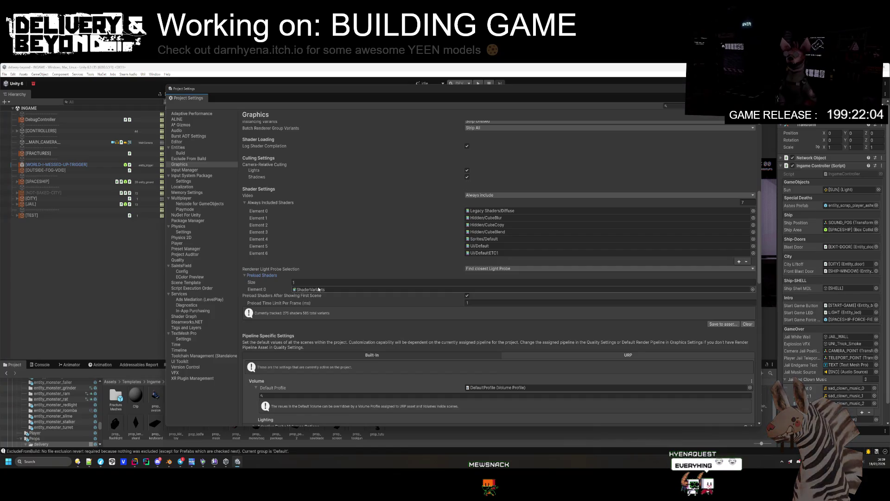
scroll(331, 329, "down", 15)
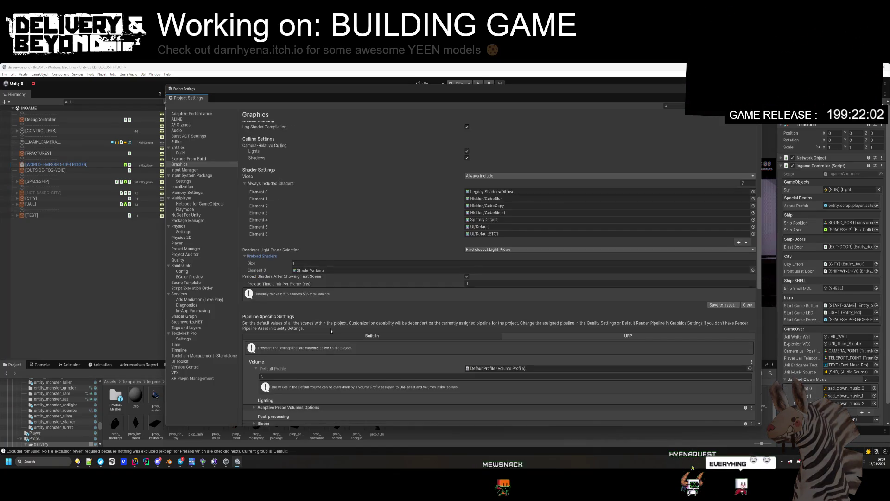
scroll(331, 316, "down", 5)
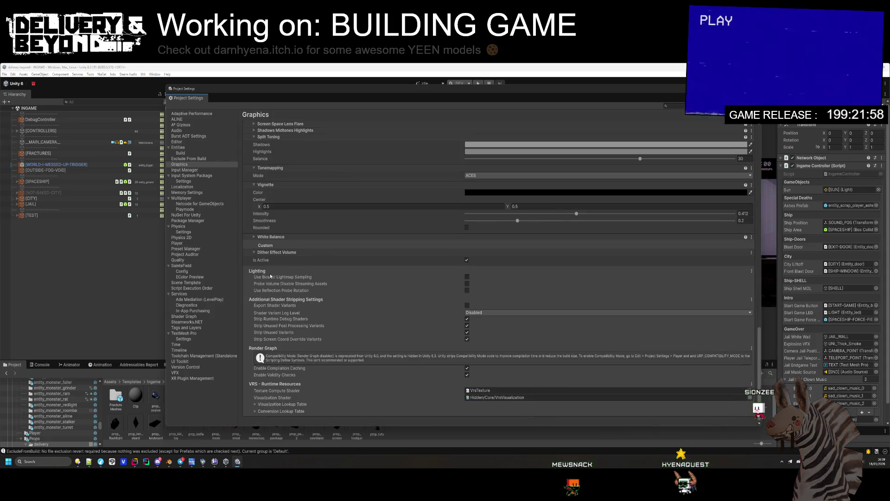
mouse_move(287, 291)
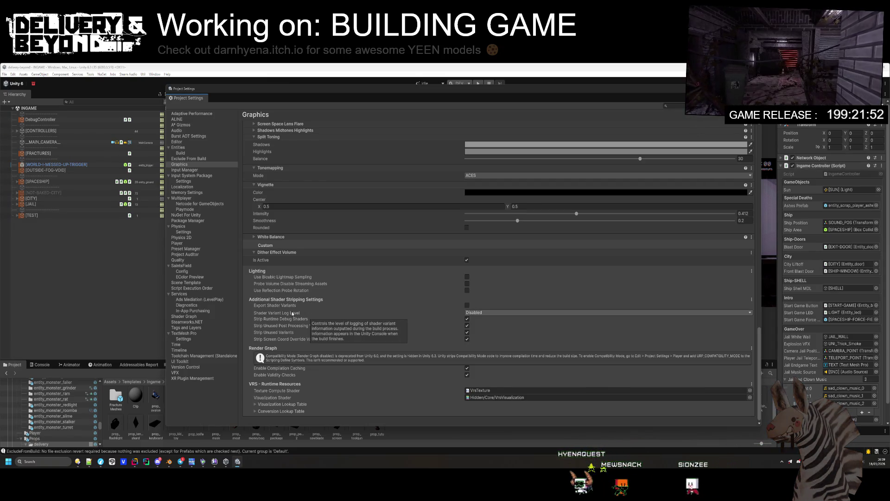
- Check the Shader Variant Log Level options, leaving it Disabled, then go to the Player page
left_click(482, 313)
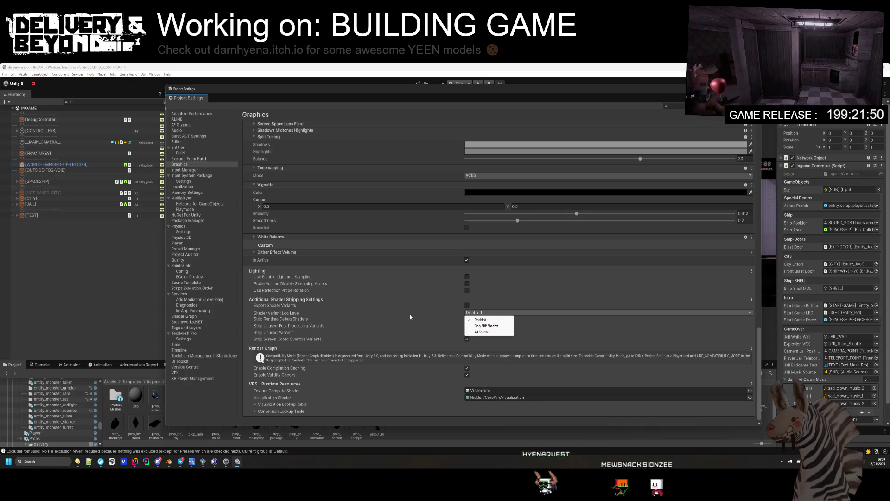
left_click(279, 313)
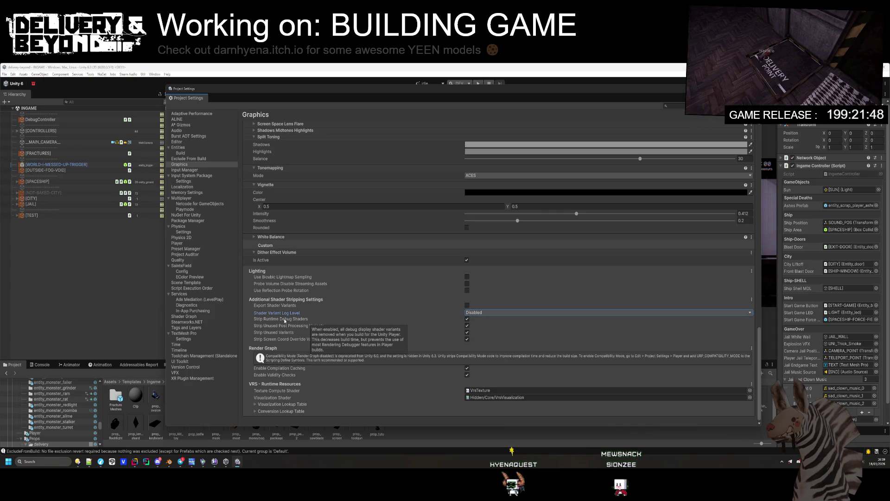
mouse_move(287, 327)
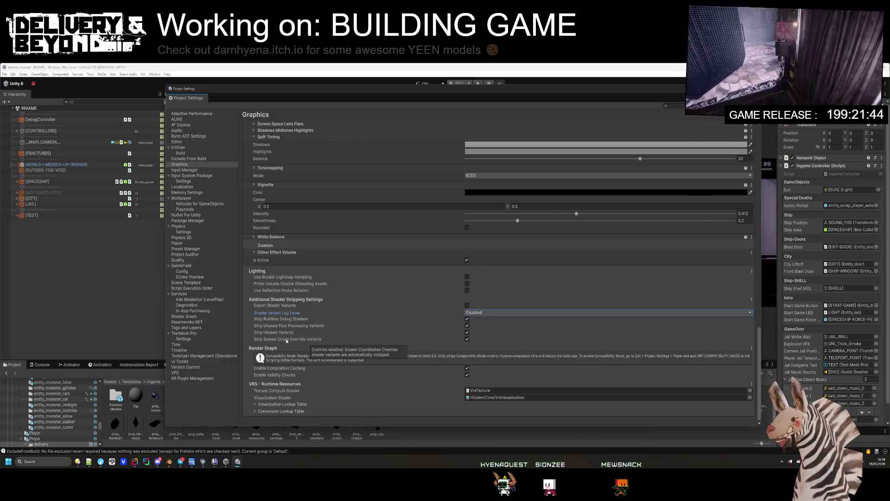
mouse_move(280, 376)
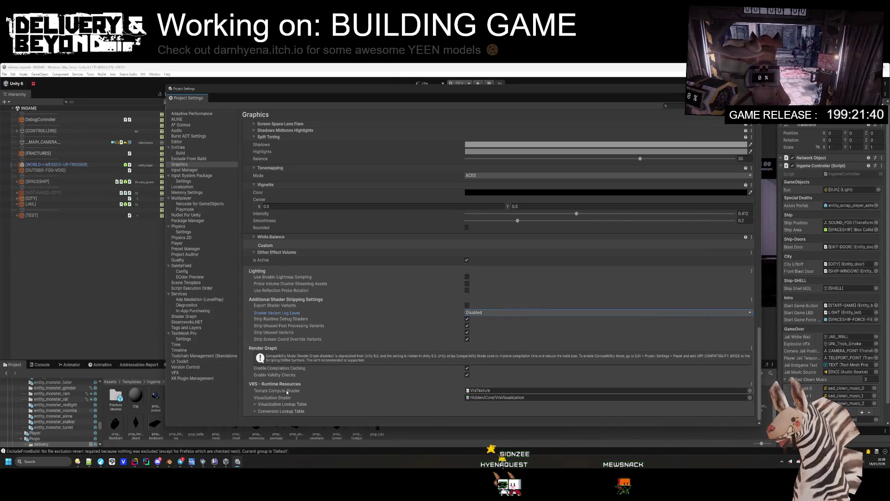
scroll(290, 363, "up", 10)
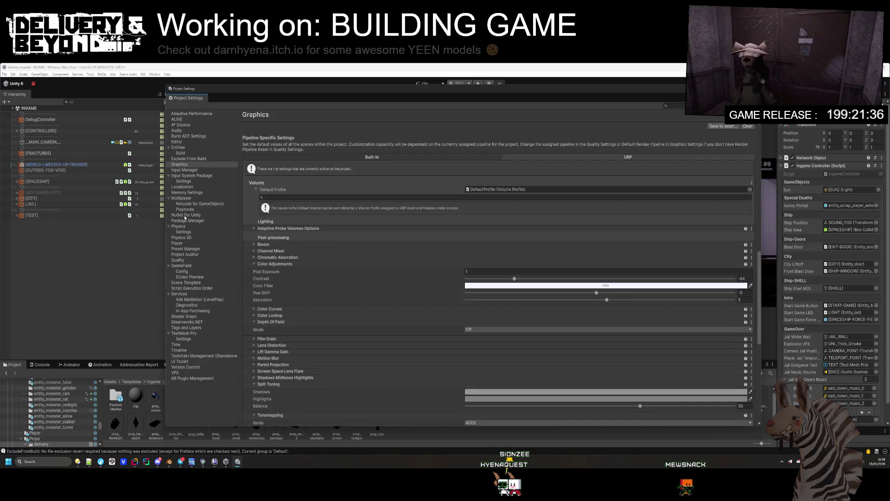
left_click(176, 243)
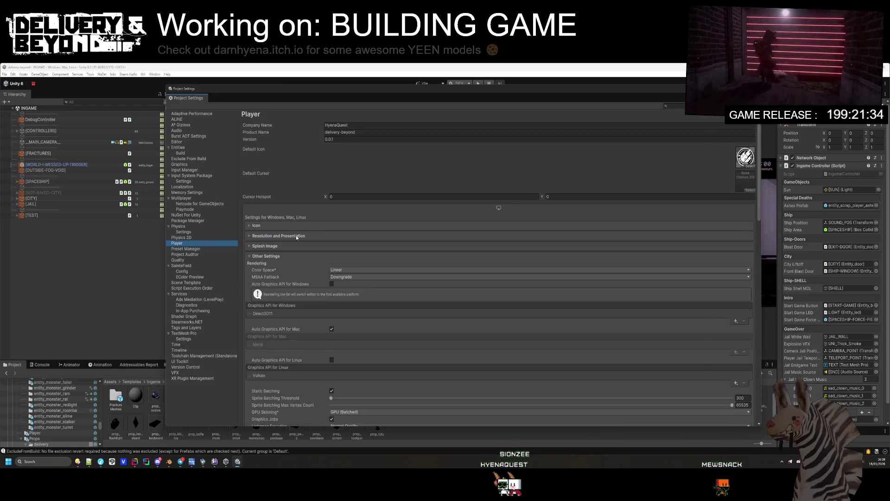
- Review the Player Icon section, then collapse it and expand Resolution and Presentation
left_click(302, 225)
scroll(305, 237, "down", 2)
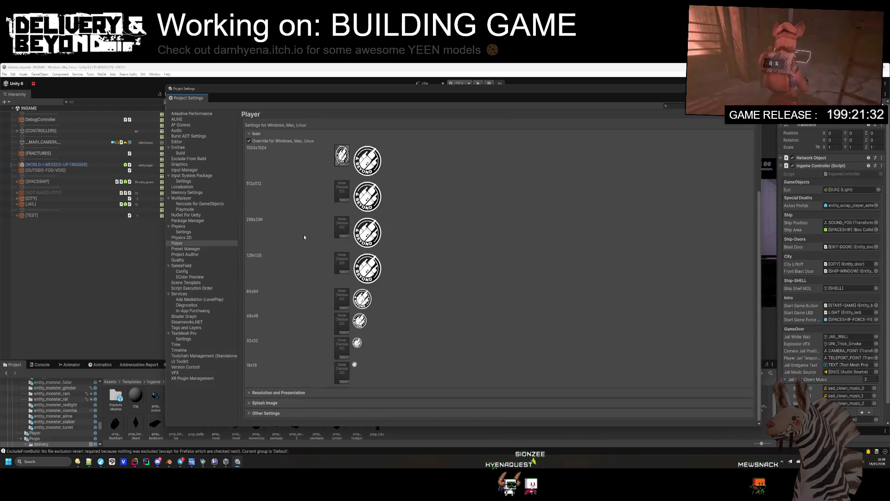
scroll(305, 237, "up", 2)
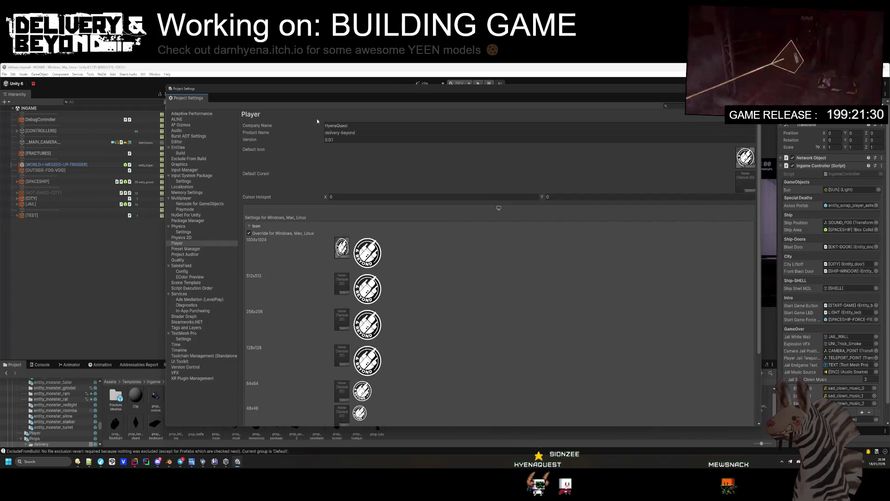
left_click(288, 228)
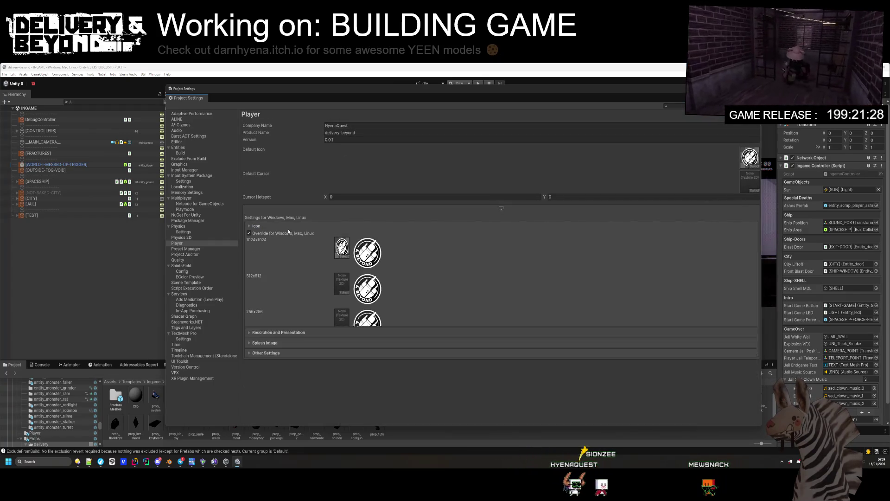
left_click(286, 237)
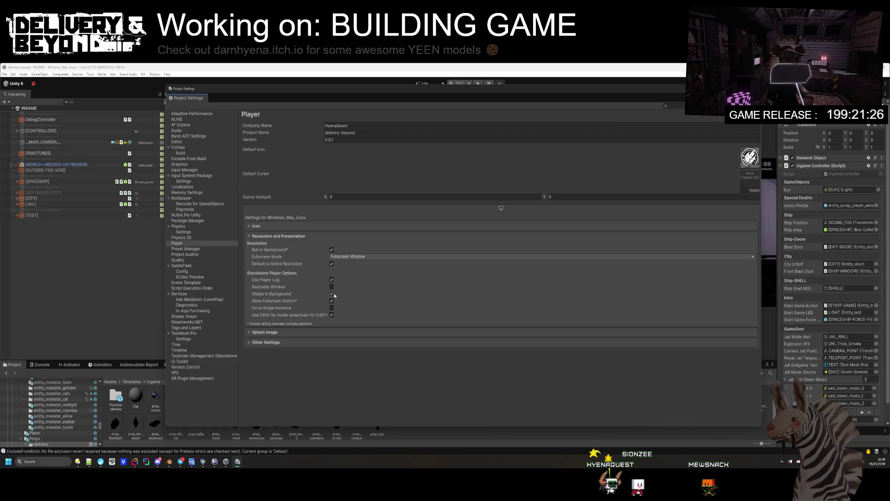
- Expand Other Settings, scroll through its build options, and open the Shader Precision Model choices
left_click(296, 343)
scroll(283, 284, "down", 2)
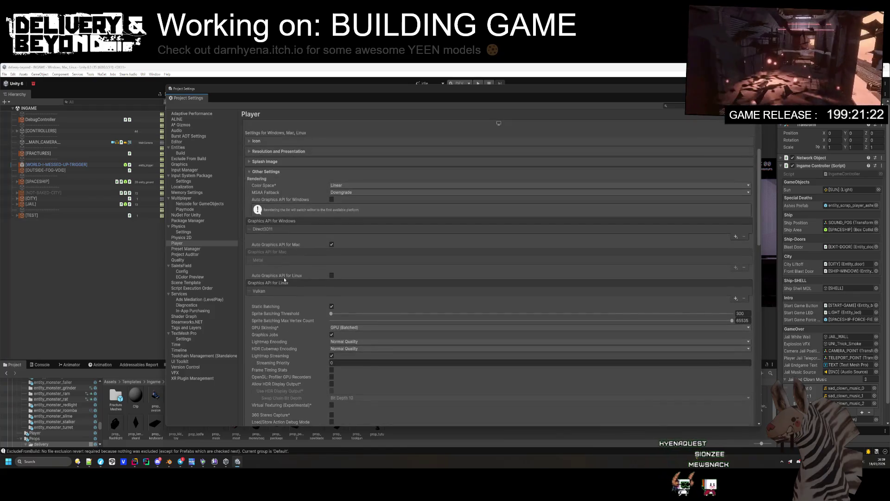
scroll(284, 284, "down", 3)
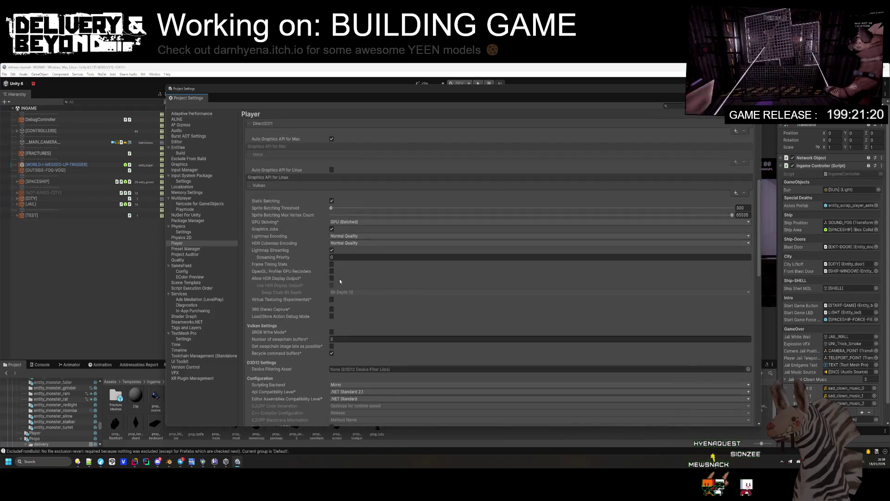
scroll(326, 321, "down", 1)
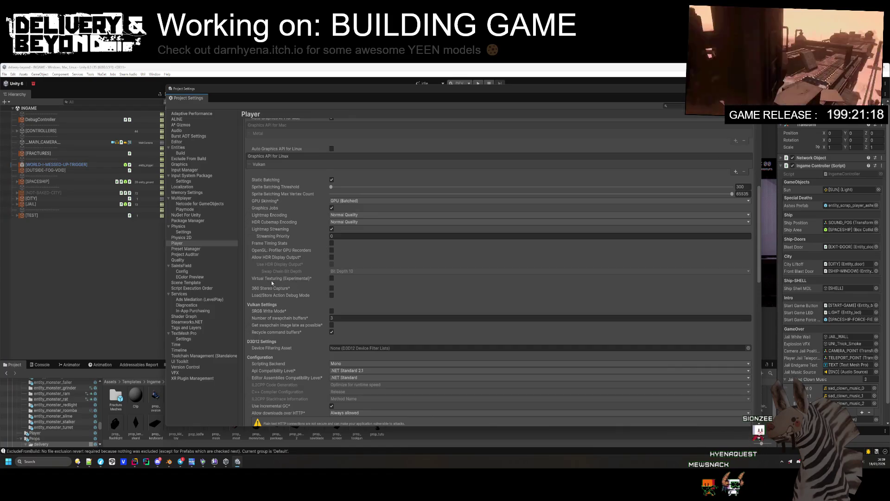
scroll(332, 287, "down", 2)
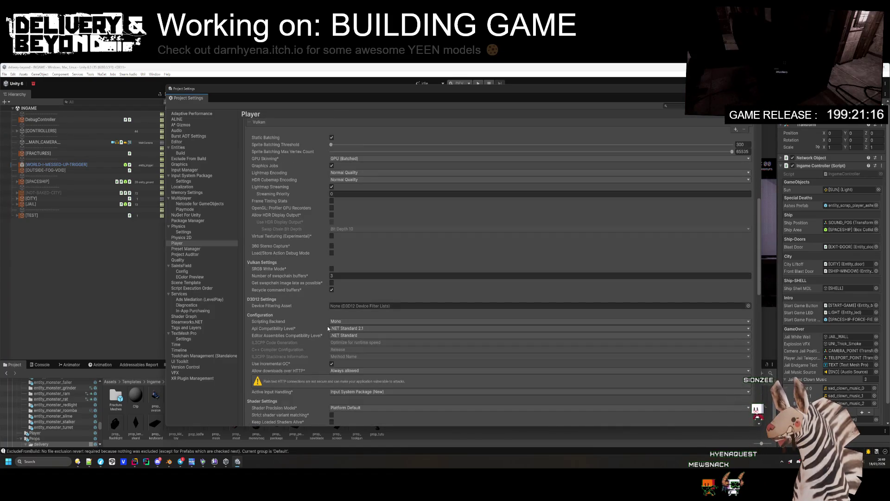
scroll(284, 329, "down", 4)
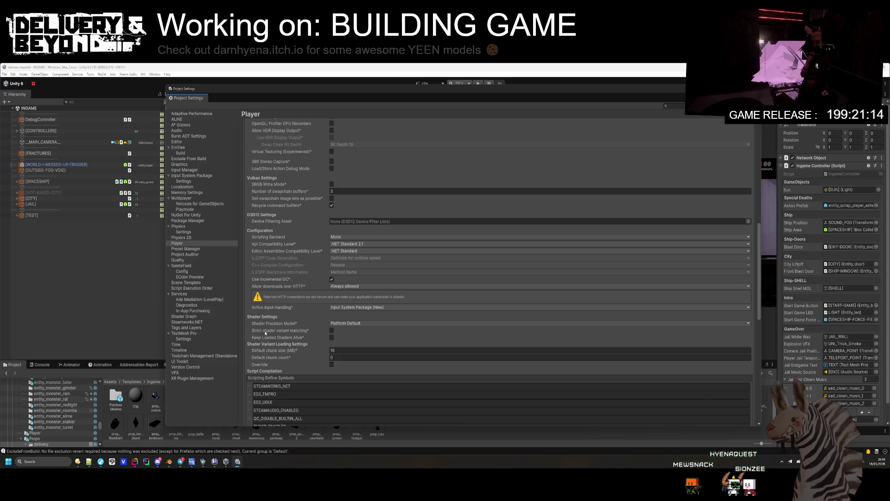
left_click(348, 324)
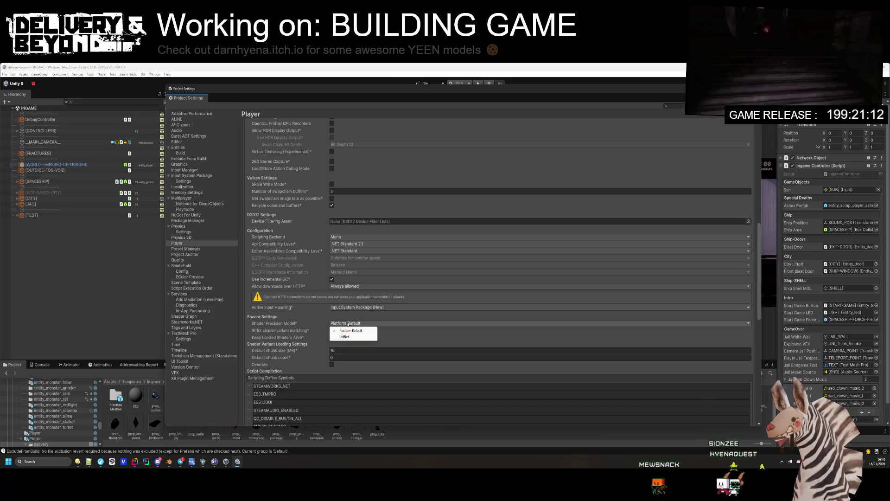
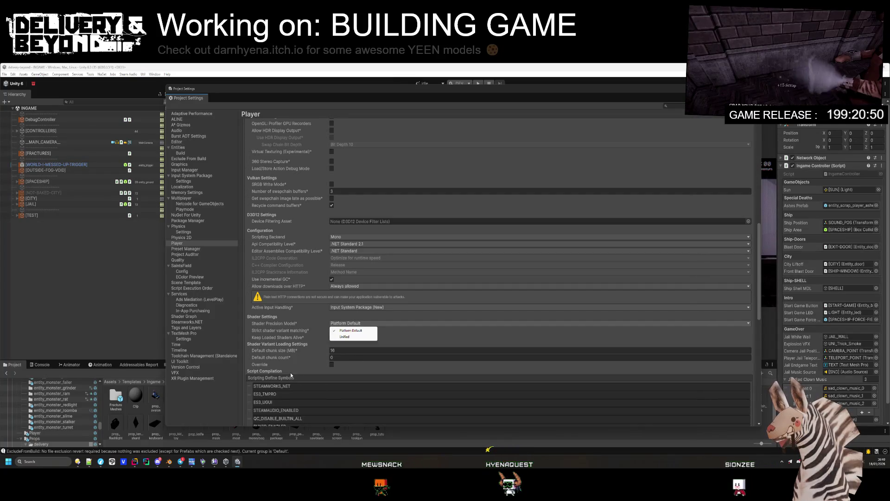
- Review the Player settings, leaving shader precision unchanged and managed stripping level at Disabled
left_click(297, 350)
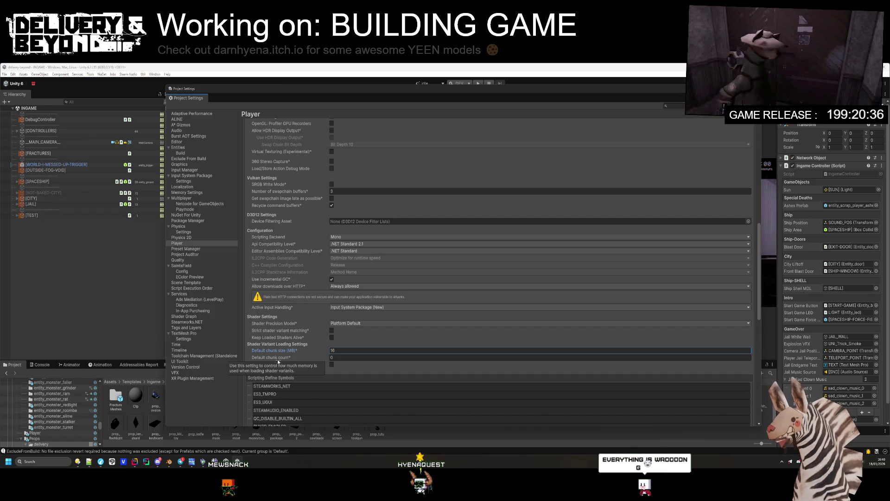
scroll(291, 366, "down", 10)
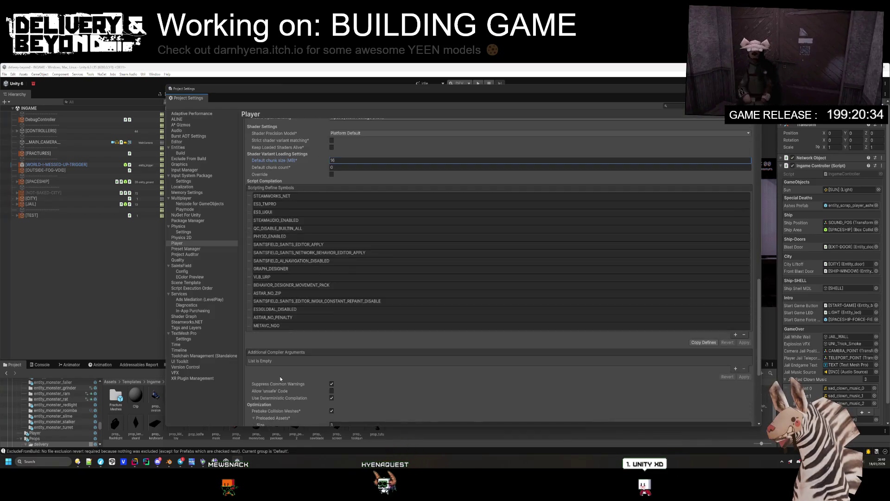
scroll(312, 355, "down", 1)
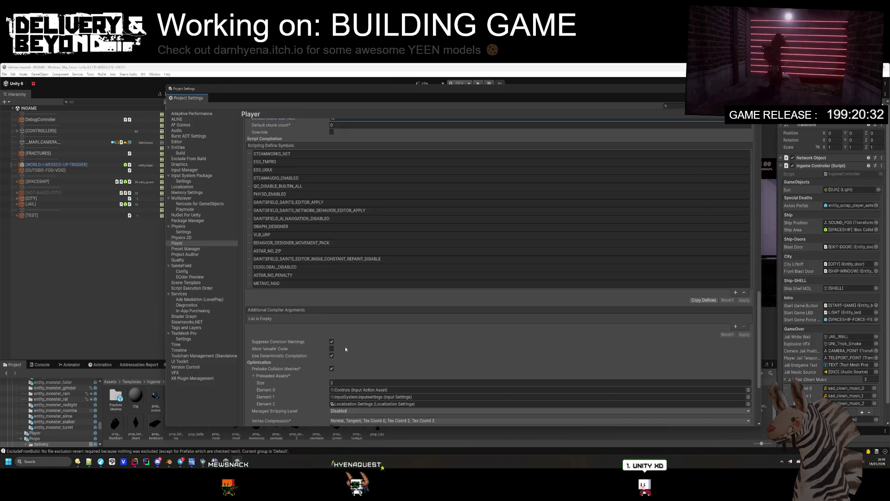
scroll(336, 343, "down", 1)
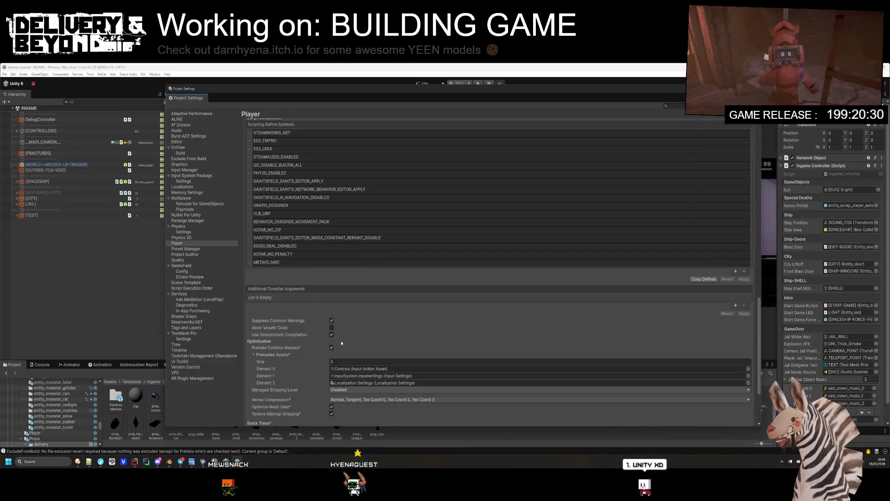
scroll(344, 343, "down", 1)
left_click(346, 348)
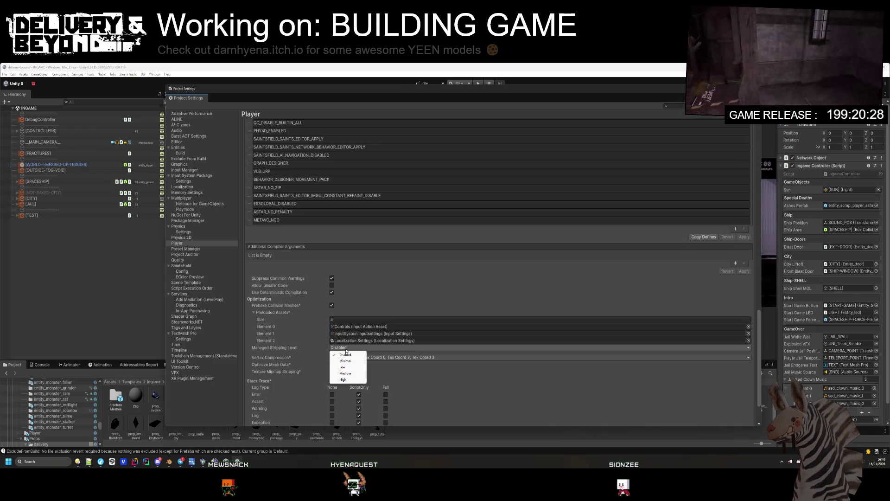
left_click(311, 349)
scroll(325, 356, "down", 2)
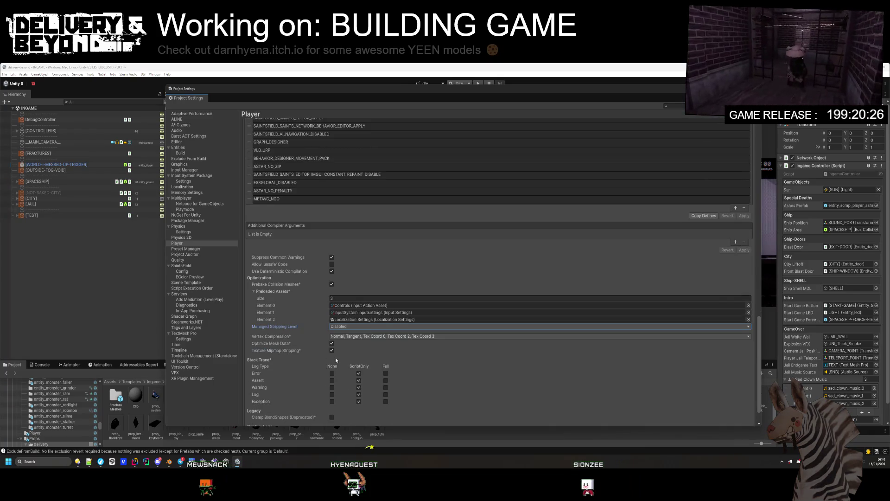
scroll(341, 374, "up", 7)
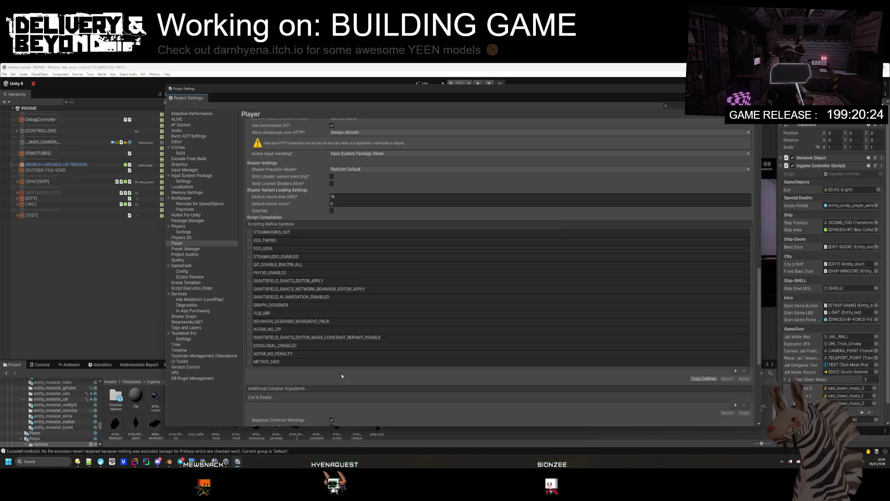
scroll(326, 328, "down", 7)
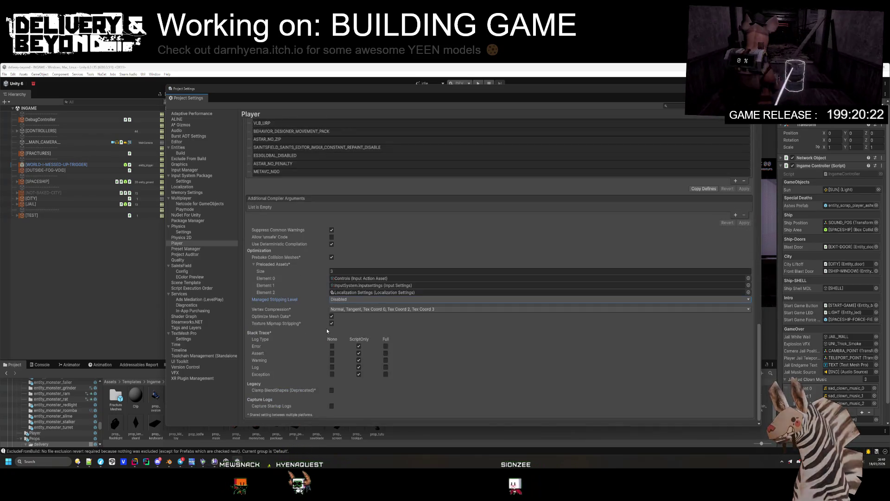
scroll(327, 333, "up", 7)
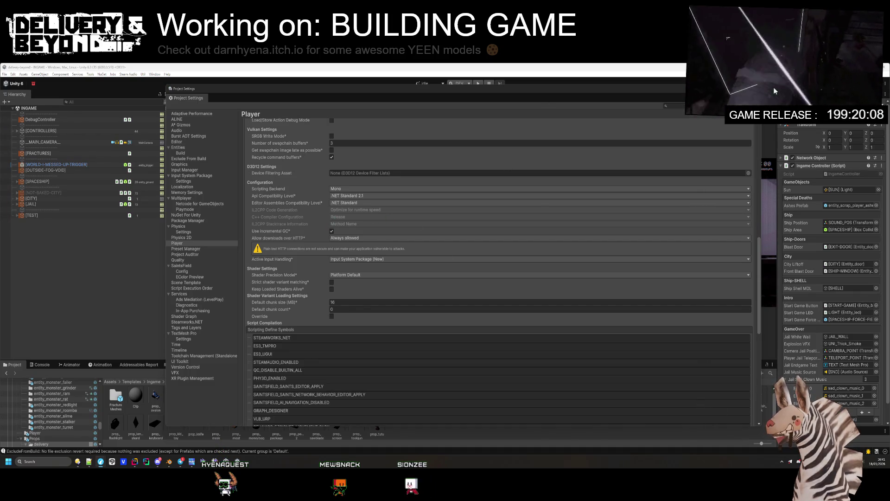
- Switch the Unity documentation to the Unity 6.3 manual and browse it
key("alt+Tab")
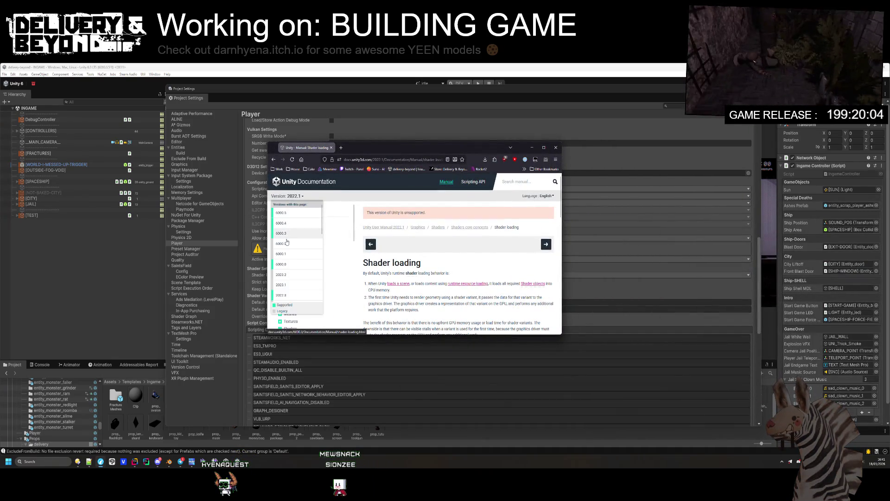
left_click_drag(562, 334, 751, 406)
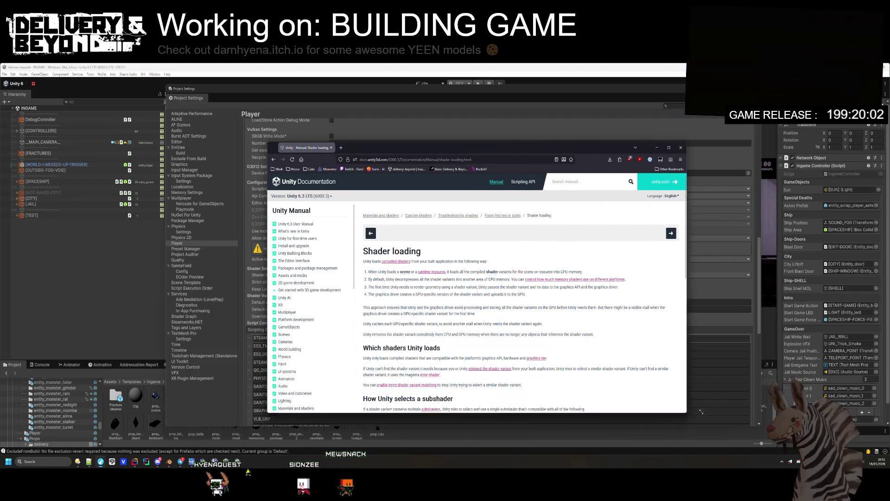
scroll(429, 277, "down", 5)
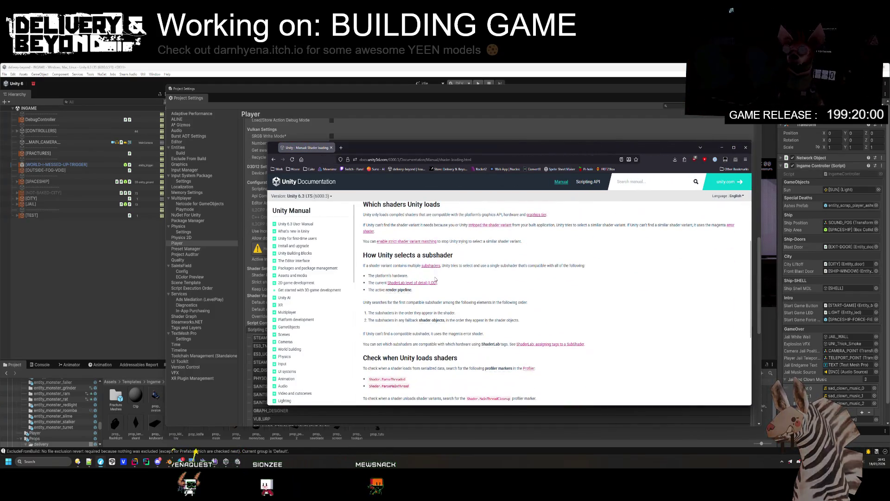
scroll(436, 280, "down", 4)
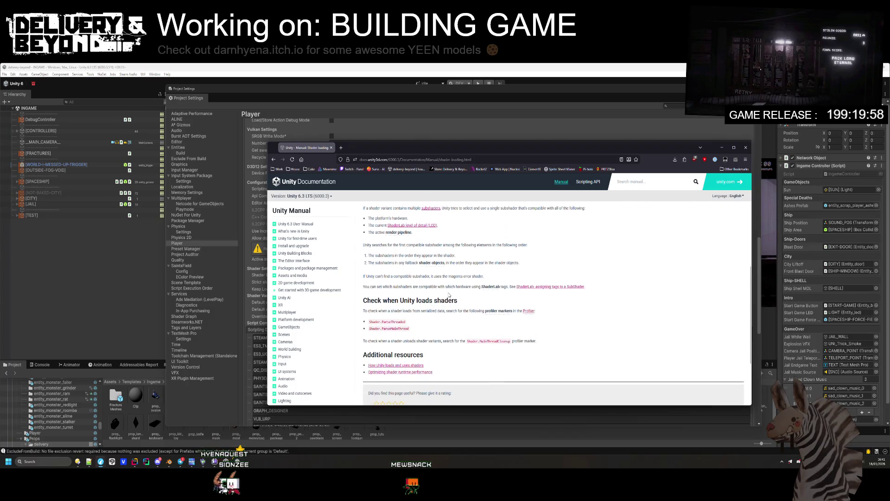
scroll(454, 299, "up", 10)
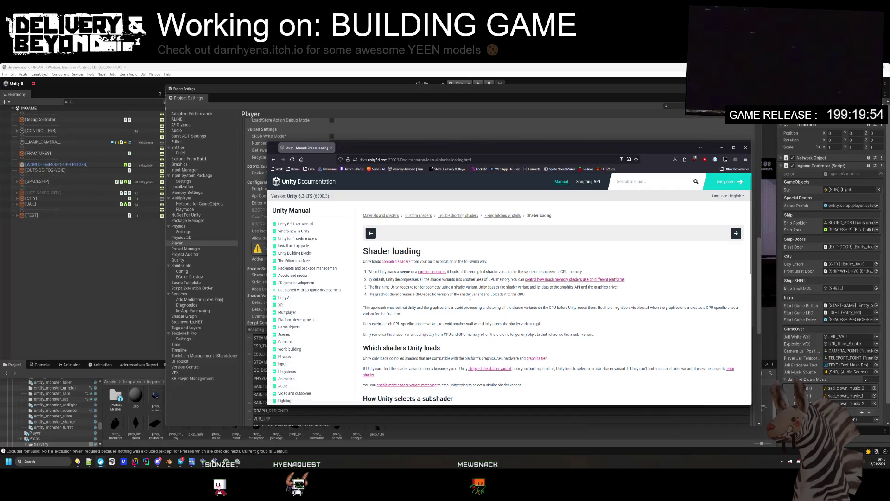
scroll(320, 325, "down", 3)
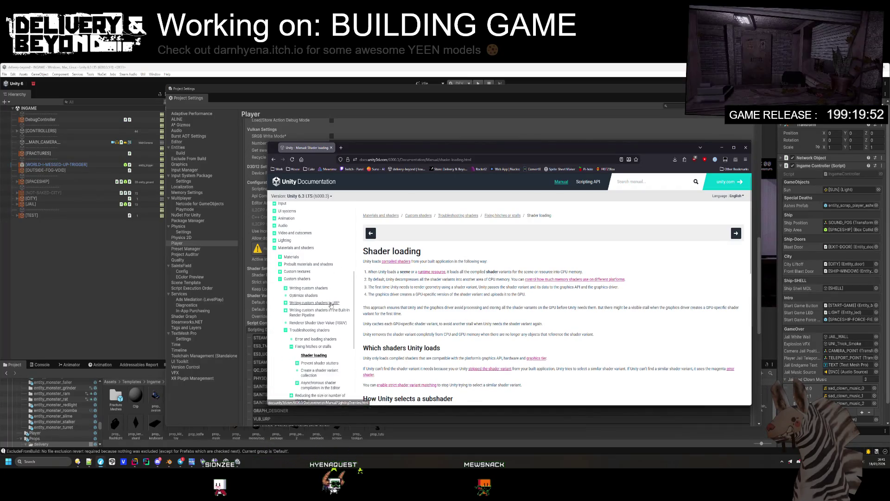
scroll(323, 357, "down", 1)
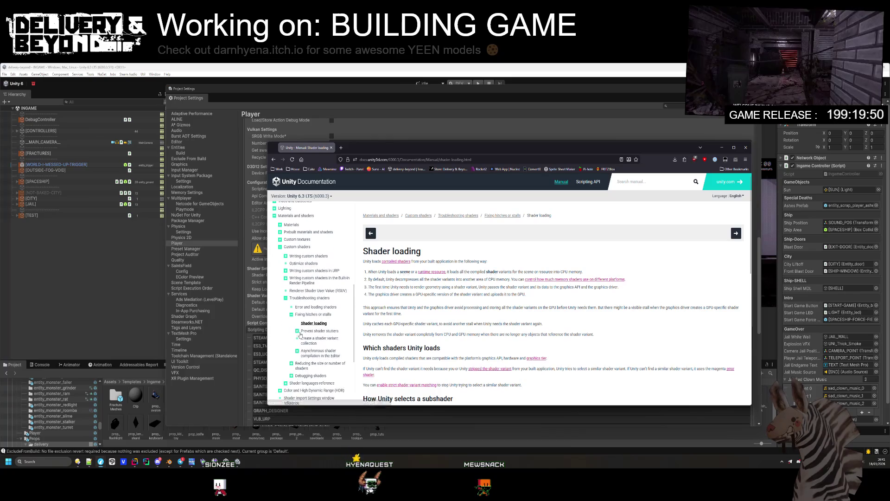
- Read the docs on creating shader variant collections and warming up PSOs, then minimize the browser
left_click(318, 342)
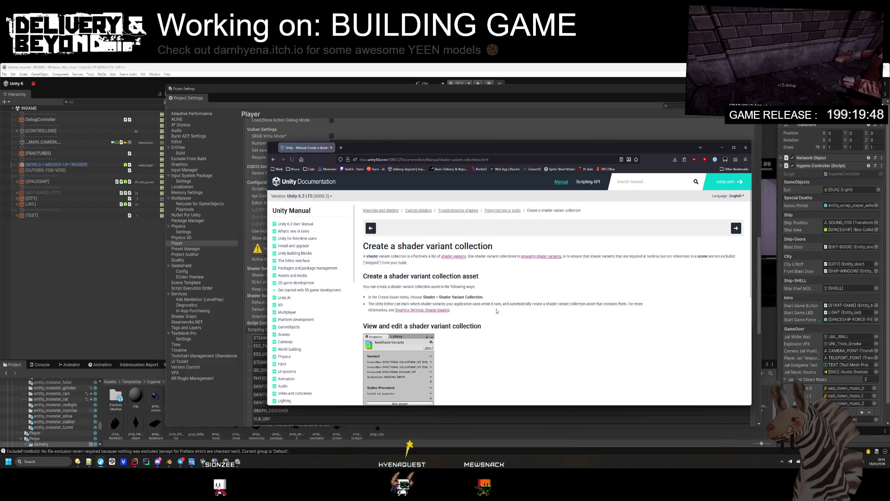
scroll(482, 303, "down", 5)
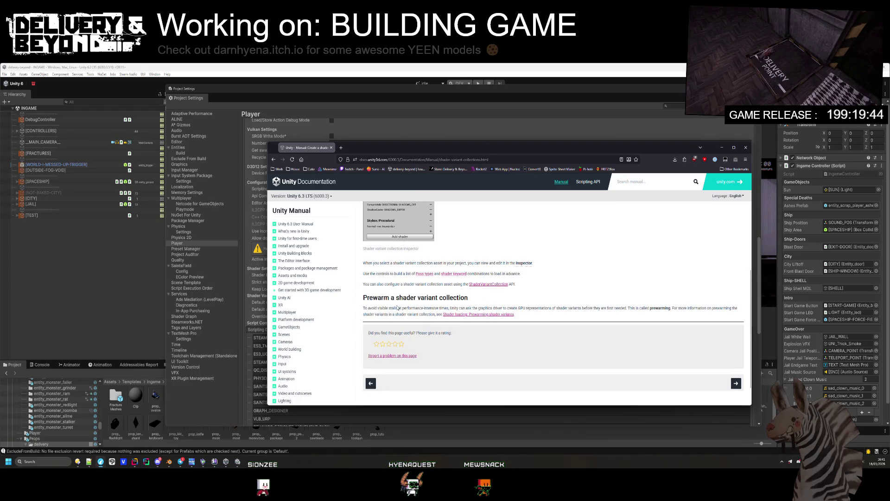
mouse_move(550, 307)
left_mouse_down()
mouse_move(724, 309)
mouse_move(574, 316)
left_mouse_up()
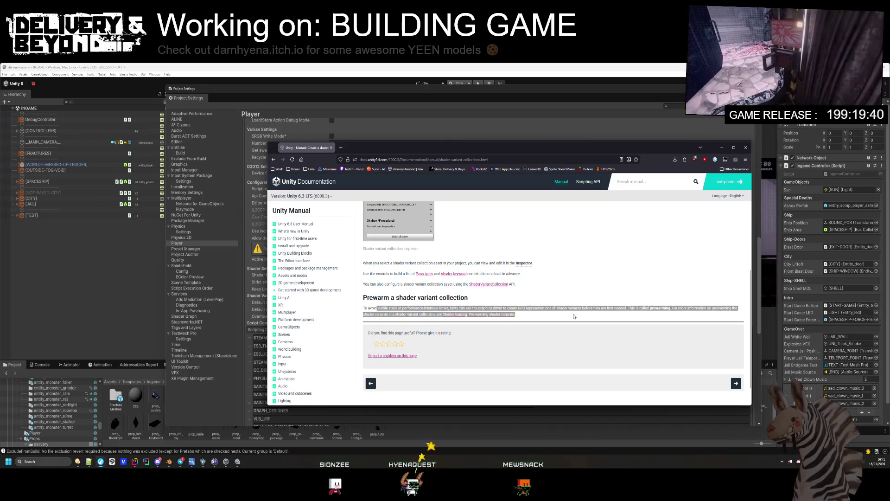
left_click(480, 315)
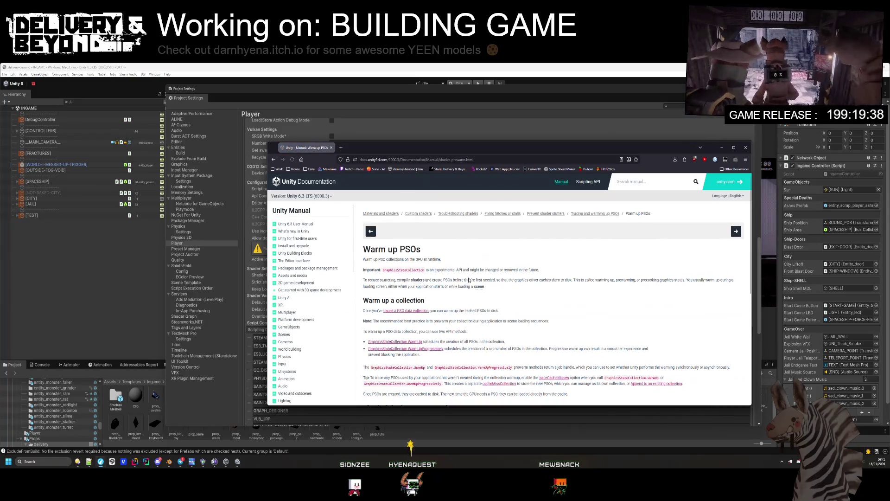
scroll(469, 280, "down", 2)
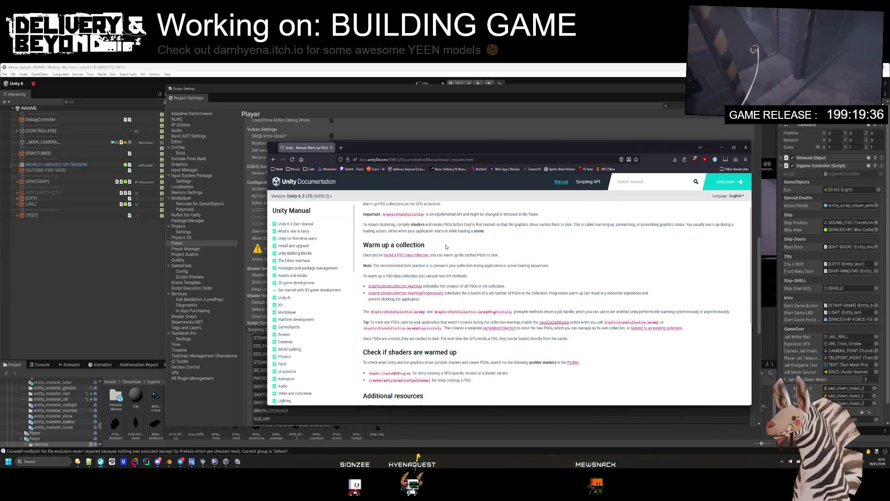
scroll(436, 257, "down", 4)
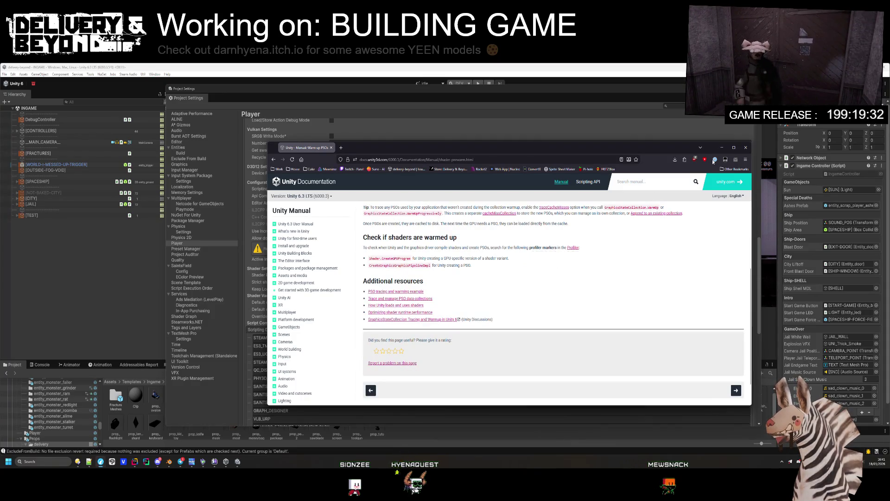
left_click(722, 148)
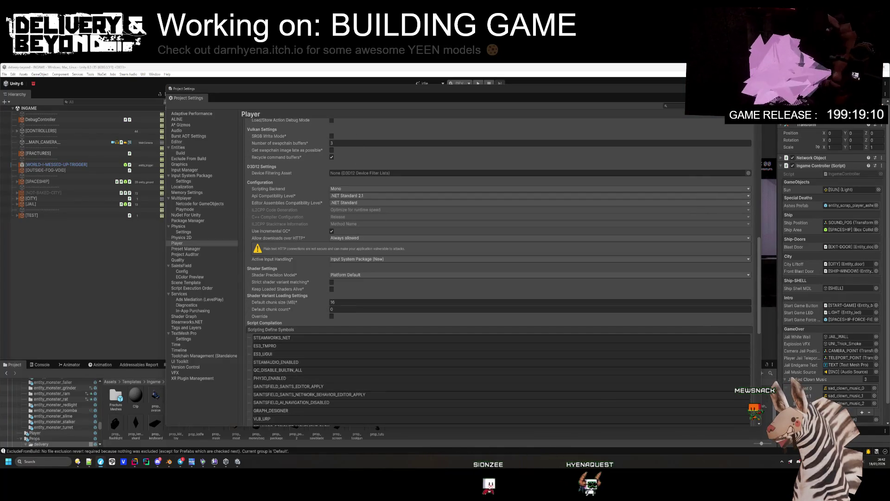
- In Directory Opus, run deploy.bat from the delivery-beyond Steamworks folder
mouse_move(88, 462)
mouse_move(72, 438)
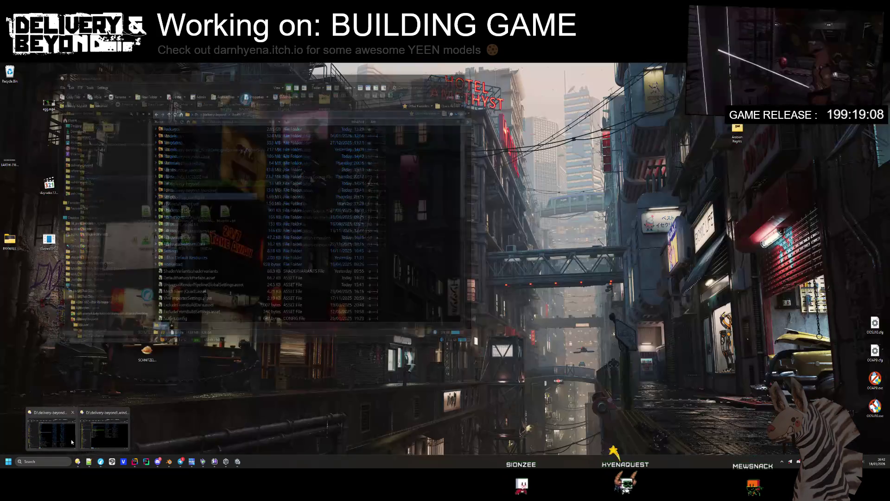
left_click(87, 438)
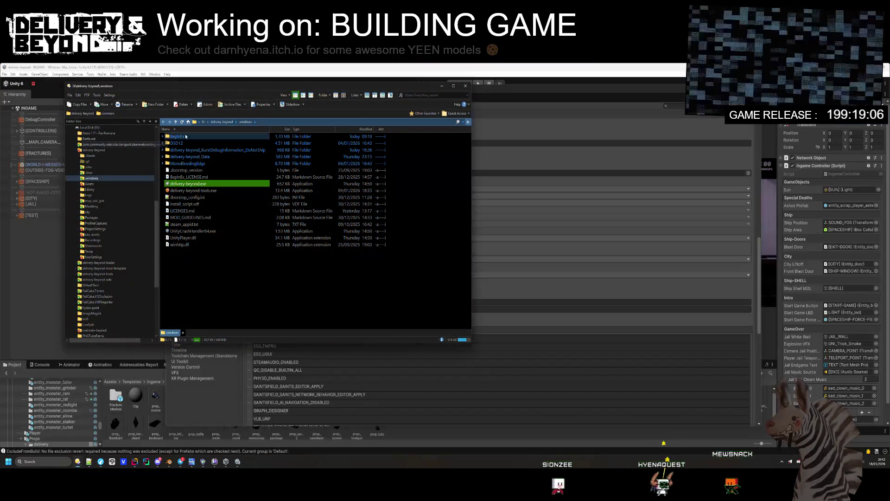
left_click(221, 121)
double_click(176, 244)
left_click(190, 190)
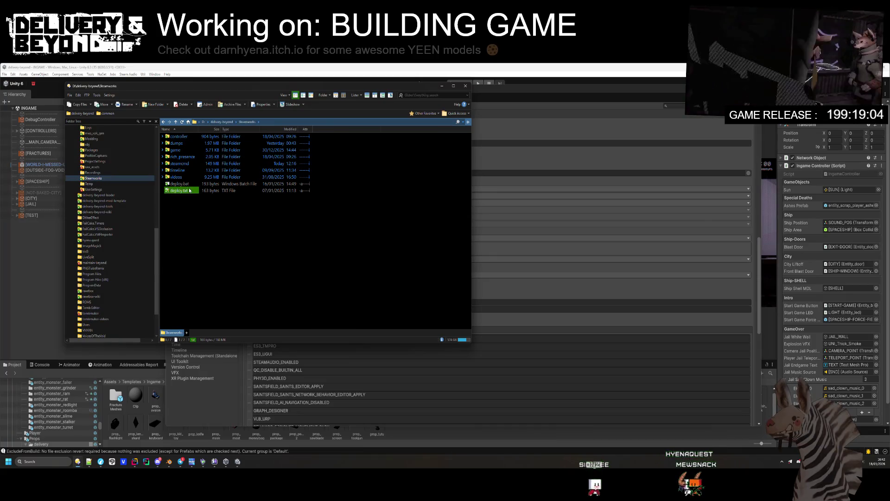
double_click(189, 185)
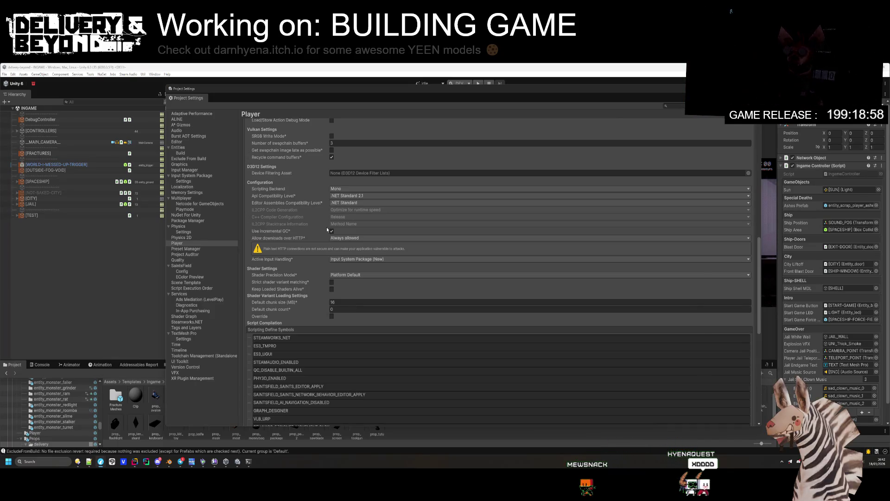
- Look over the Quality page's Shadowmask Mode options unchanged, then go to SaintsField Config
left_click(209, 260)
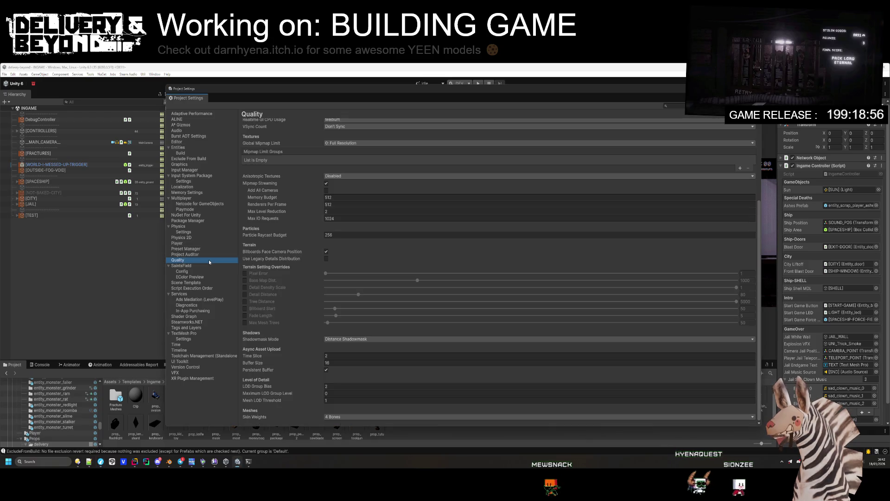
scroll(356, 162, "up", 4)
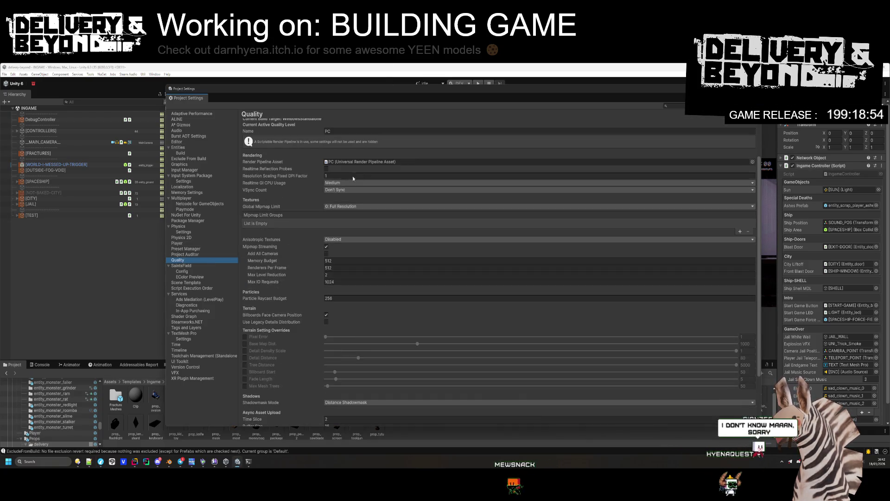
scroll(315, 206, "up", 2)
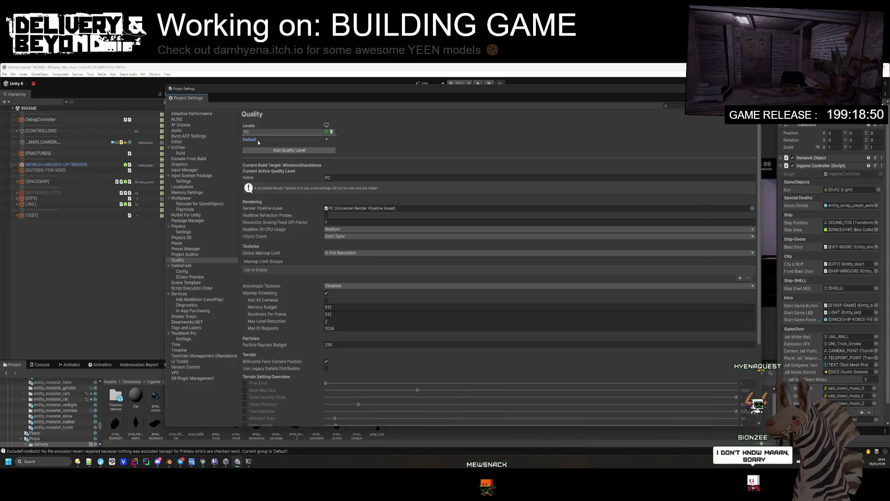
scroll(301, 260, "down", 2)
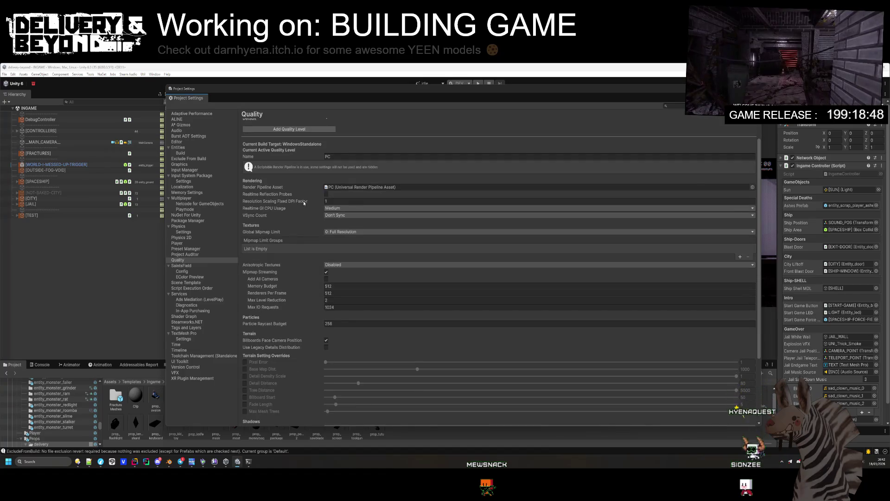
scroll(301, 290, "down", 3)
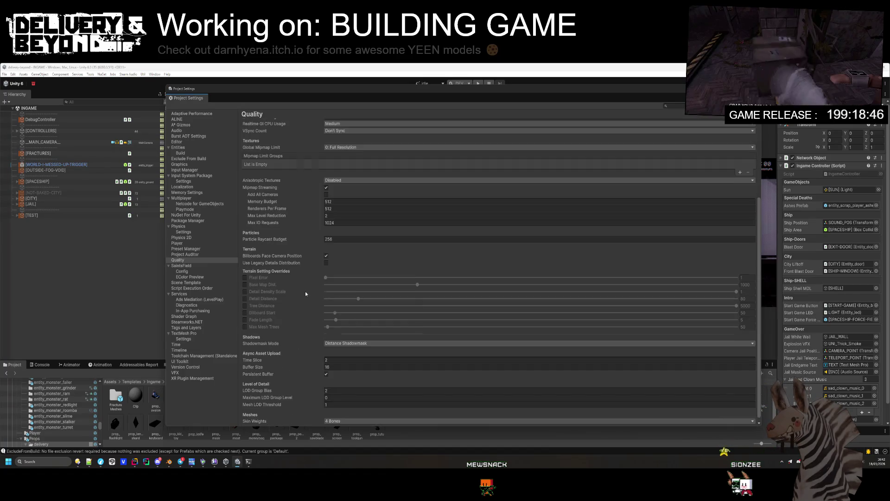
left_click(363, 340)
left_click(253, 346)
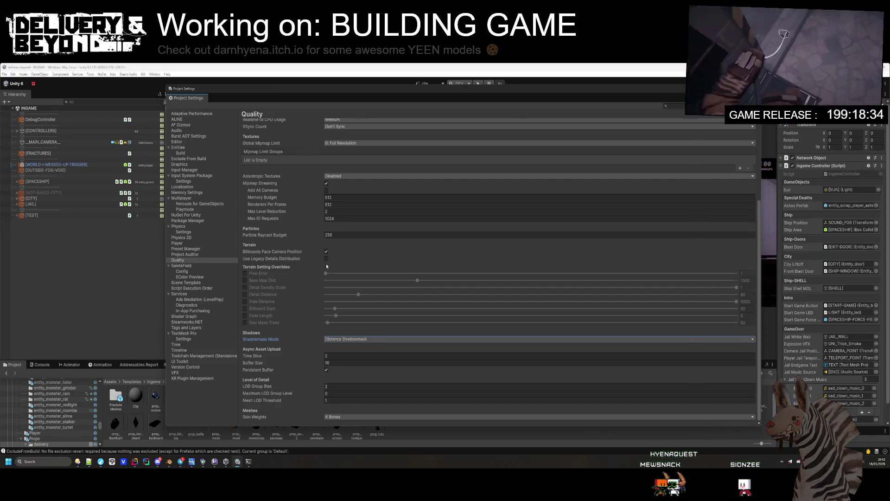
scroll(325, 264, "up", 4)
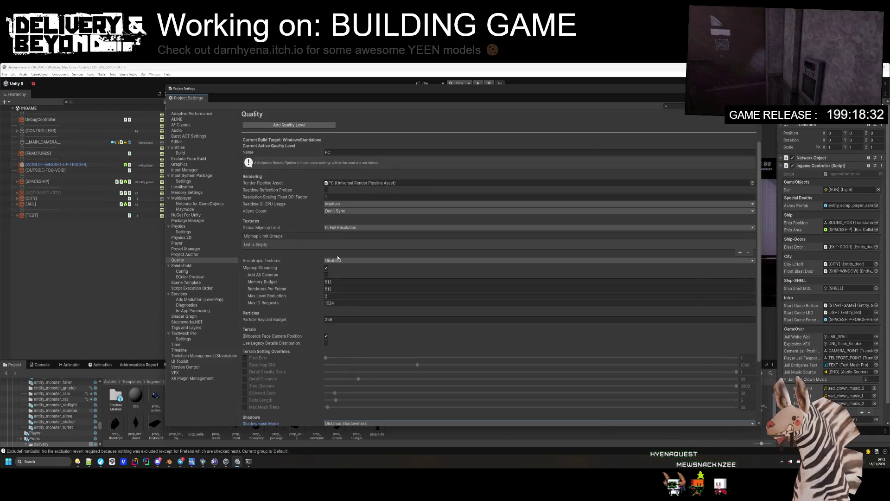
left_click(192, 288)
- Browse the Scene Template, Shader Graph, Tags and Layers, TextMesh Pro, Time, Timeline and Toolchain pages
left_click(186, 283)
left_click(195, 317)
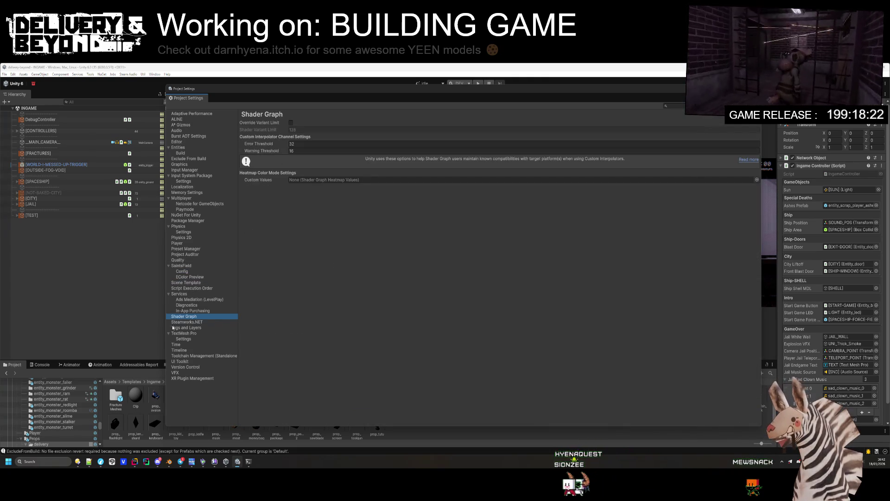
left_click(191, 328)
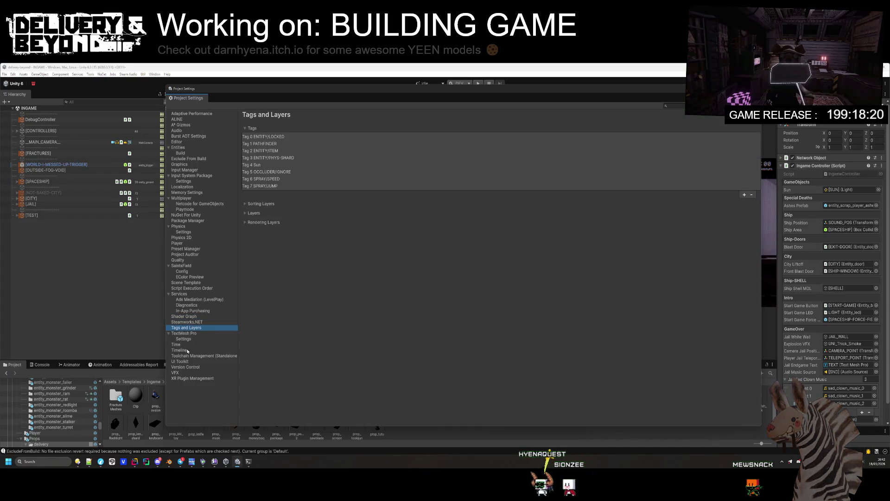
left_click(186, 339)
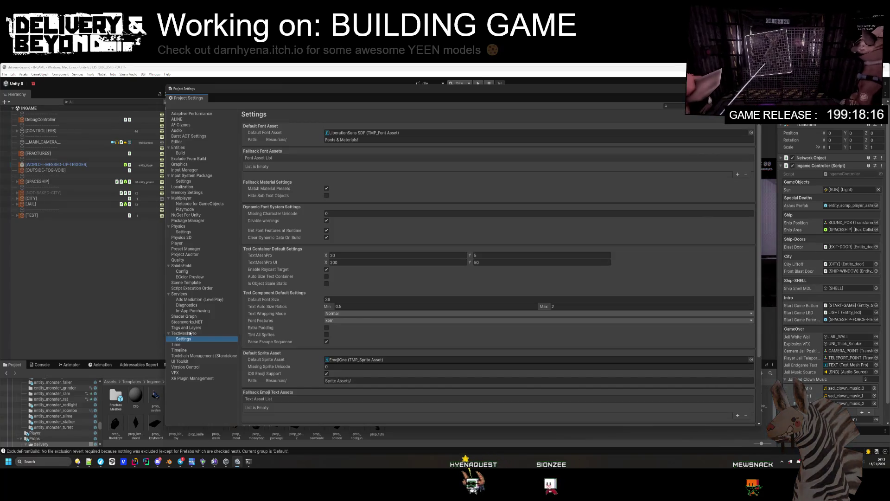
left_click(189, 333)
left_click(182, 345)
left_click(187, 350)
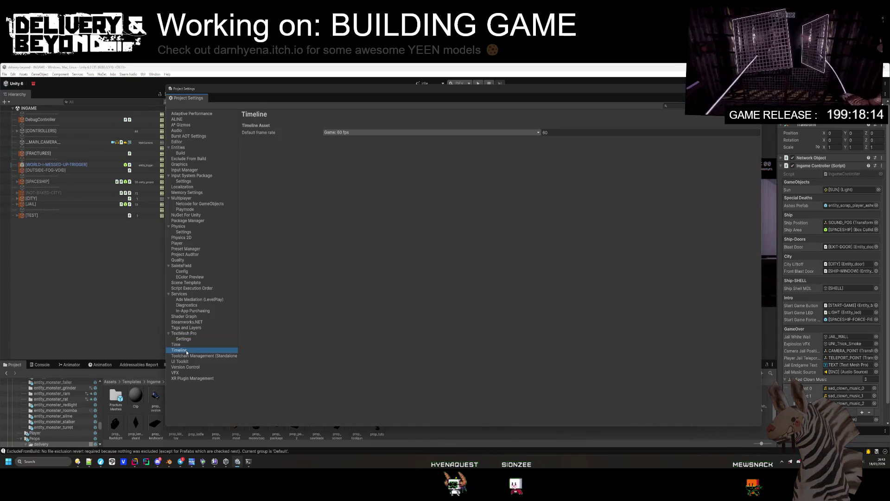
left_click(187, 356)
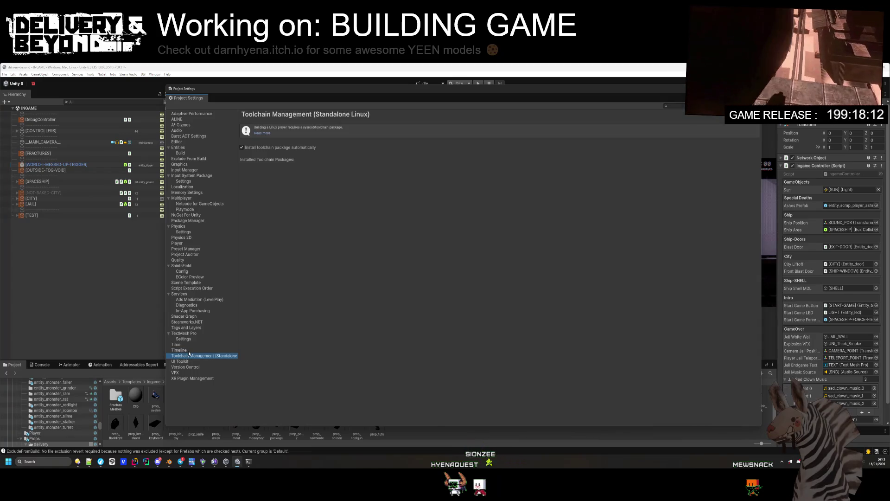
- Check the Audio, Entities and Burst AOT pages, ending on the Editor settings page
left_click(183, 130)
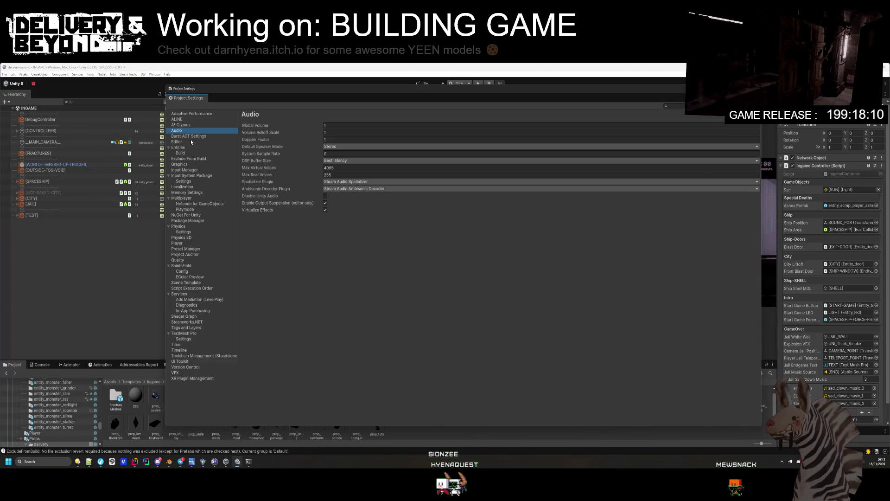
left_click(194, 147)
left_click(194, 136)
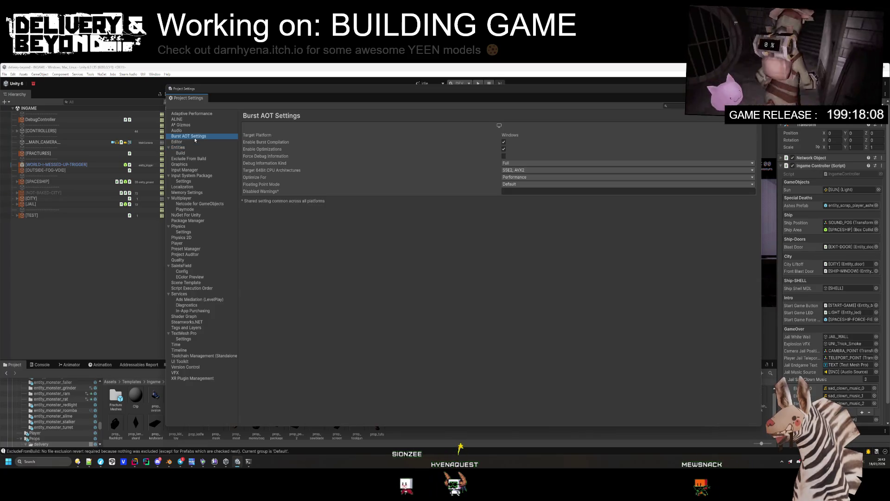
left_click(193, 142)
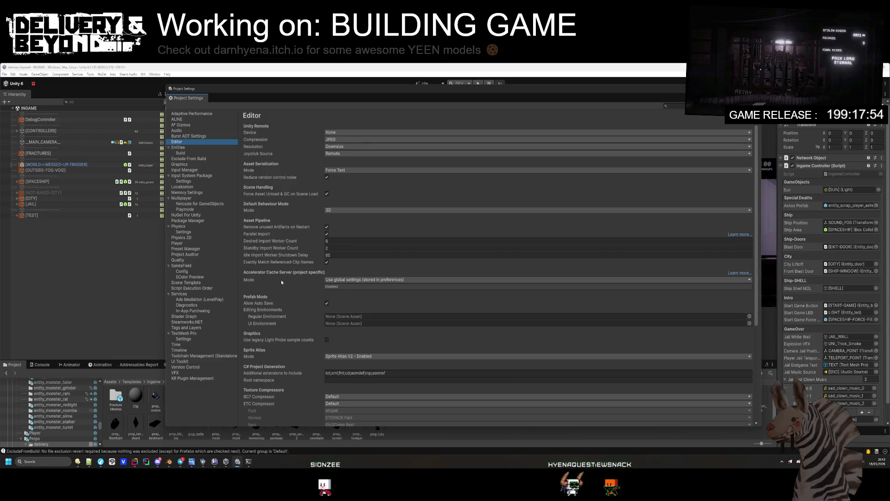
scroll(288, 278, "down", 1)
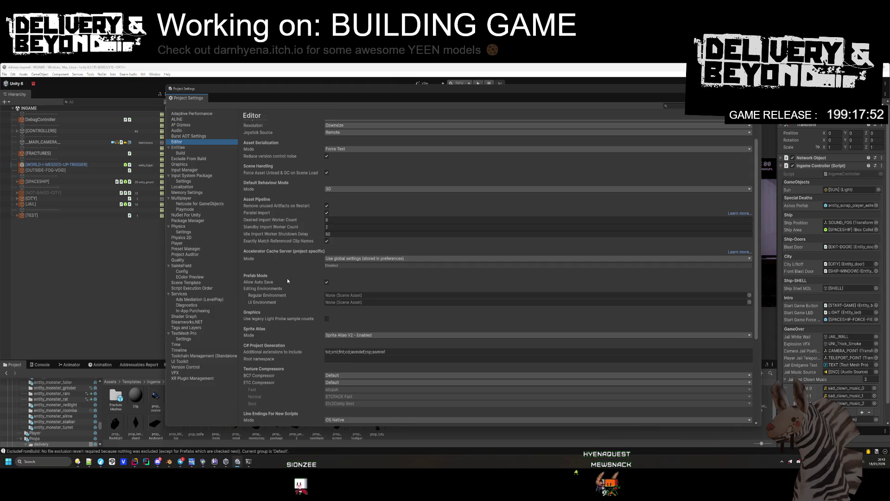
scroll(288, 281, "down", 4)
scroll(288, 278, "down", 1)
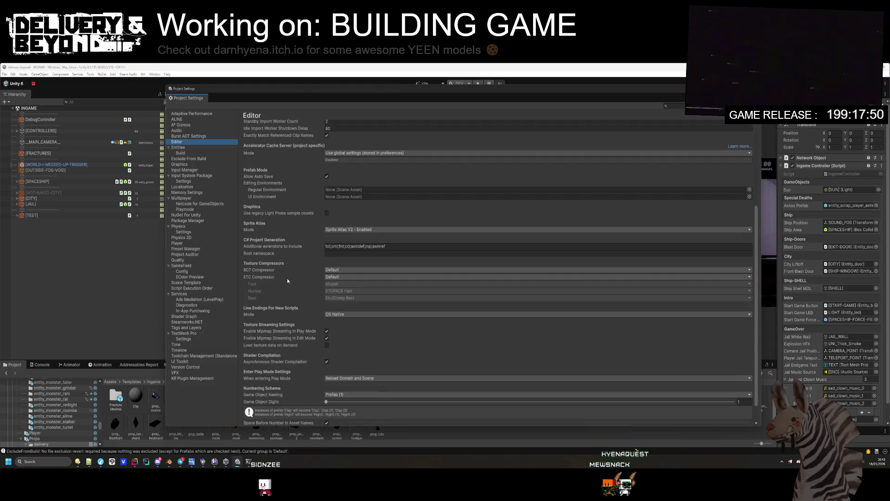
left_click(339, 277)
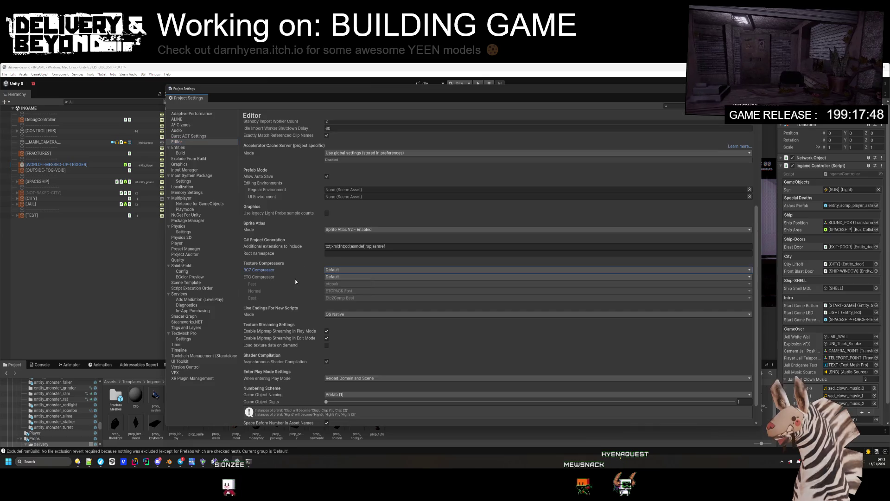
scroll(297, 296, "down", 1)
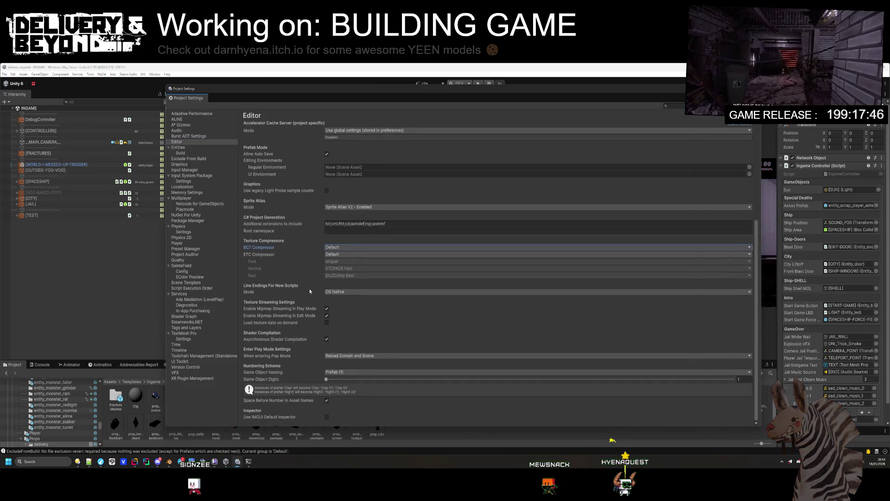
mouse_move(260, 325)
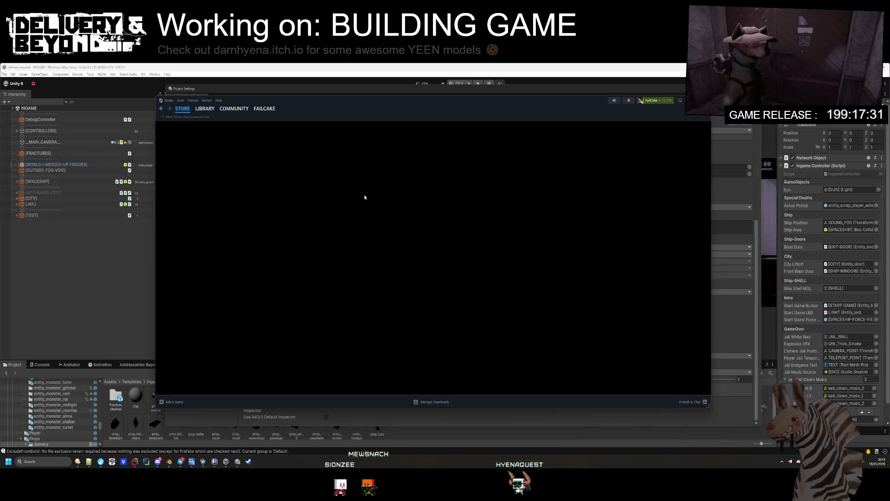
mouse_move(206, 109)
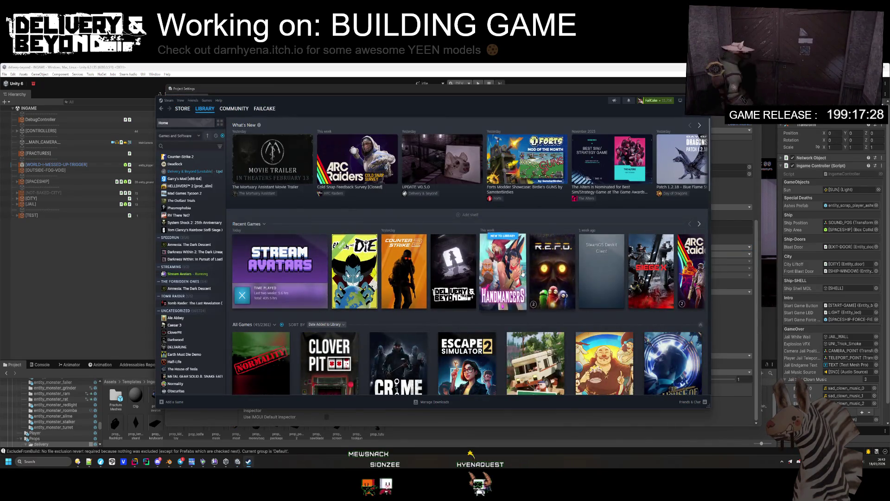
- Update Delivery & Beyond from its Library context menu and watch the download until it completes
right_click(448, 271)
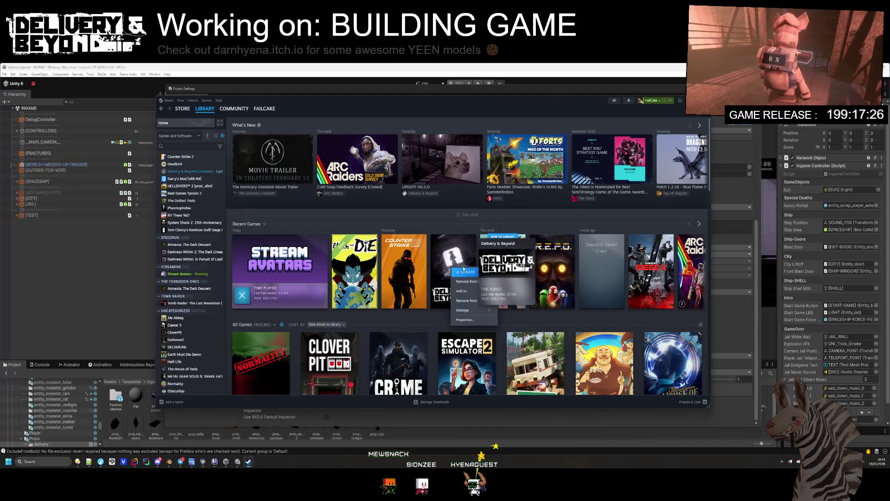
left_click(455, 260)
left_click(364, 402)
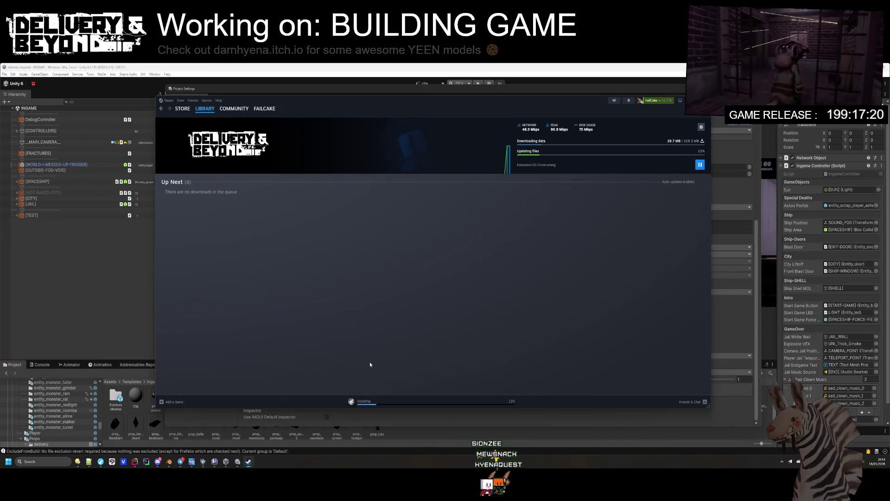
mouse_move(459, 111)
left_mouse_down()
mouse_move(528, 110)
mouse_move(515, 110)
left_mouse_up()
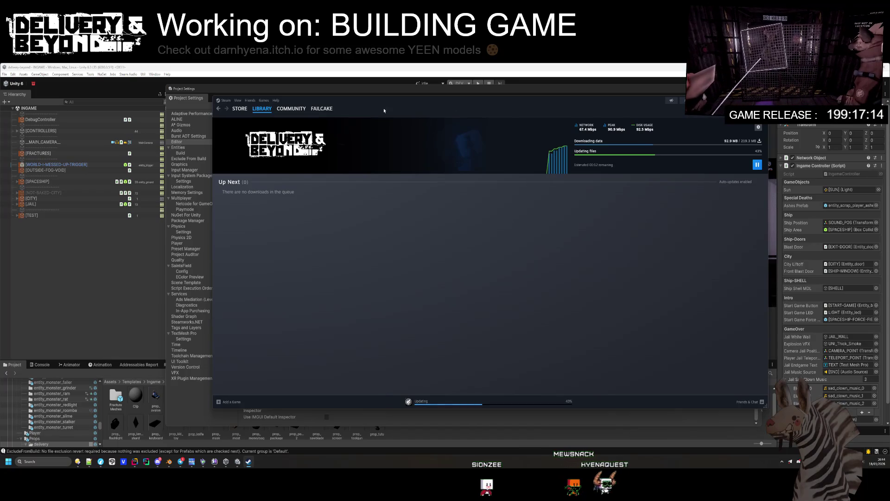
mouse_move(304, 111)
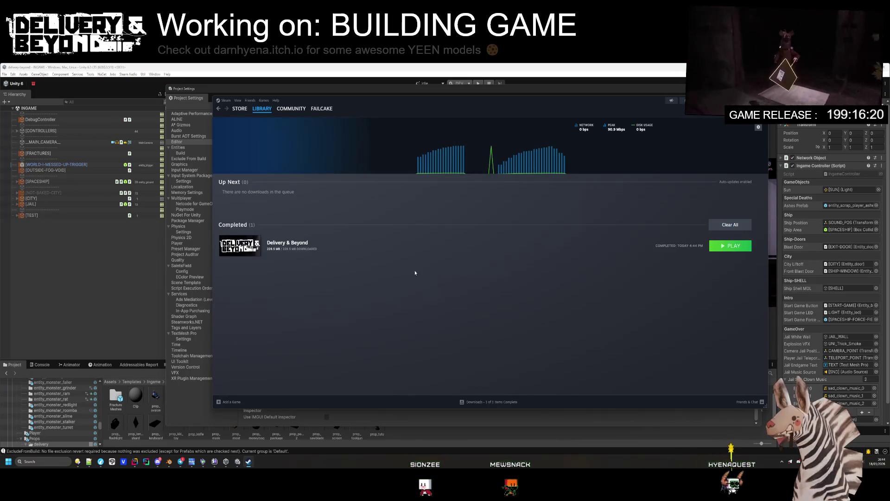
left_click(240, 246)
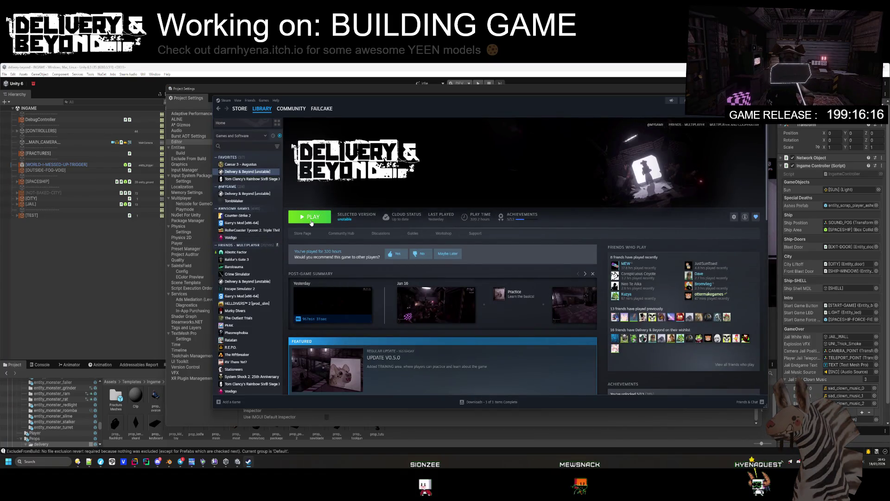
- Launch Delivery & Beyond with Play and switch to the game window
left_click(312, 218)
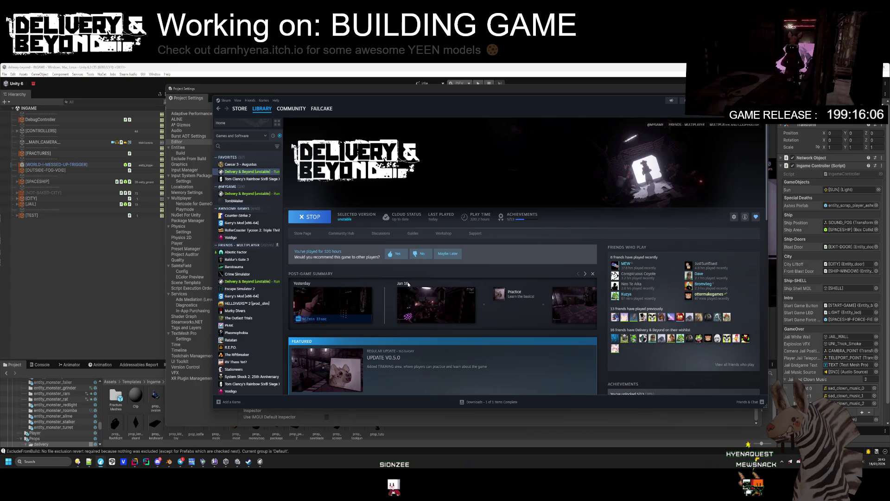
left_click(263, 462)
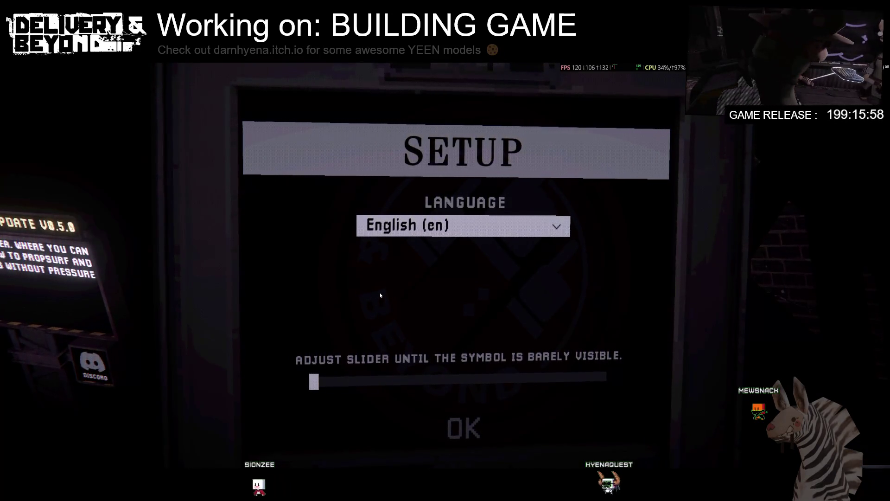
- Max out brightness in Setup, then host a public game from the main menu
mouse_move(315, 380)
left_mouse_down()
mouse_move(840, 350)
mouse_move(513, 378)
mouse_move(315, 378)
left_mouse_up()
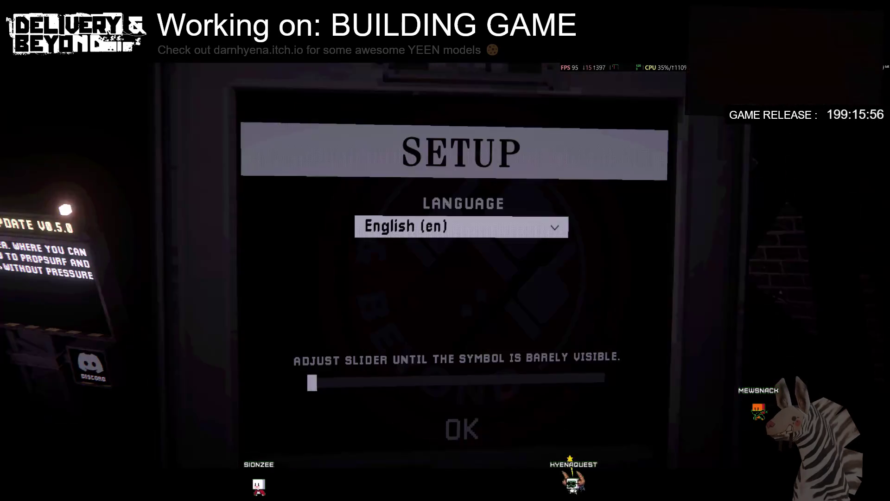
left_click(463, 426)
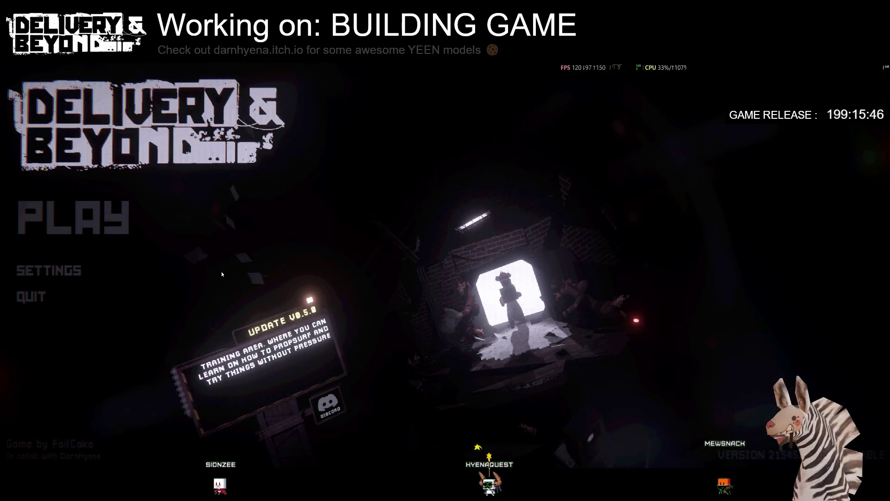
left_click(114, 218)
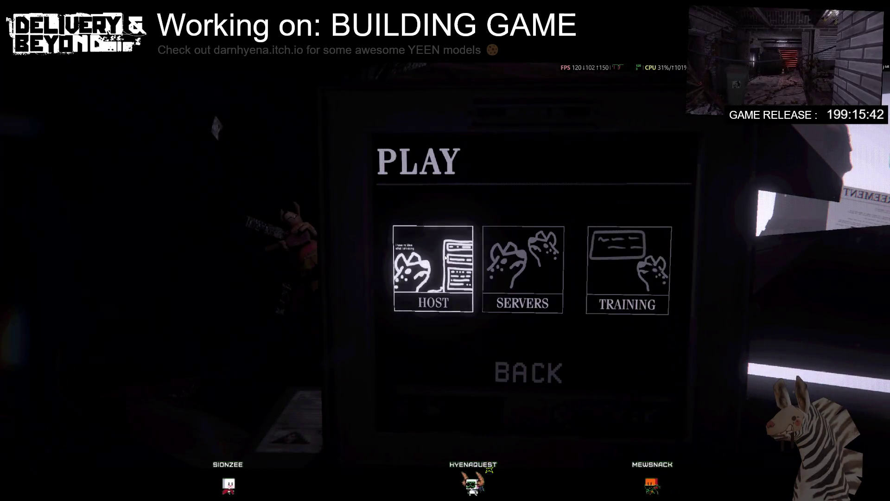
left_click(473, 272)
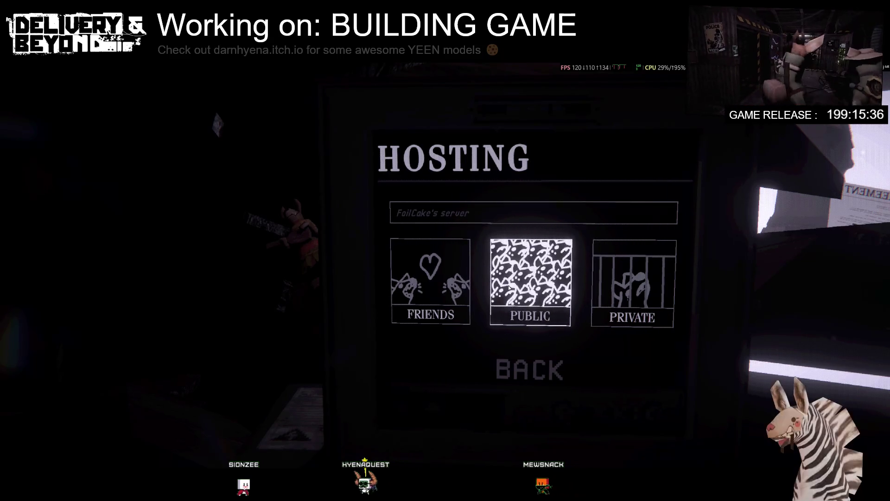
left_click(509, 287)
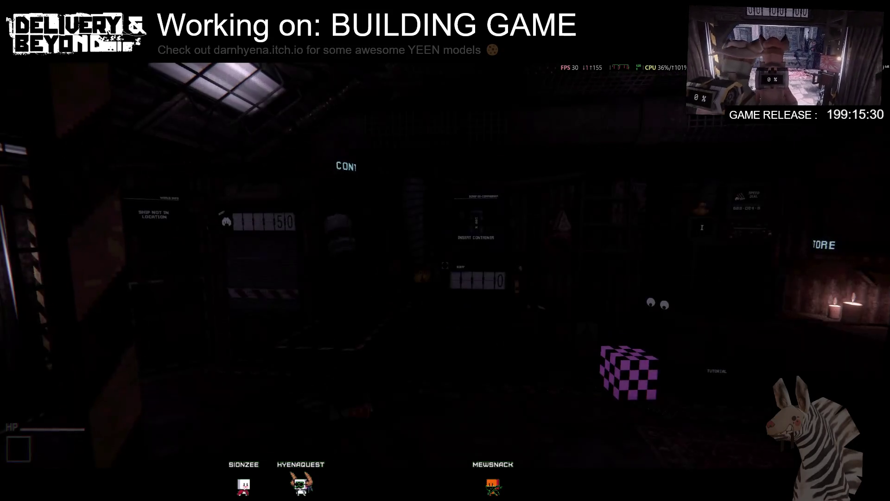
- Open the console, then view the microphone Activation Mode choices in Audio settings
key("grave")
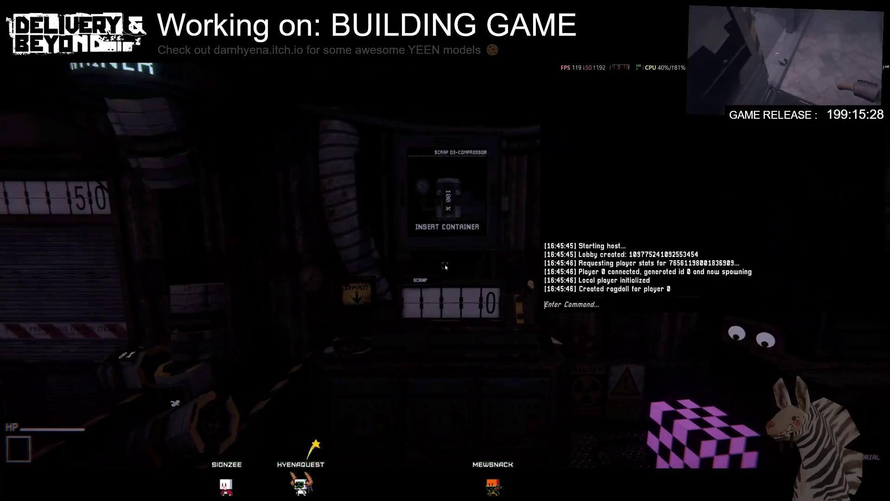
key("Escape")
key("Escape")
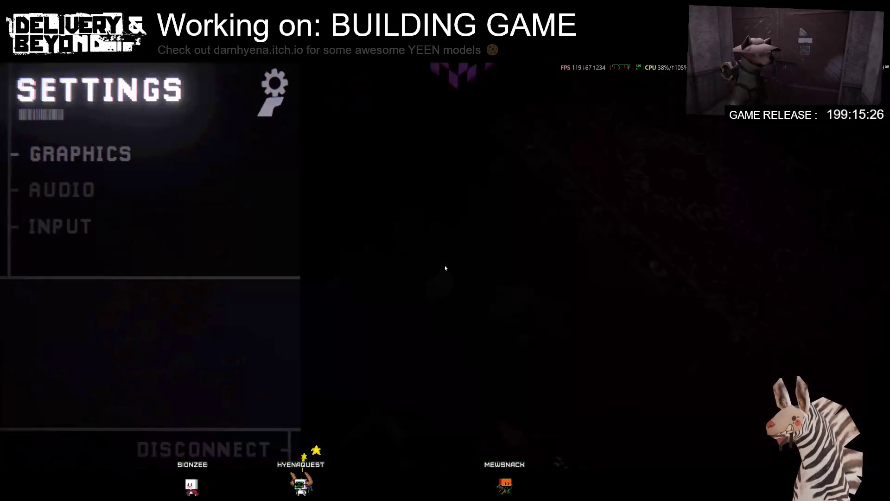
left_click(82, 223)
key("Escape")
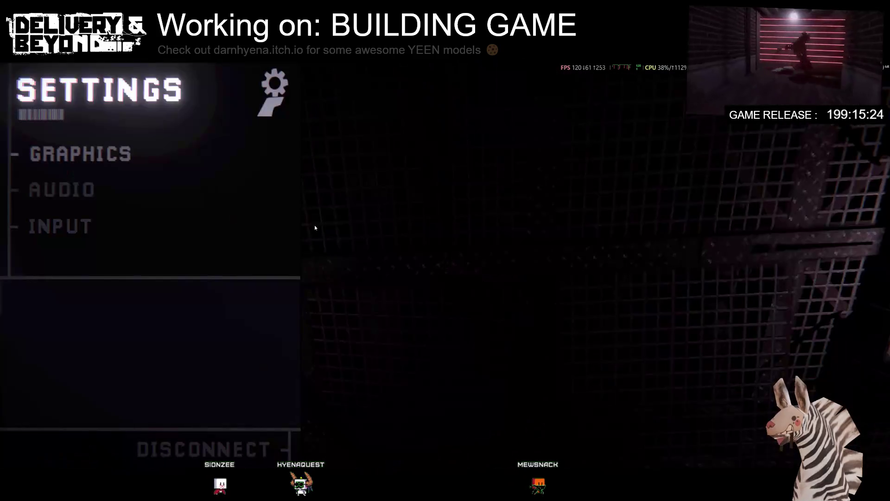
left_click(105, 198)
left_click(111, 391)
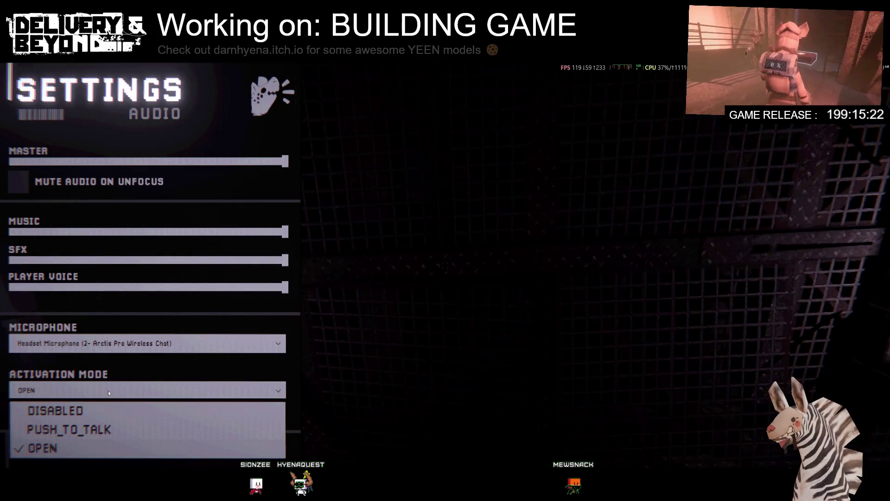
left_click(108, 390)
- Close settings, glance at the Steam overlay friend options, then switch to Unity
key("Escape")
key("Escape")
key("Escape")
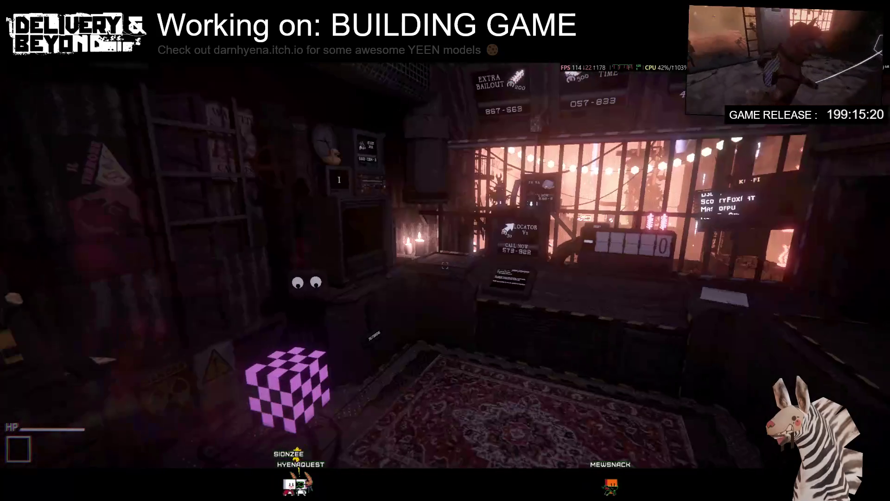
key("shift+Tab")
right_click(689, 158)
key("Escape")
key("alt+Tab")
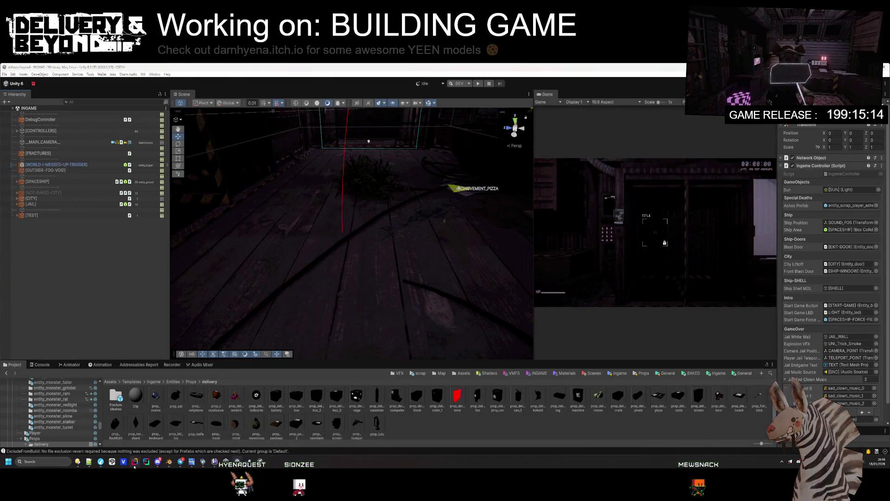
- In Rider's OptionsController.cs, find the microphoneSelectDropdown usage at line 521
key("alt+Tab")
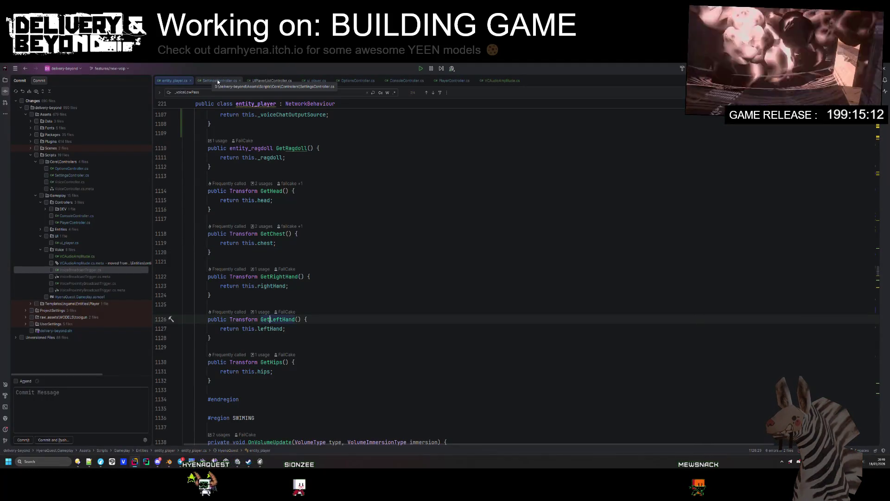
left_click(343, 81)
scroll(307, 360, "down", 20)
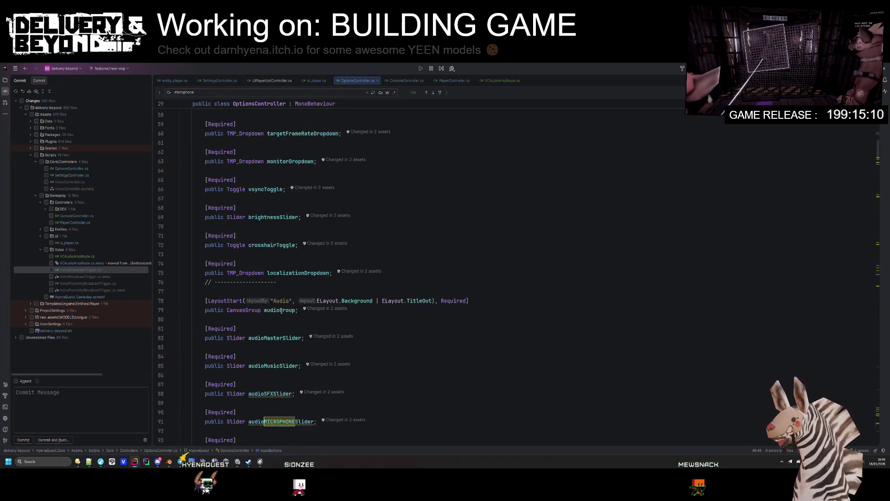
scroll(328, 251, "up", 5)
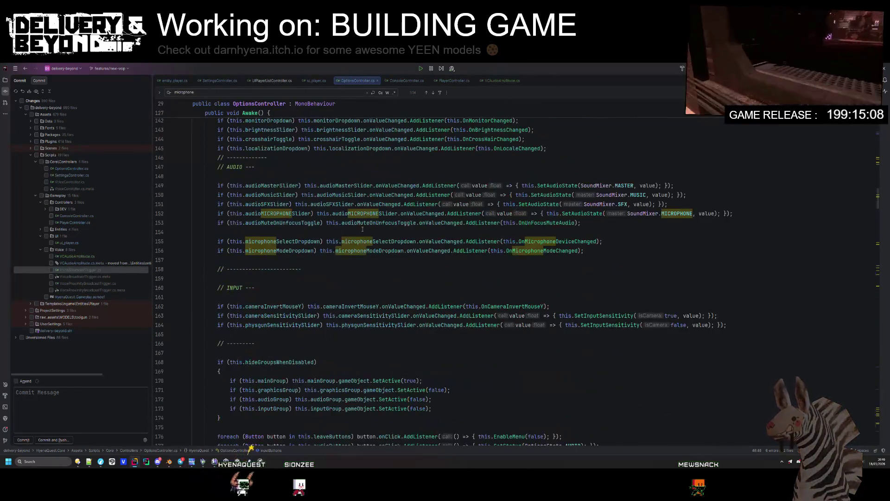
double_click(365, 231)
key("ctrl+f")
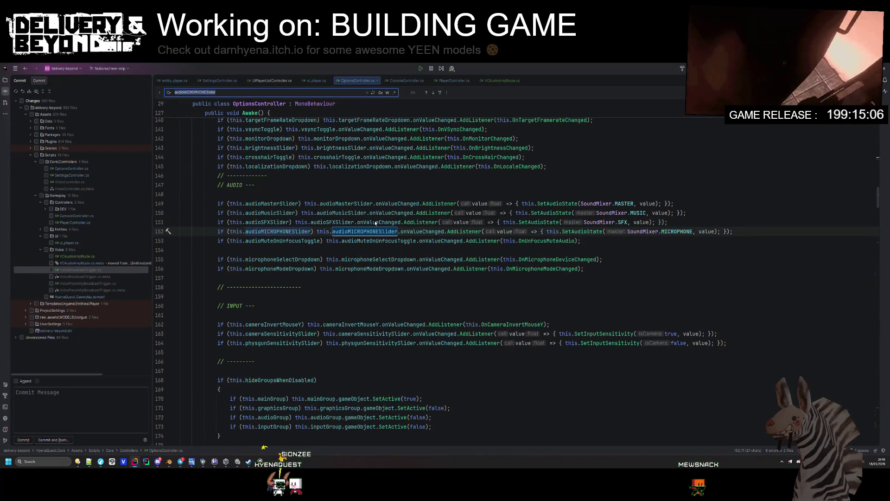
double_click(365, 259)
key("ctrl+f")
key("Return")
key("Return")
key("Return")
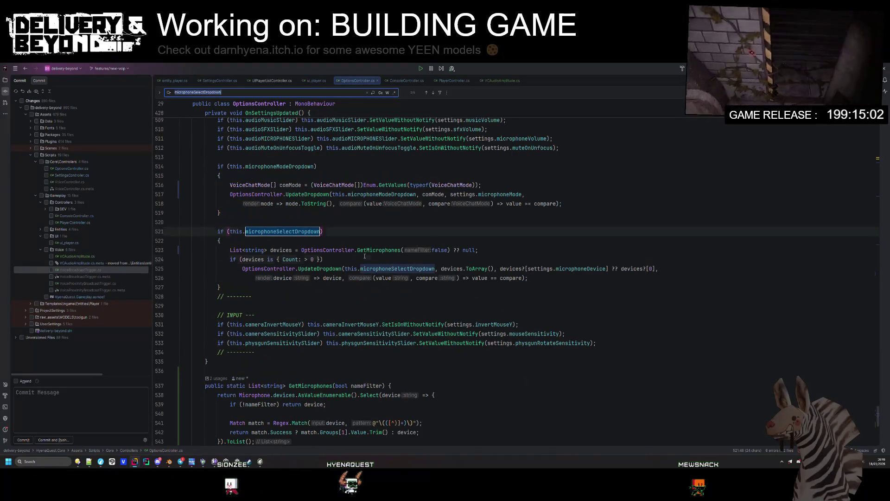
- Append .Replace("_", "") after device on line 526, then switch to Unity to hot-reload
left_click(557, 256)
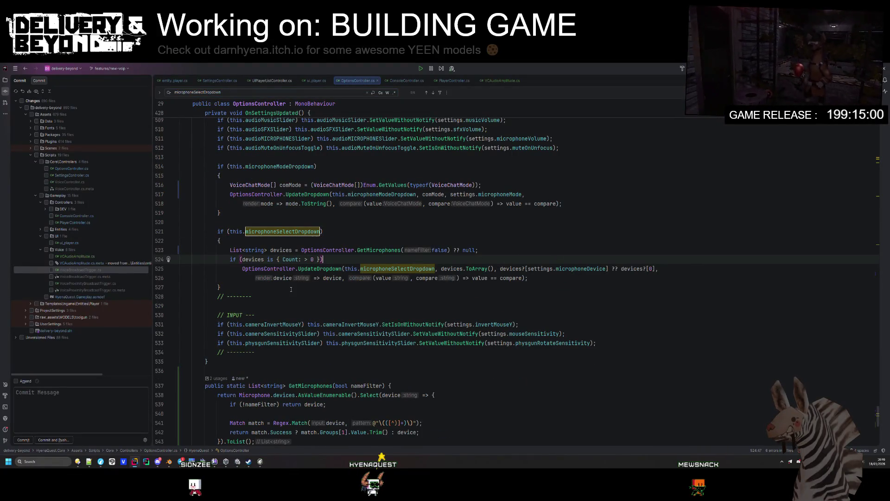
left_click(341, 278)
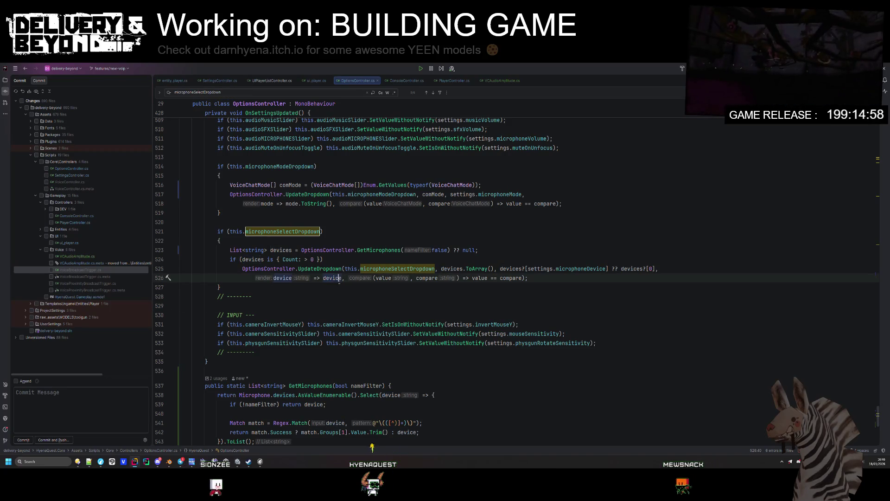
type(".Replace(\"")
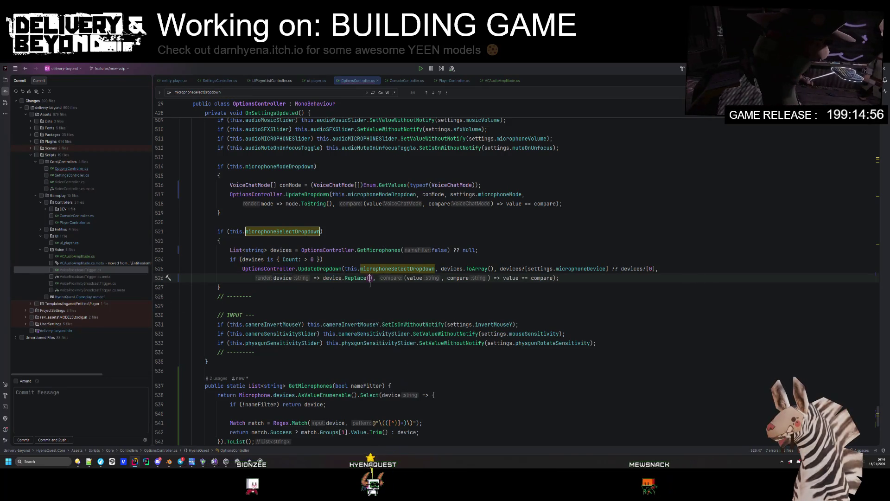
type("_")
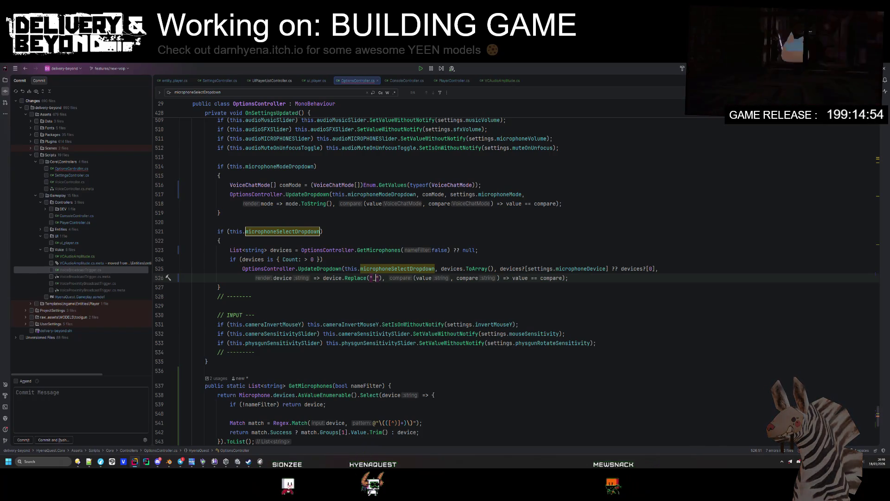
type("\", ")
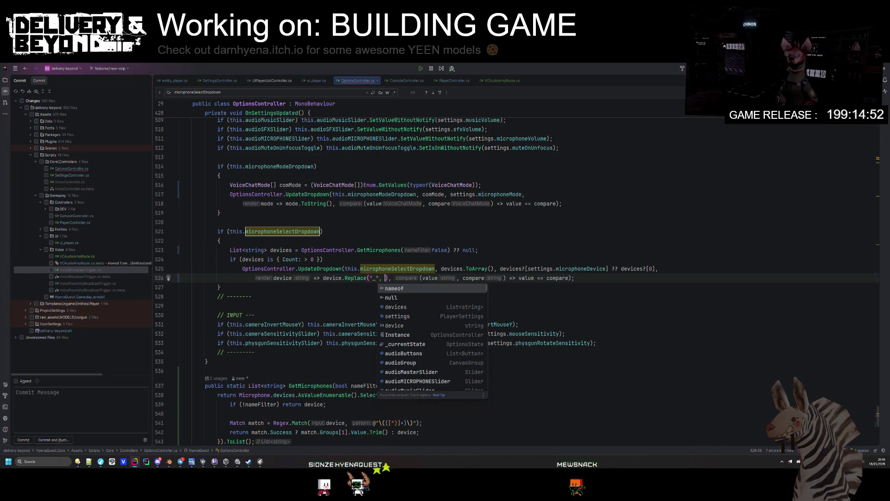
type("\"")
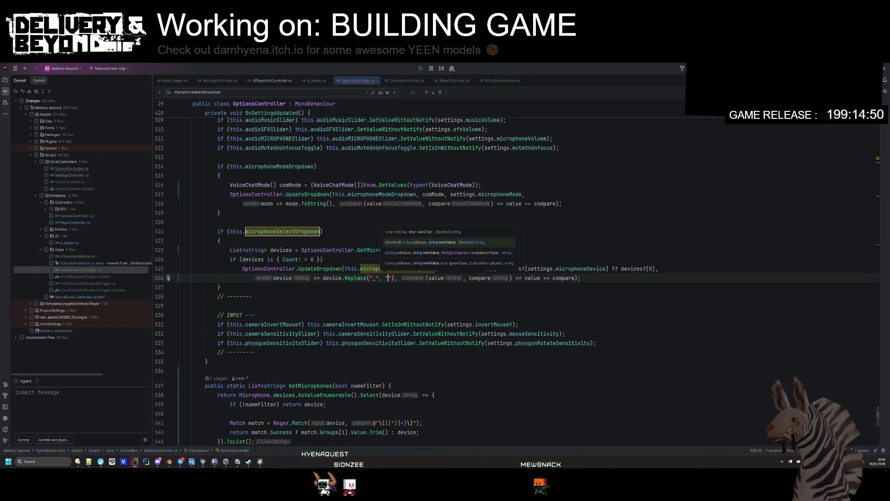
left_click(367, 277)
type("A")
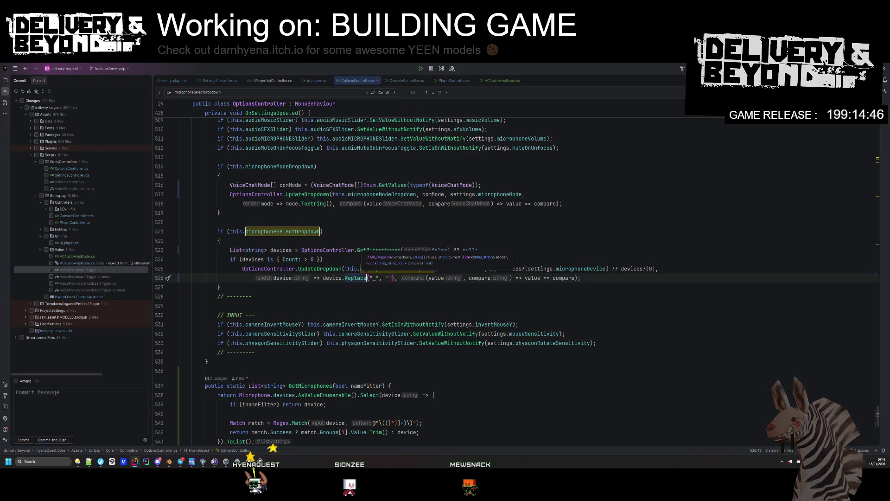
key("BackSpace")
key("Down")
key("Down")
key("Down")
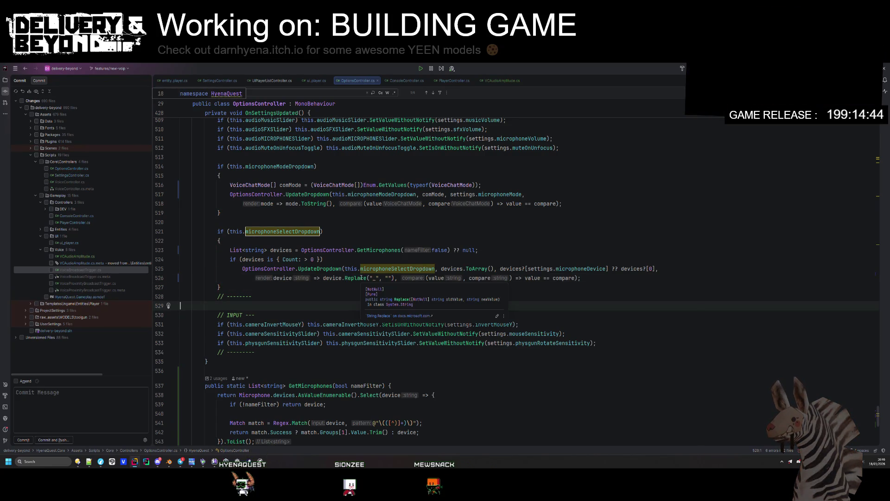
key("ctrl+alt+Left")
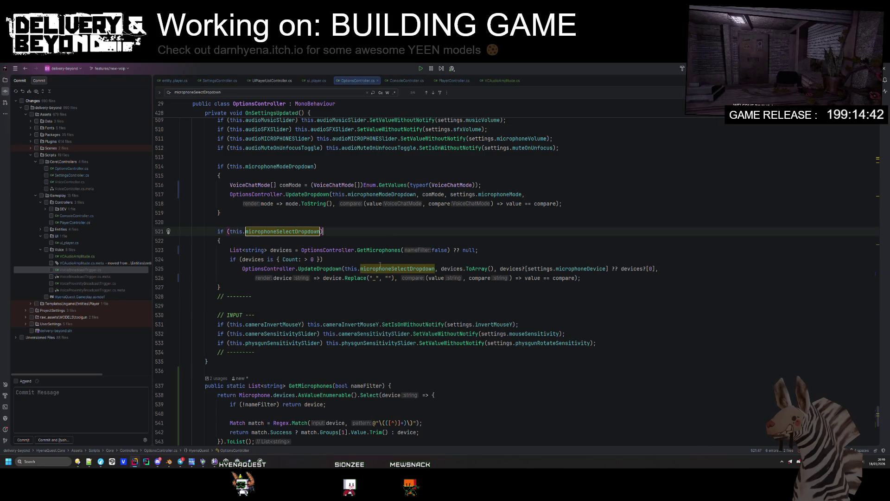
key("alt+Tab")
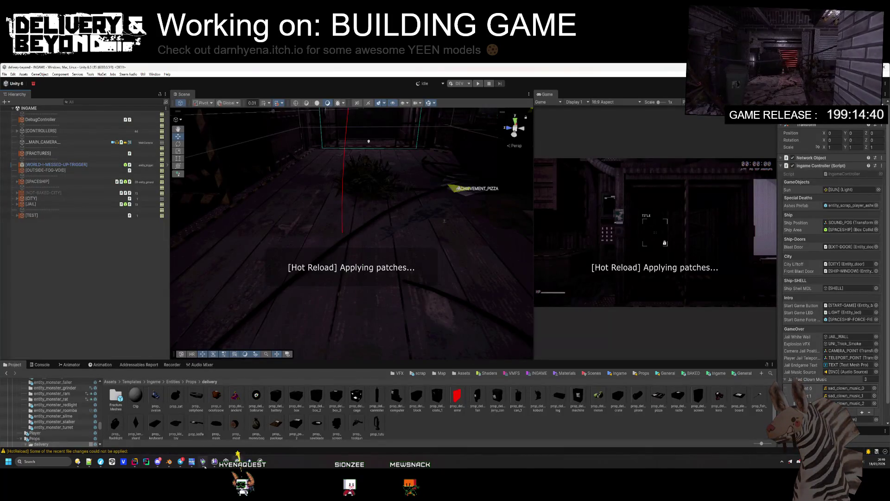
- Test the in-game Audio settings' microphone activation mode dropdown
key("alt+Tab")
key("Escape")
left_click(44, 226)
key("Escape")
key("Escape")
left_click(122, 189)
left_click(85, 399)
left_click(428, 377)
key("Escape")
- Change line 526's Replace to substitute a space for underscores, then return to the game
key("alt+Tab")
key("alt+Tab")
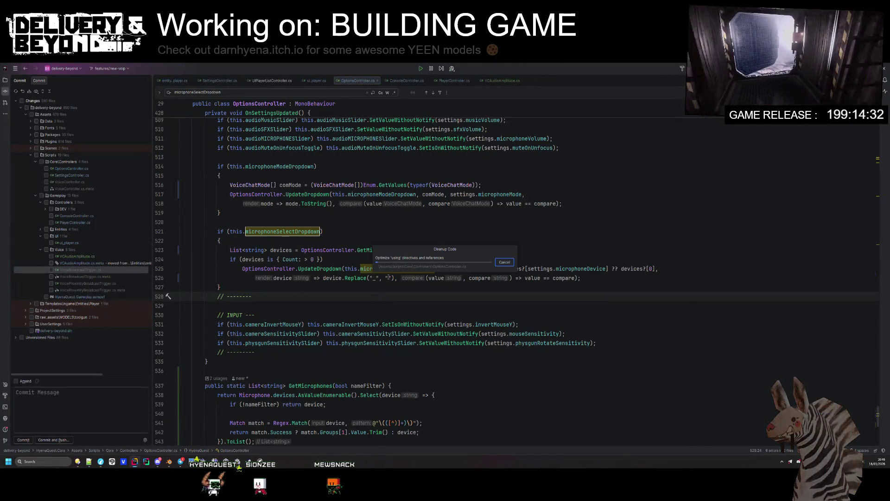
left_click(389, 278)
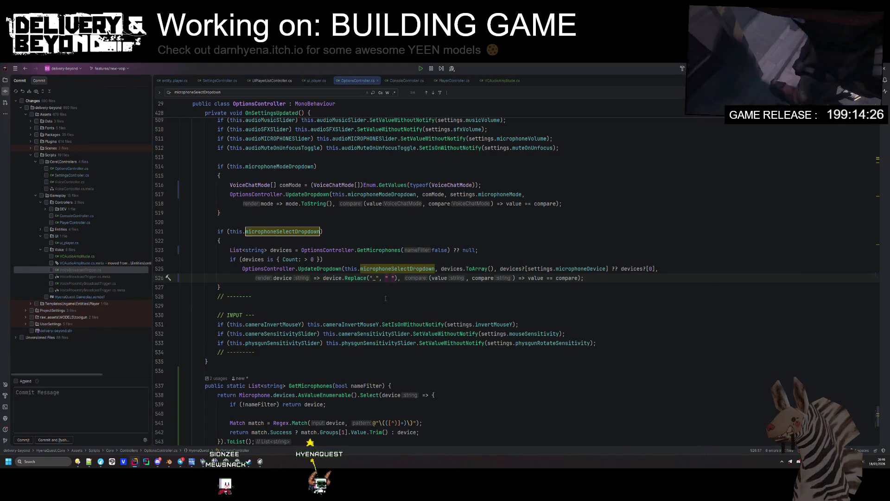
key("Down")
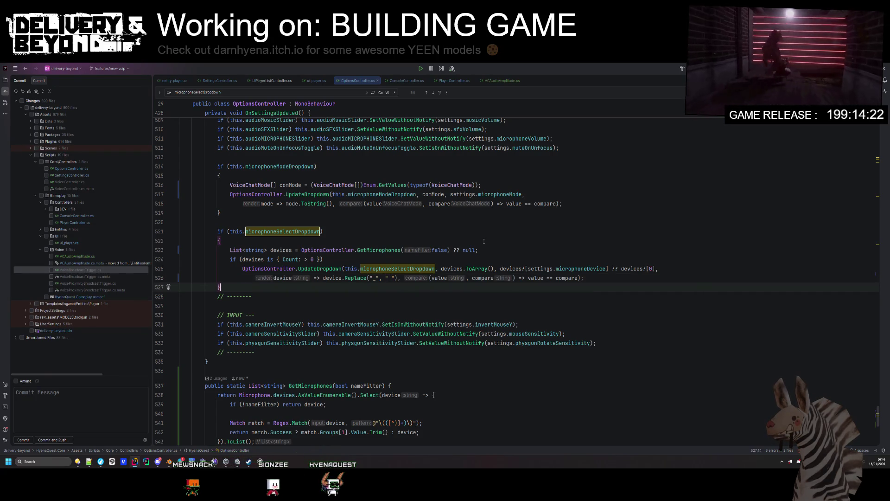
key("alt+Tab")
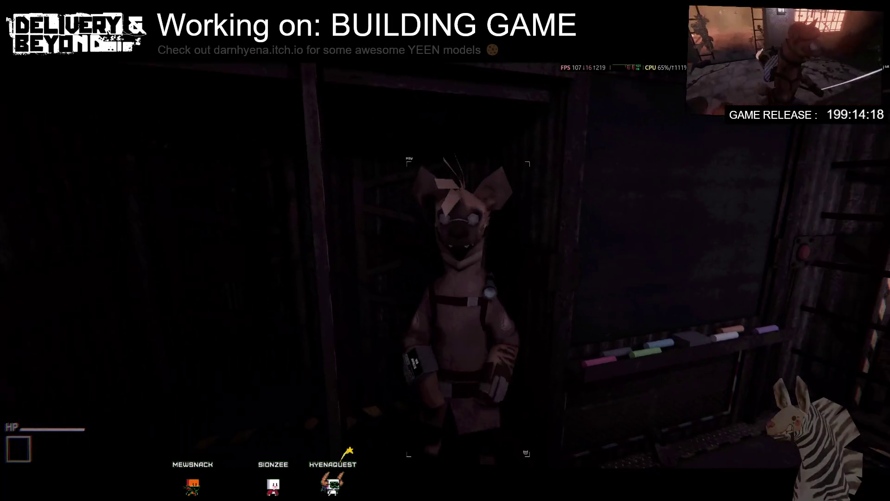
- Append .Replace("_", " ") after mode.ToString() on line 518's microphoneModeDropdown lambda
key("alt+Tab")
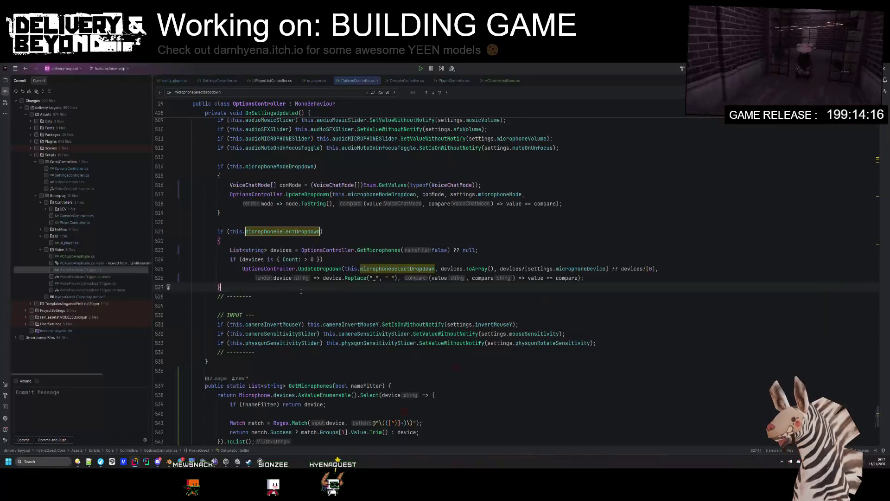
left_click_drag(398, 278, 343, 278)
left_click(310, 293)
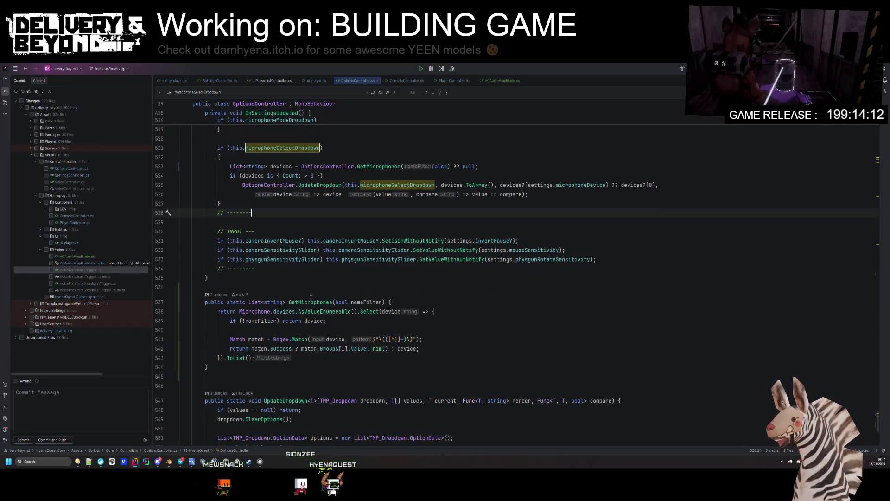
key("alt+Tab")
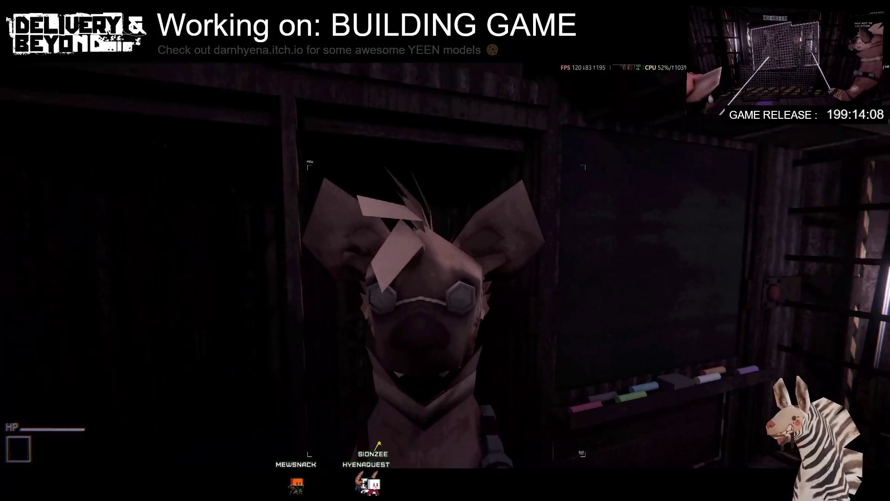
key("alt+Tab")
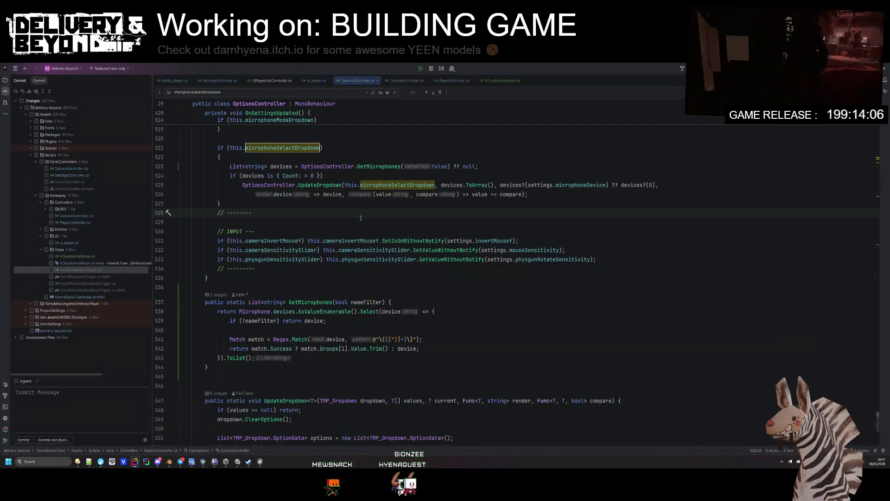
scroll(360, 218, "up", 4)
left_click(407, 222)
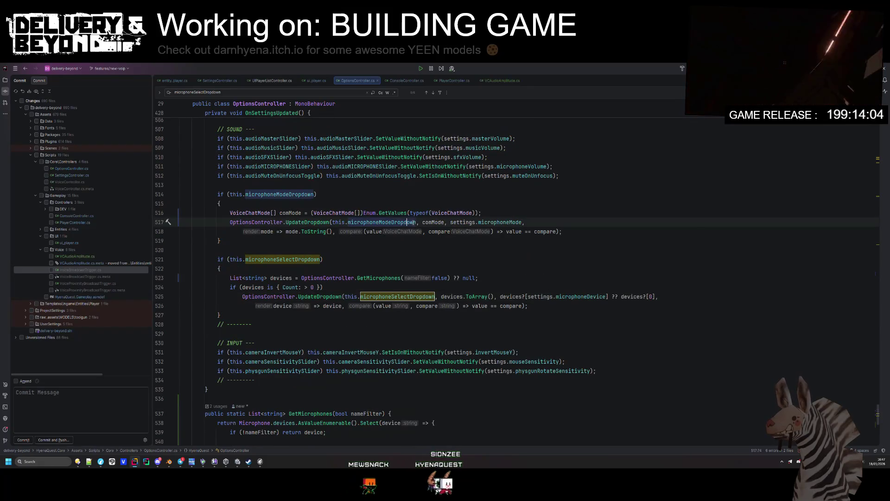
left_click(300, 232)
type(".Replace(\"_\", \" \")")
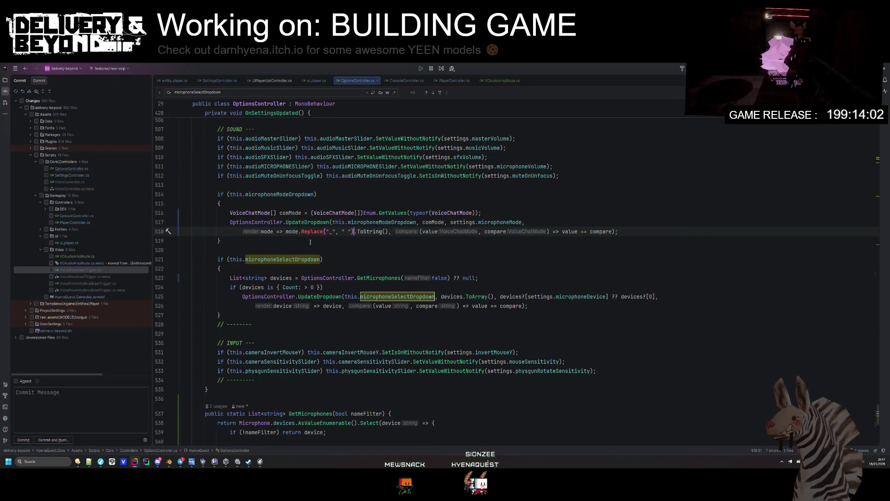
left_click(333, 231)
type(".Replace(\"_\", \" \")")
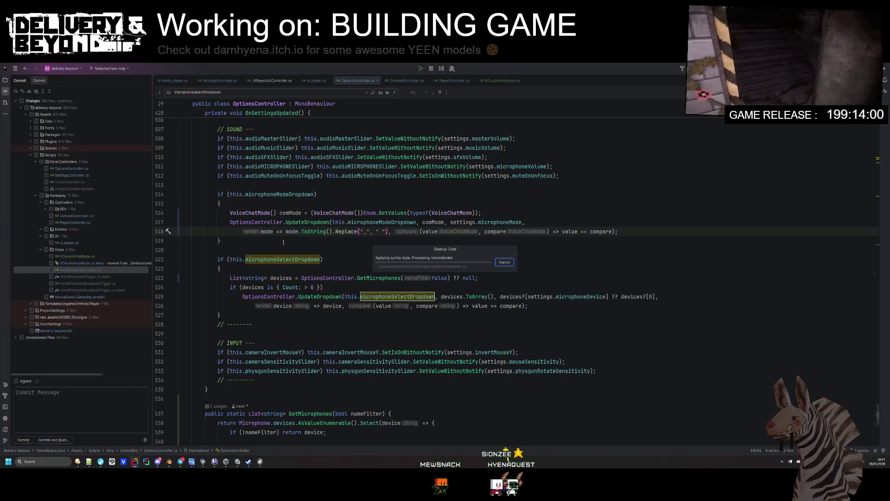
- Walk around the running game and open its console to test, then return to Unity
key("alt+Tab")
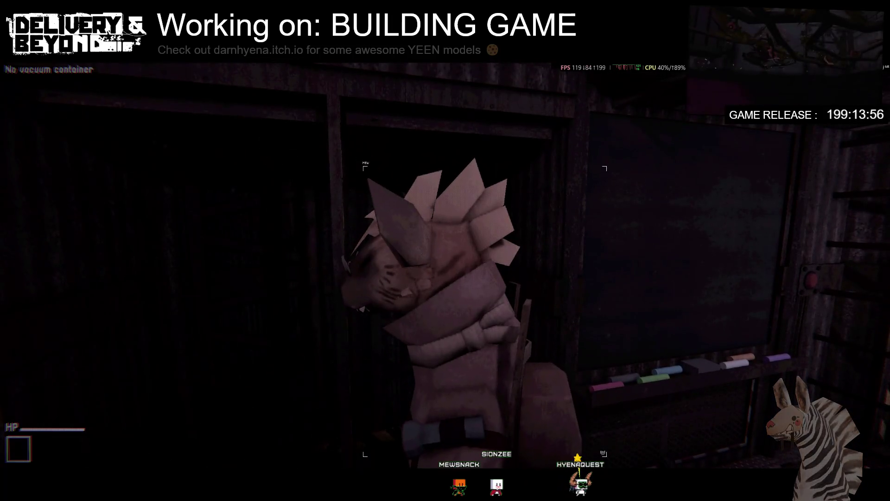
key("w")
key("w")
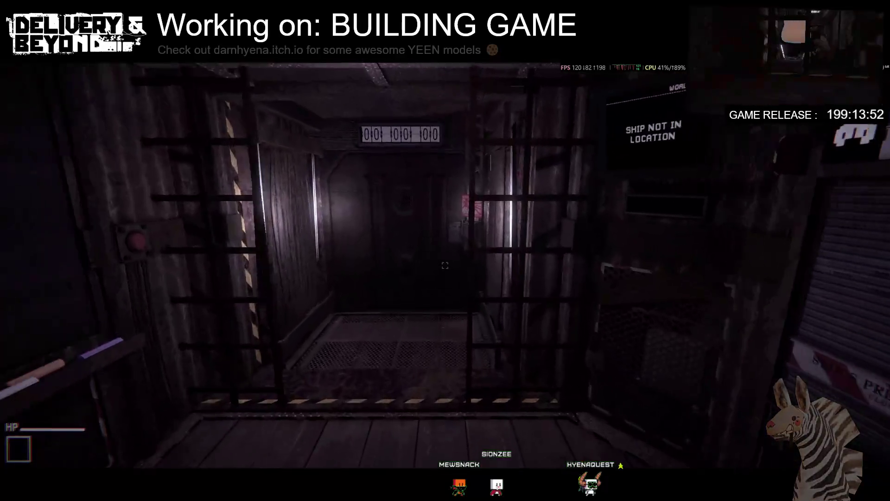
key("w")
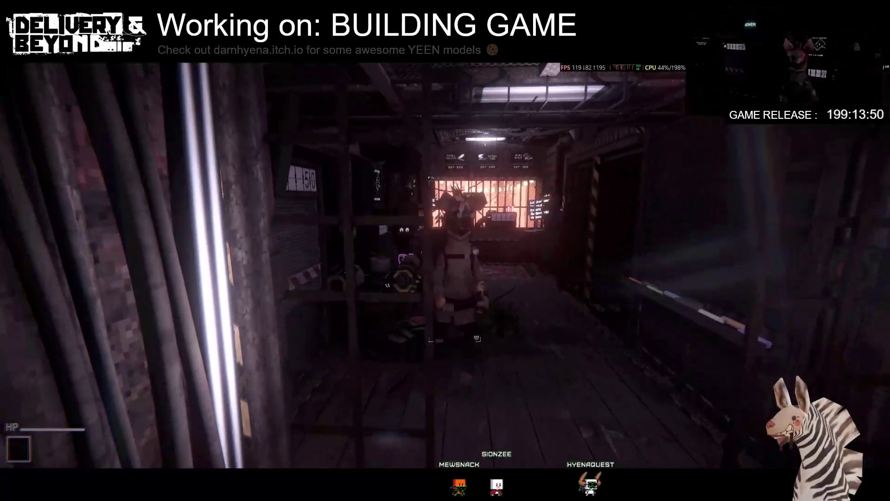
key("s")
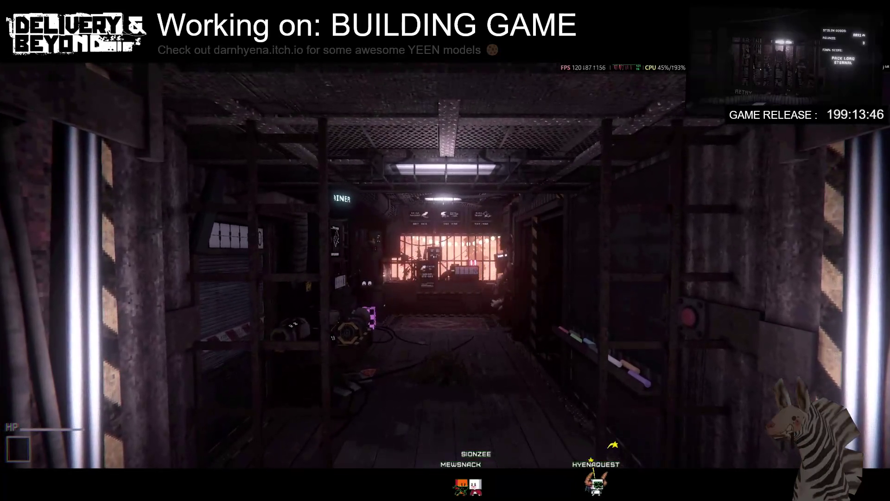
key("d")
key("w")
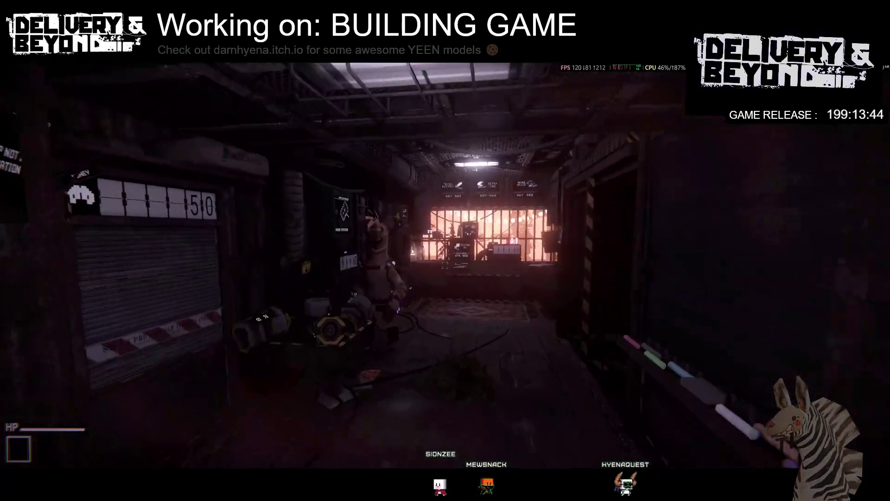
key("grave")
key("grave")
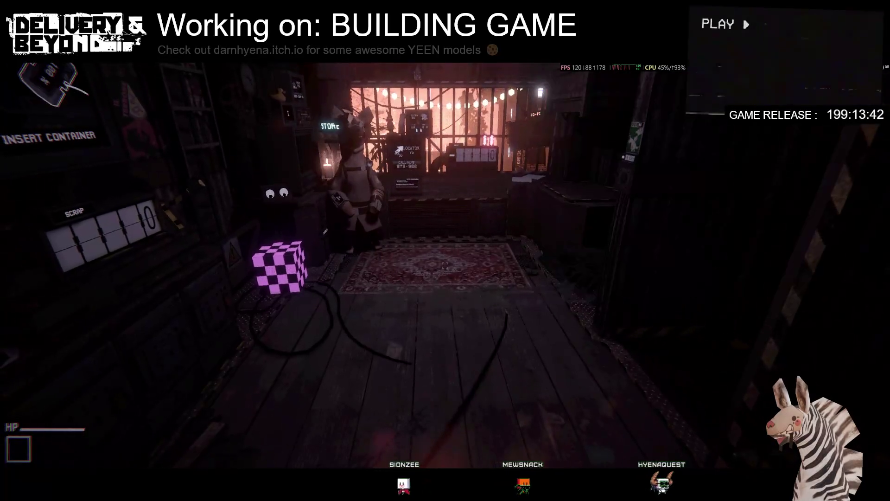
key("w")
key("s")
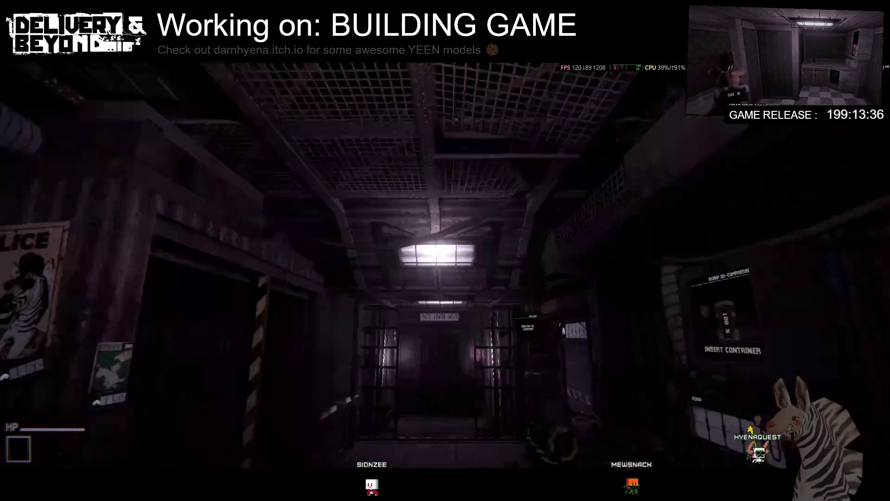
key("alt+Tab")
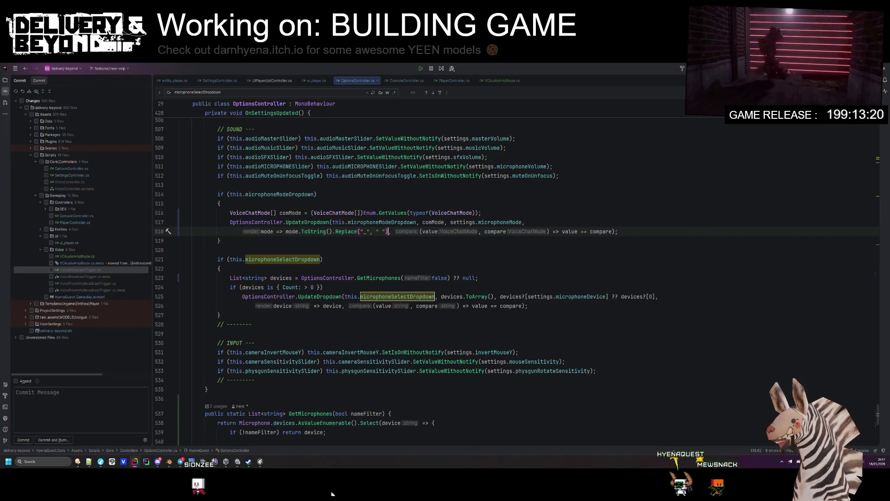
key("alt+Tab")
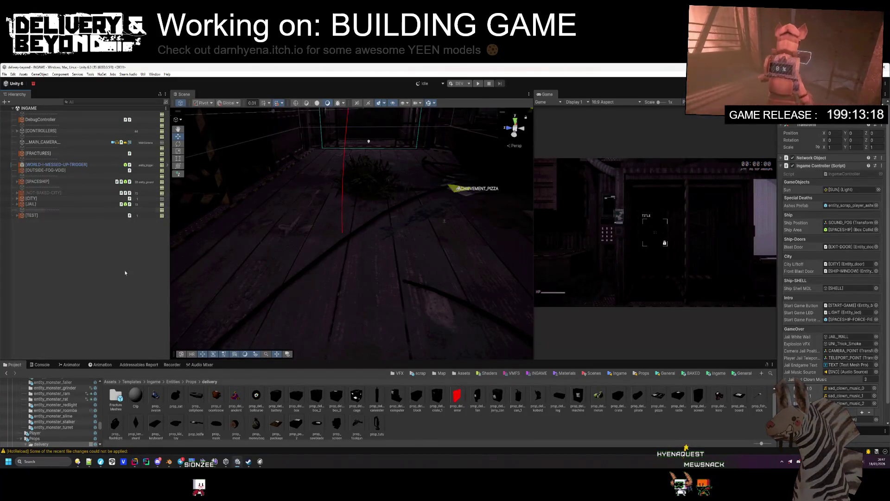
- Browse to Assets/Templates/Ingame/Entities/Player and select the entity_player prefab in the Inspector
left_click(135, 322)
left_click(712, 374)
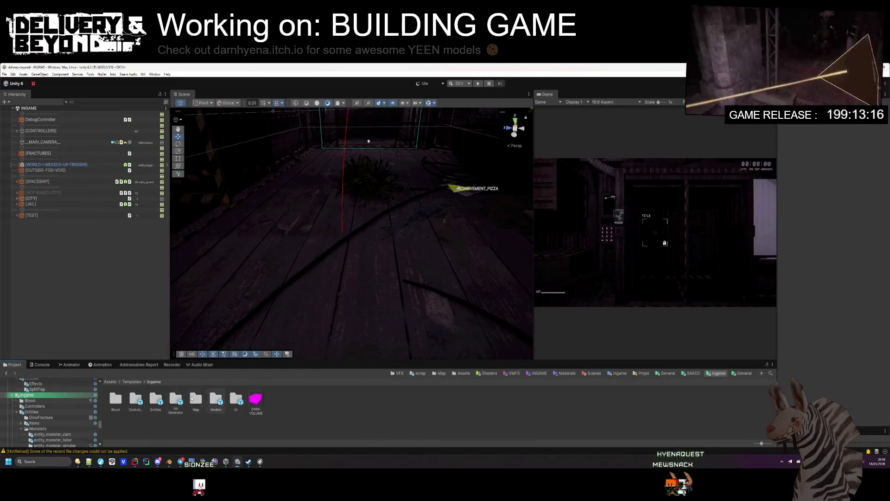
double_click(161, 408)
key("BackSpace")
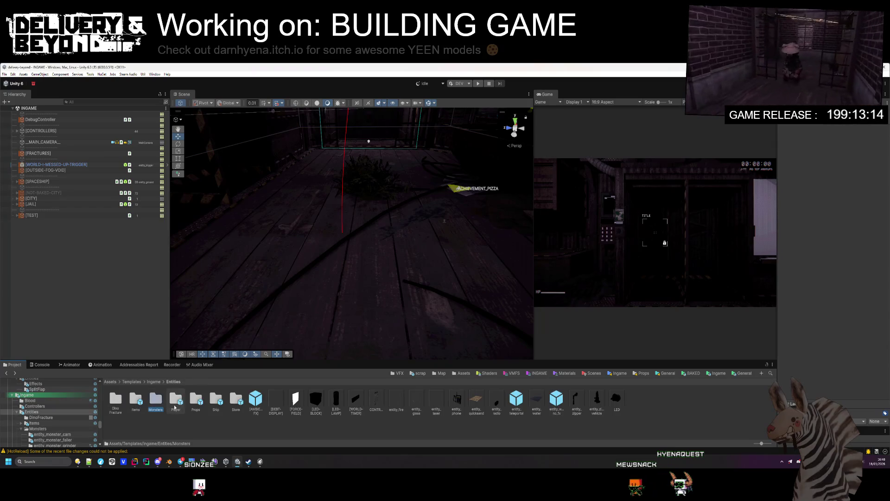
double_click(171, 402)
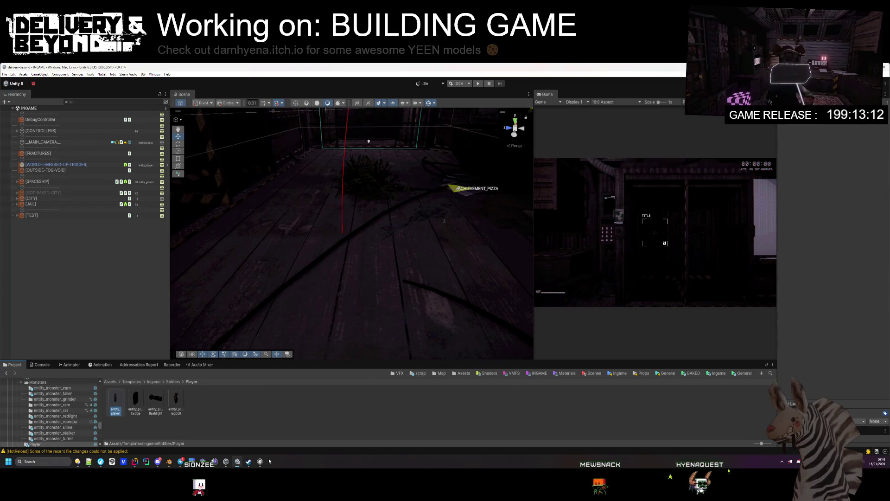
left_click(269, 461)
- Enable cheats in the running game with the server.cheats 1 console command
key("grave")
type("cheat")
key("Tab")
type("1")
key("Return")
key("alt+Tab")
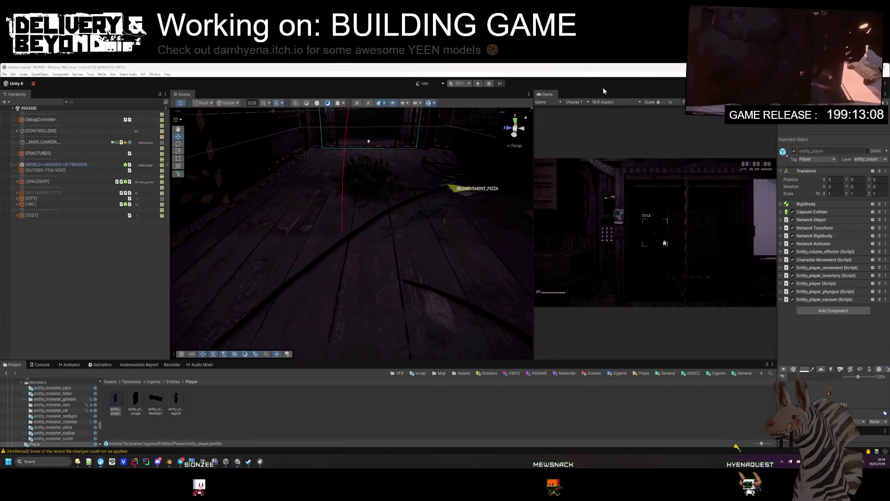
key("alt+Tab")
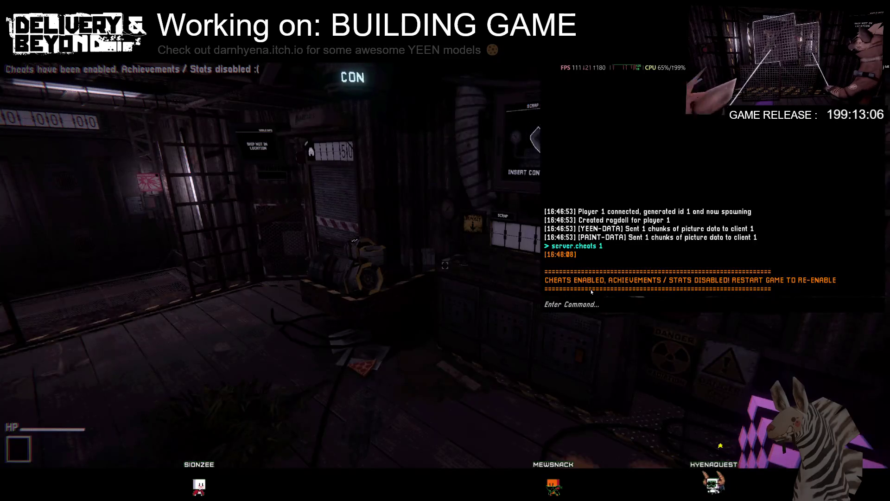
- Set world.type to 2 and run game.start in the in-game console
type("type")
key("BackSpace")
type("2")
key("Return")
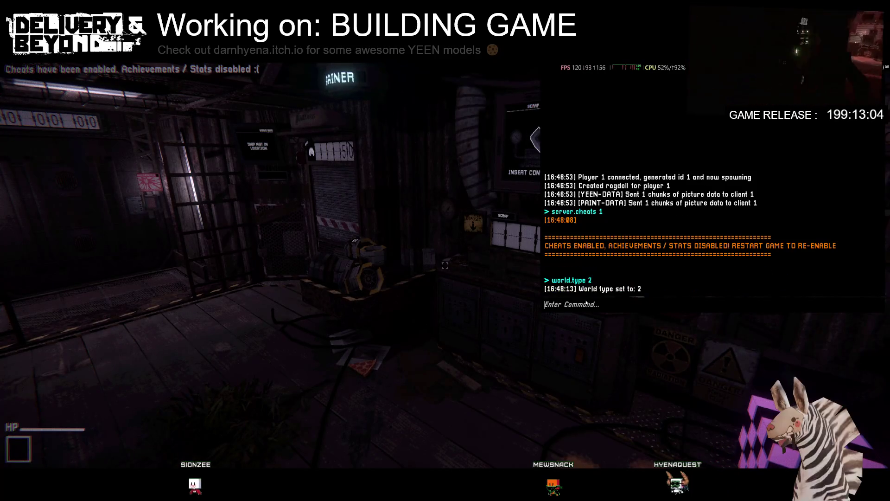
type("game.start")
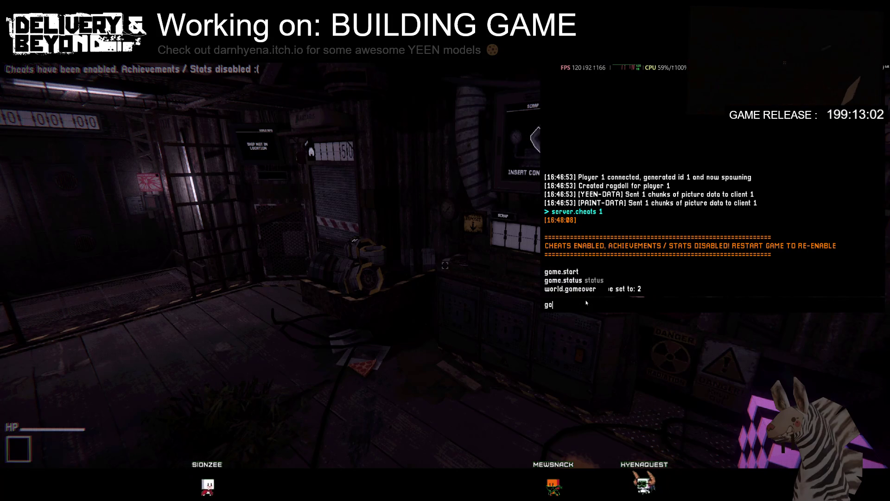
key("Return")
- Stay in the game, close the console and walk toward the other player in the corridor
key("alt+Tab")
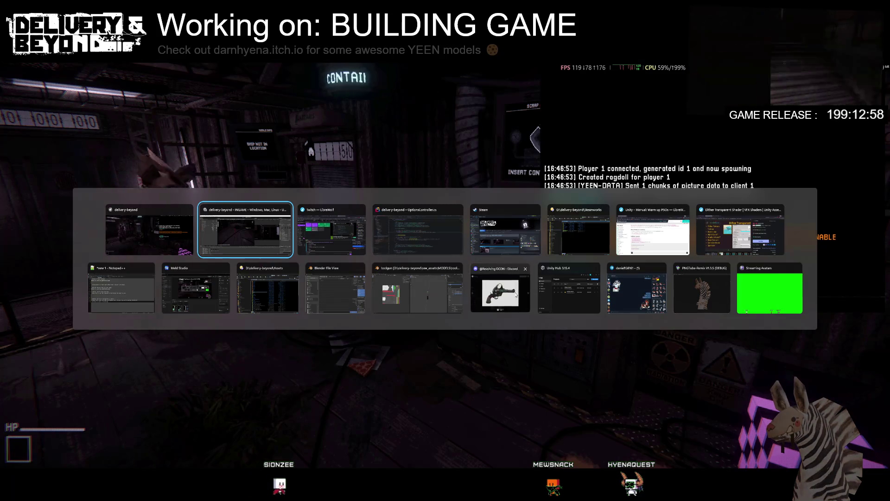
left_click(385, 252)
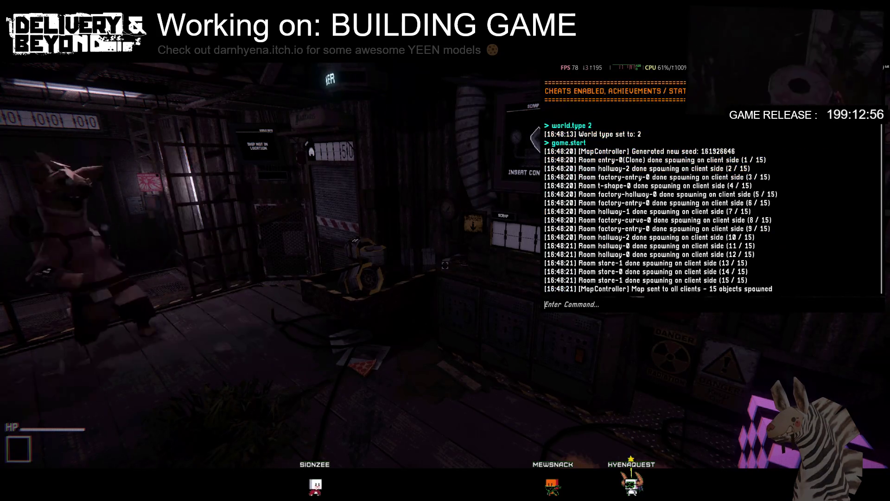
key("grave")
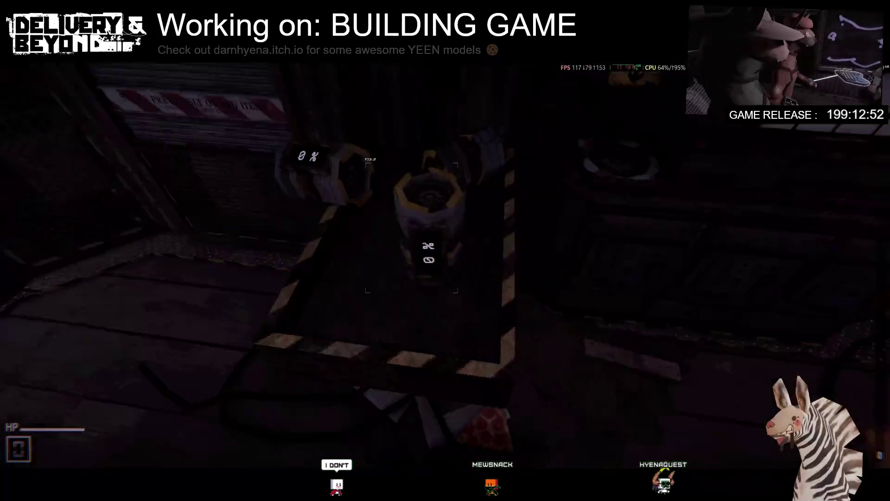
key("e")
key("s")
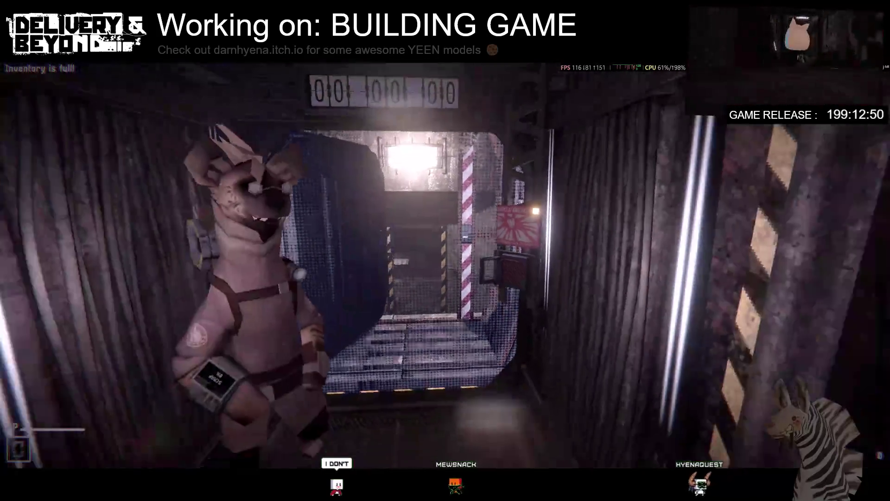
key("s")
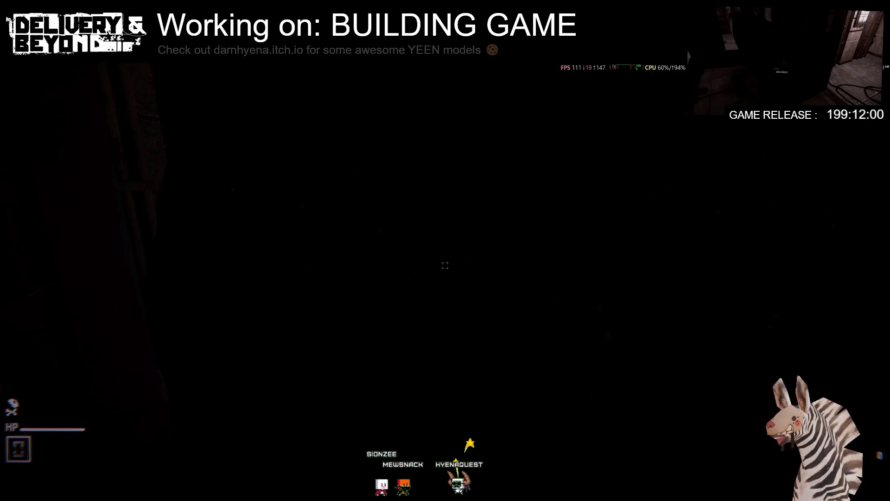
- Open the developer console after the host's character is killed
key("grave")
- Revive all dead players with the player.revive.all console command
type("player.")
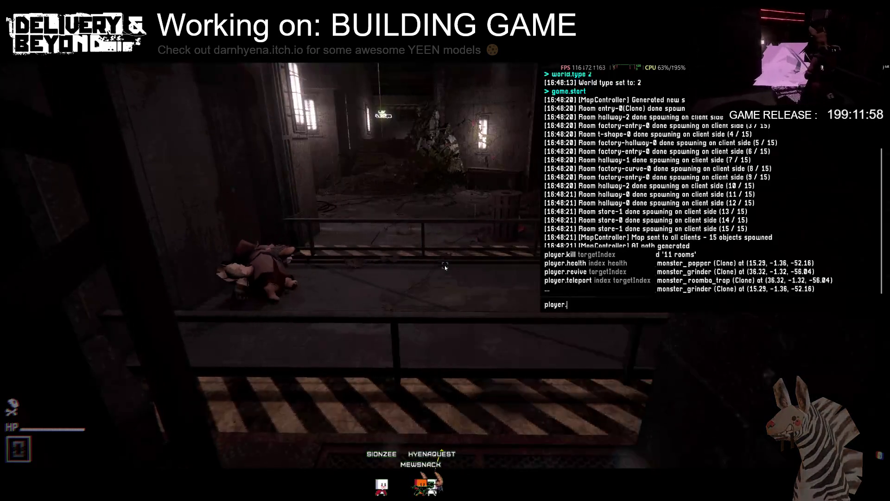
type("revive.all")
key("Return")
key("grave")
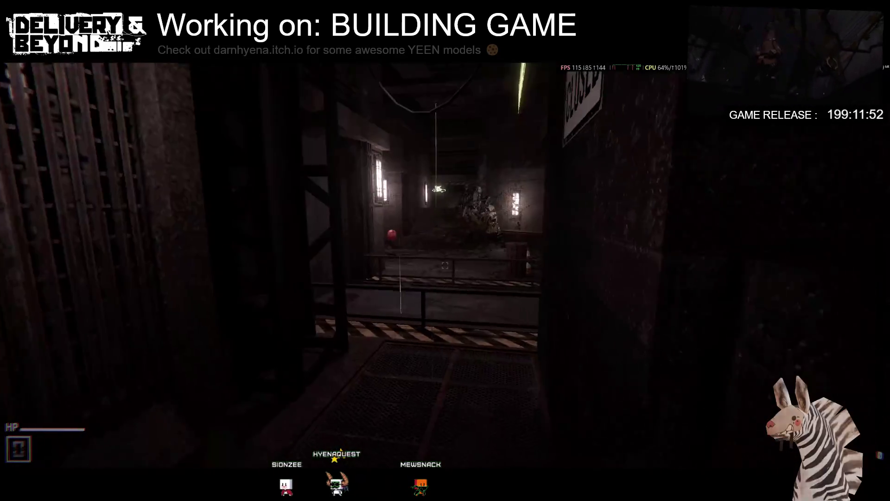
- Walk through the corridor out into the courtyard, then disconnect from the session
key("w")
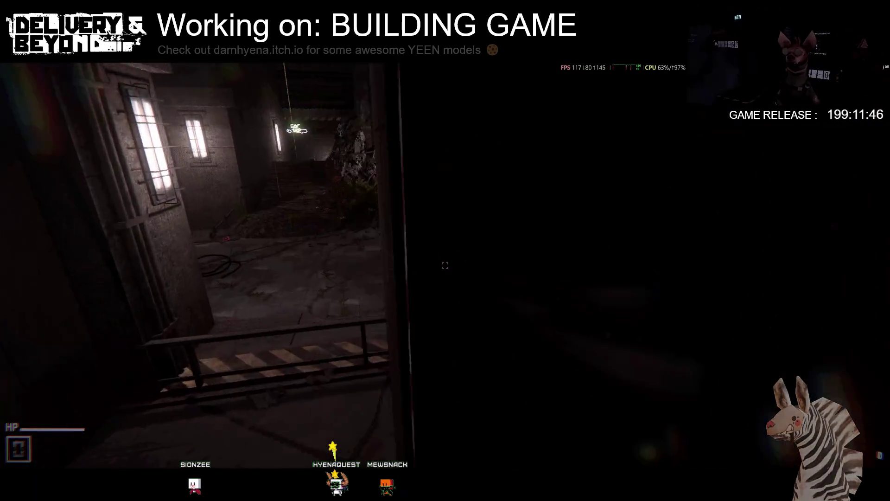
key("w")
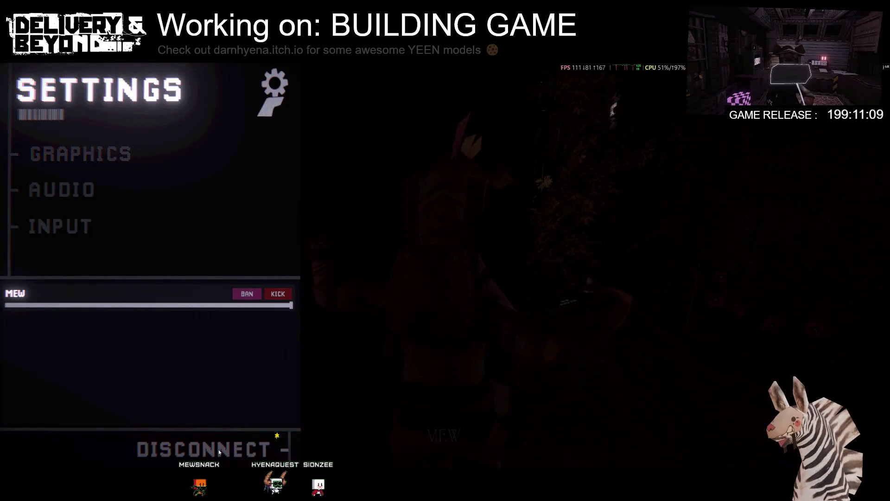
left_click(219, 452)
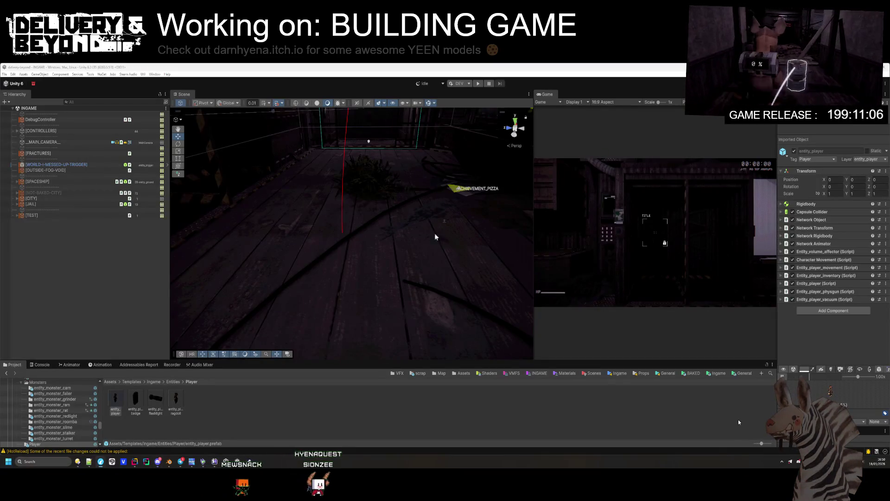
- Open entity_player and inspect the [VOICE] object's voice chat components in a wider Inspector
left_click(526, 413)
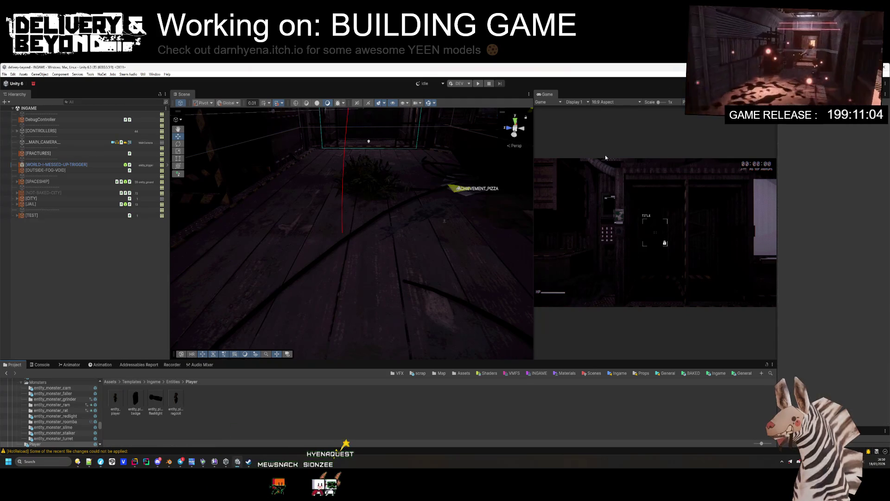
left_click_drag(535, 152, 401, 153)
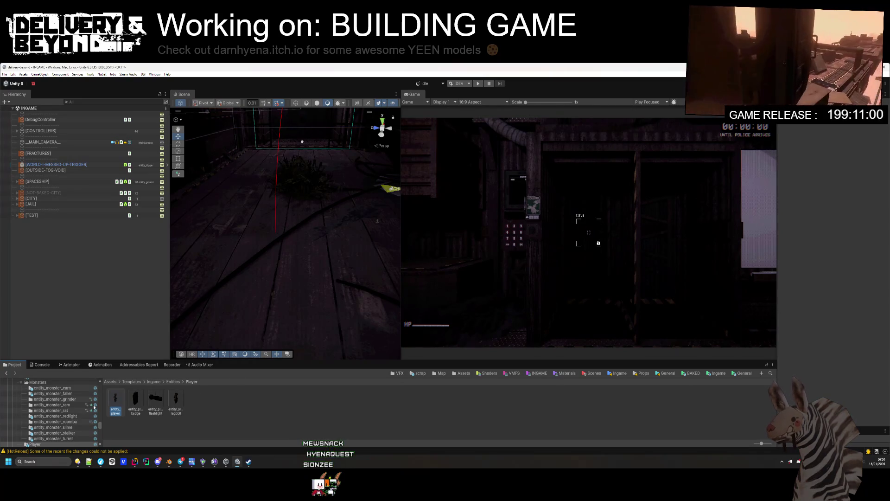
left_click(119, 400)
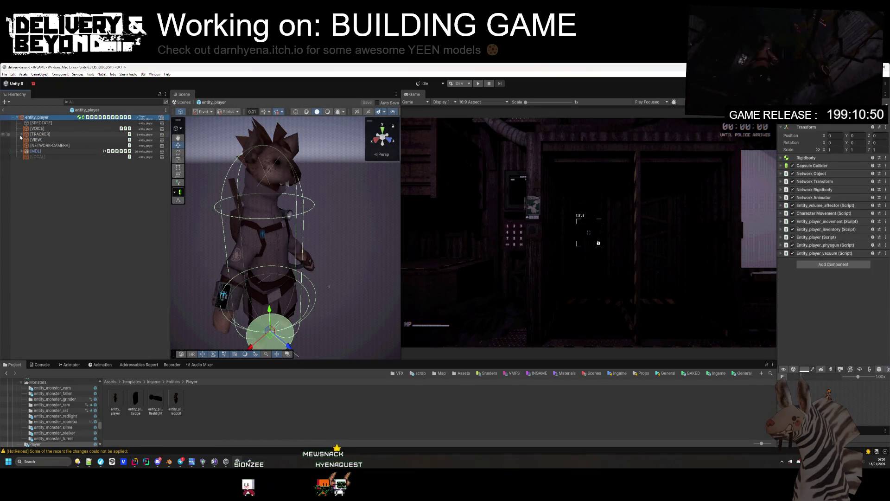
left_click(37, 129)
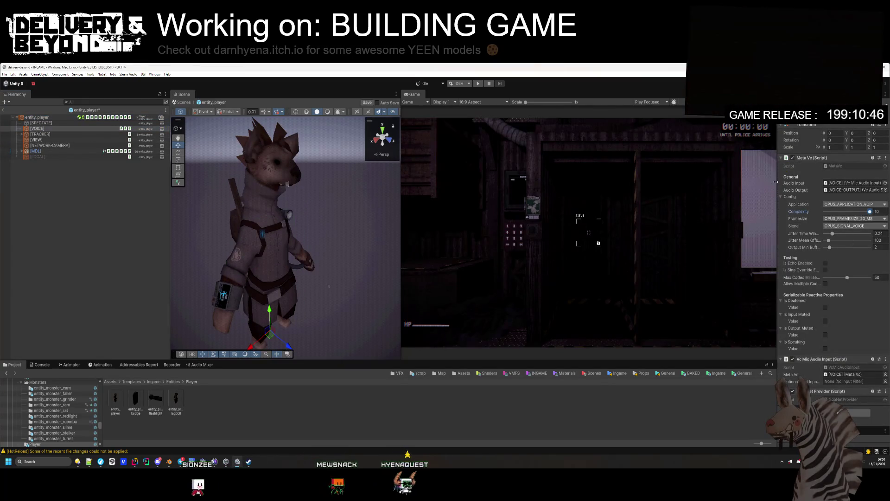
left_click_drag(776, 182, 697, 185)
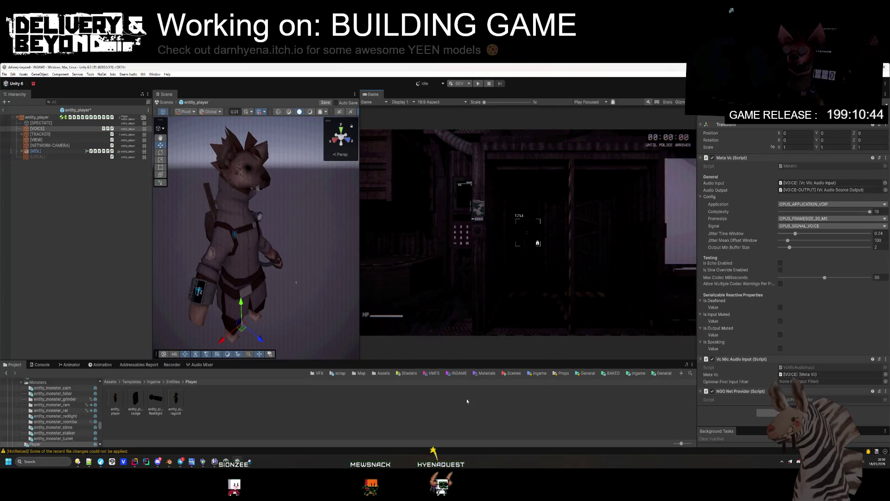
- Check the Console log, then ping the Meta Vc script and select MetaVoiceChat's README.md
left_click(247, 441)
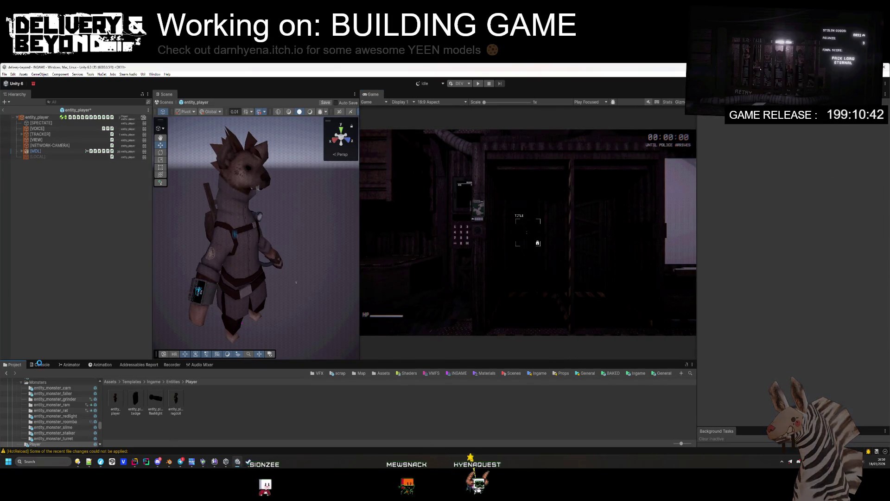
left_click(39, 365)
left_click(11, 366)
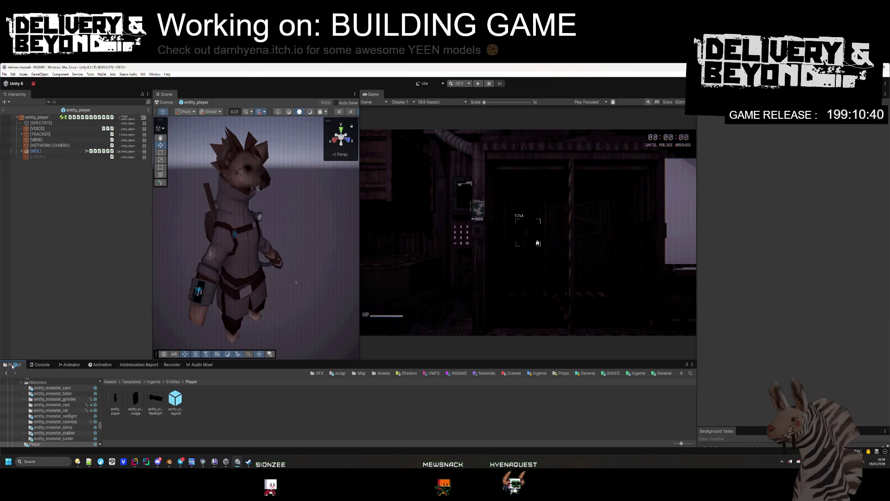
left_click(41, 130)
left_click(802, 166)
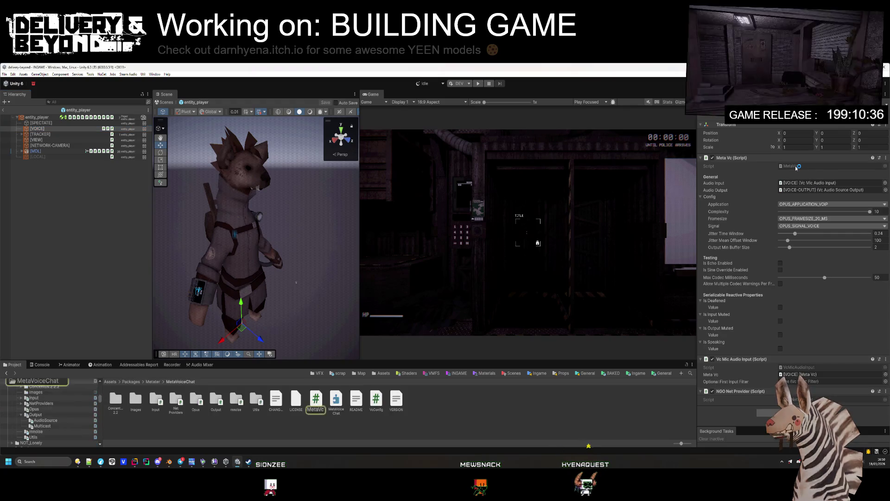
left_click(354, 403)
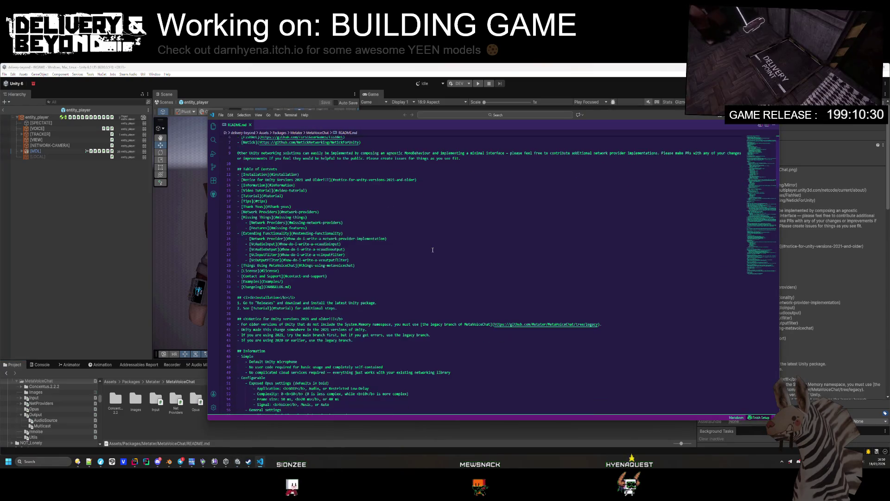
- Preview the README rendered, read its RNNoise4Unity Tutorial and Tips sections, and minimize VS Code
key("ctrl+k")
key("v")
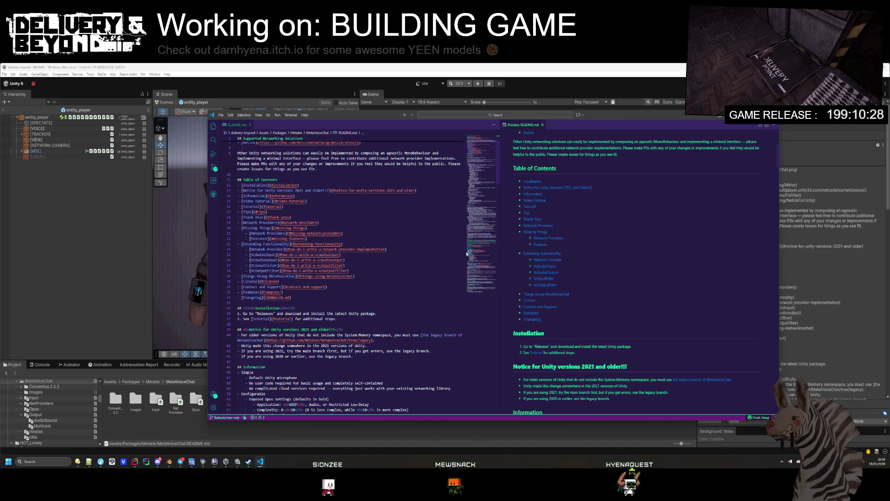
scroll(598, 236, "down", 10)
scroll(598, 237, "down", 10)
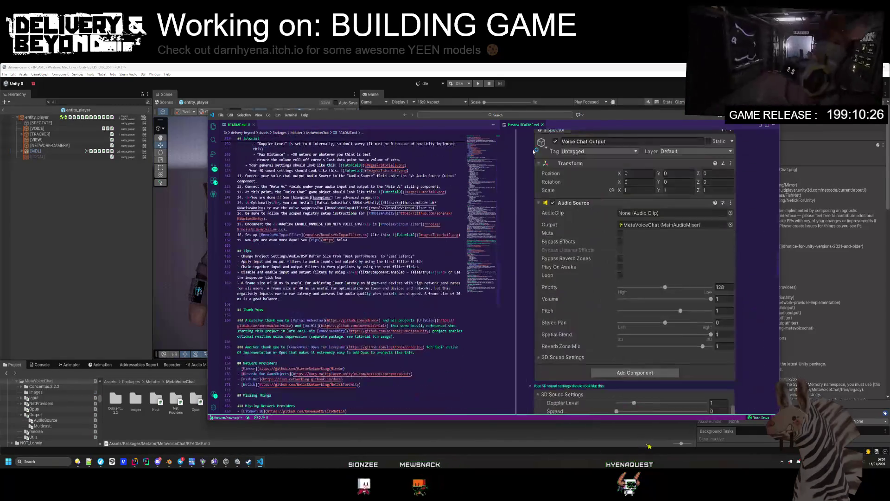
scroll(565, 196, "down", 10)
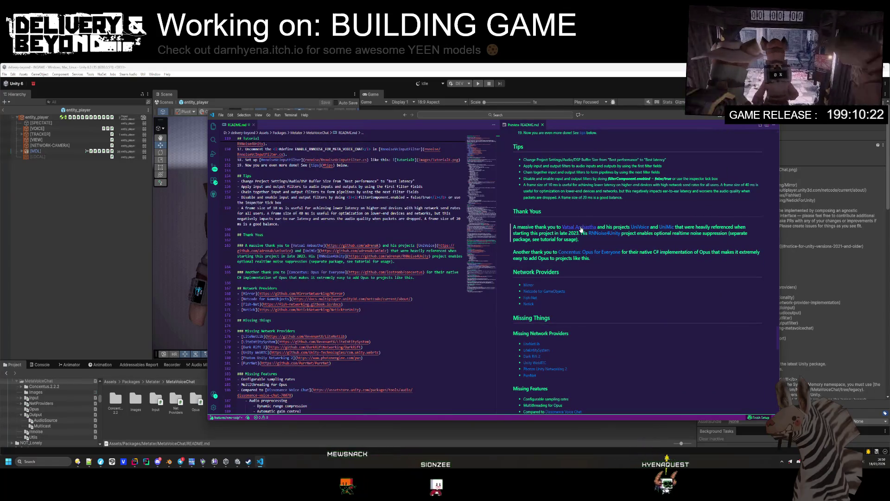
scroll(634, 257, "up", 1)
scroll(634, 256, "up", 4)
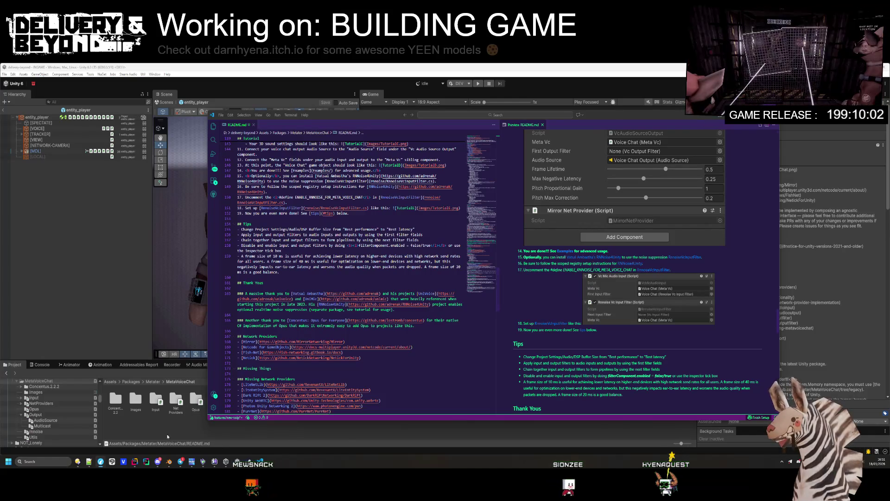
left_click(95, 462)
- Bring Directory Opus forward at the delivery-beyond project folder, peeking into Packages
mouse_move(88, 461)
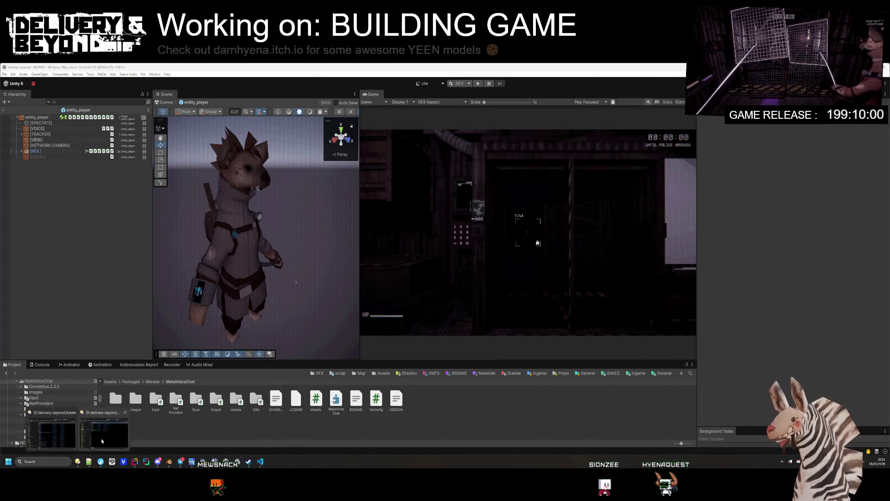
left_click(102, 438)
left_click(222, 121)
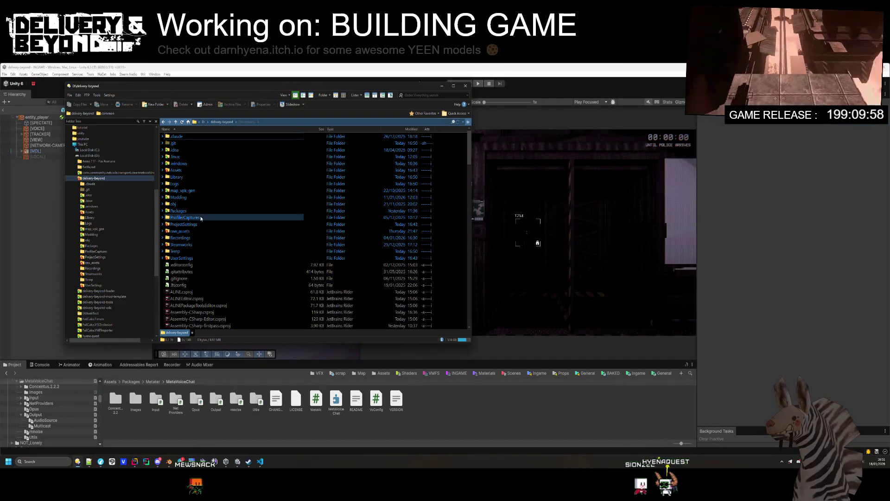
double_click(179, 190)
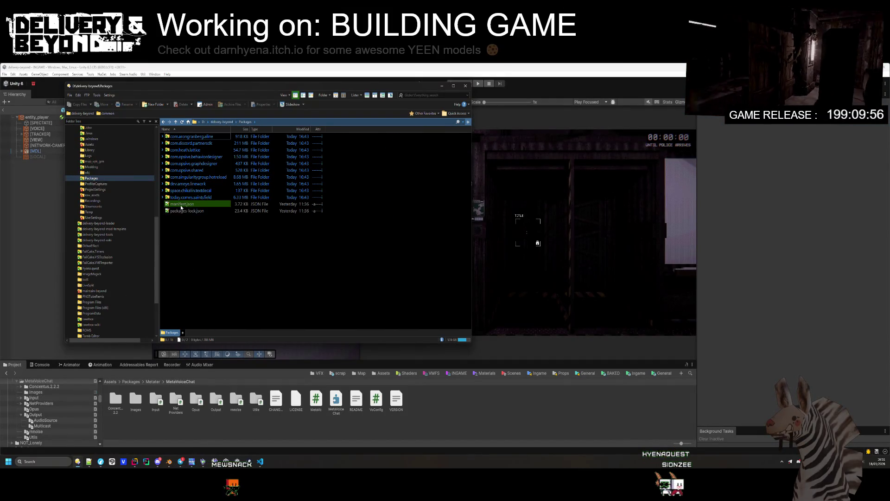
key("BackSpace")
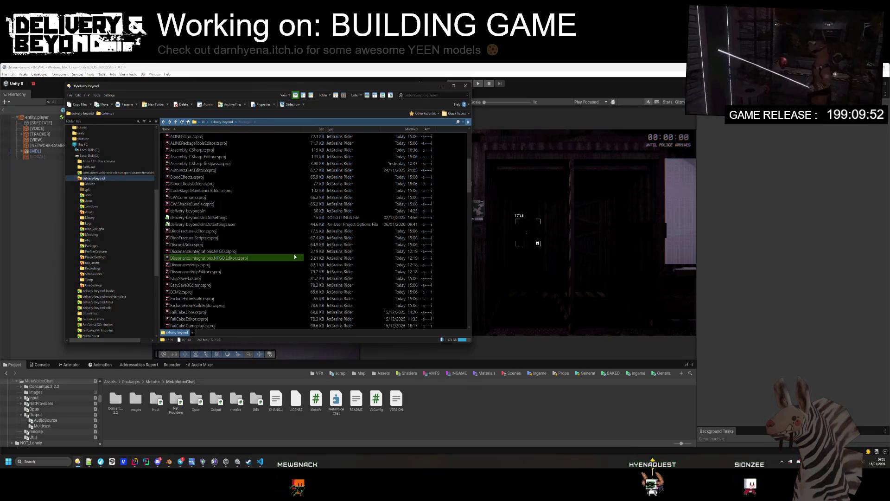
scroll(294, 251, "up", 4)
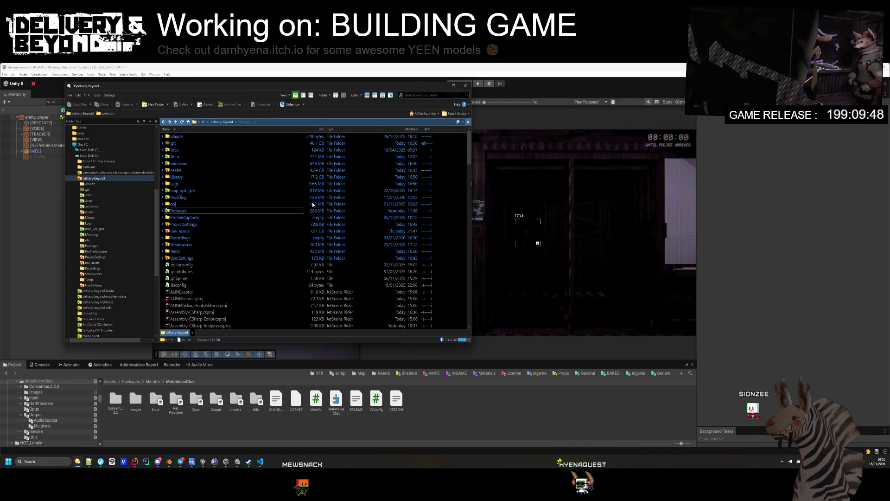
- Search the project for package.json, then try quick-finding the Packages folder
key("ctrl+f")
type("packag")
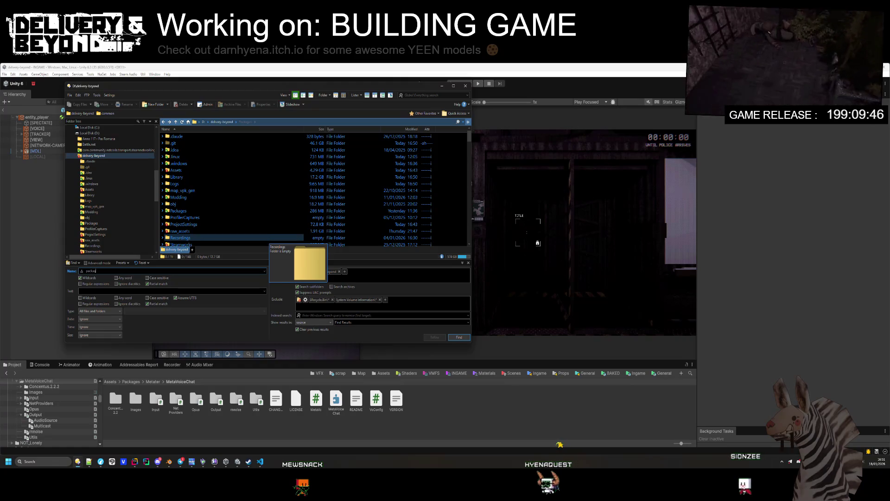
type("e.json")
key("Return")
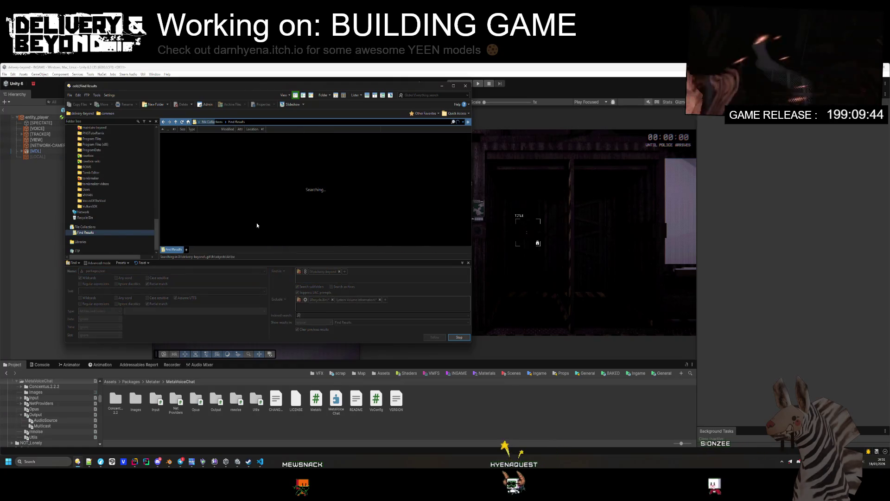
left_click(469, 263)
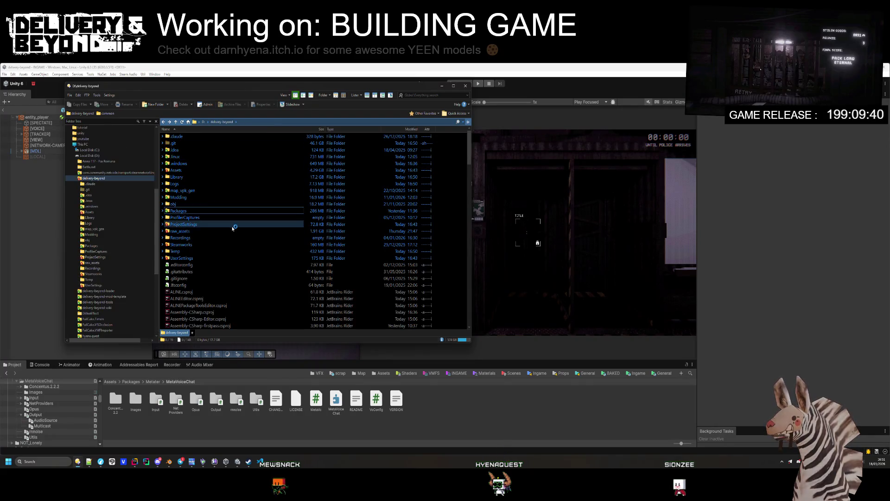
double_click(179, 212)
key("BackSpace")
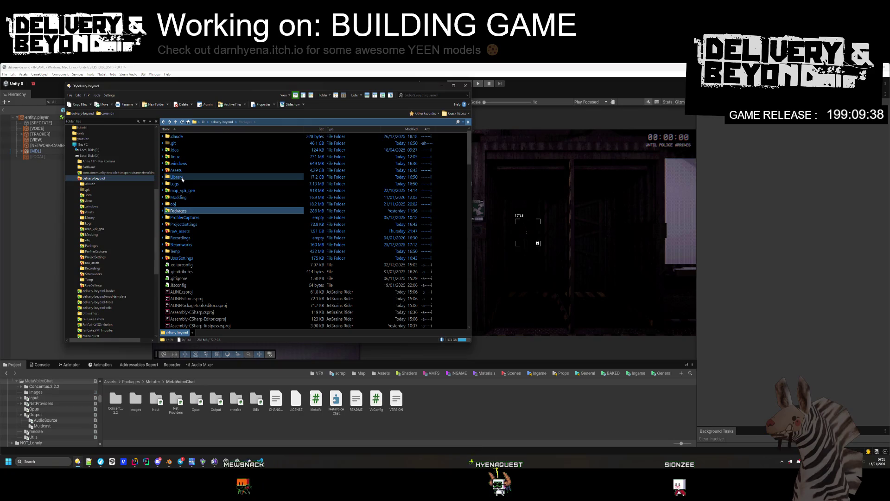
scroll(197, 204, "down", 3)
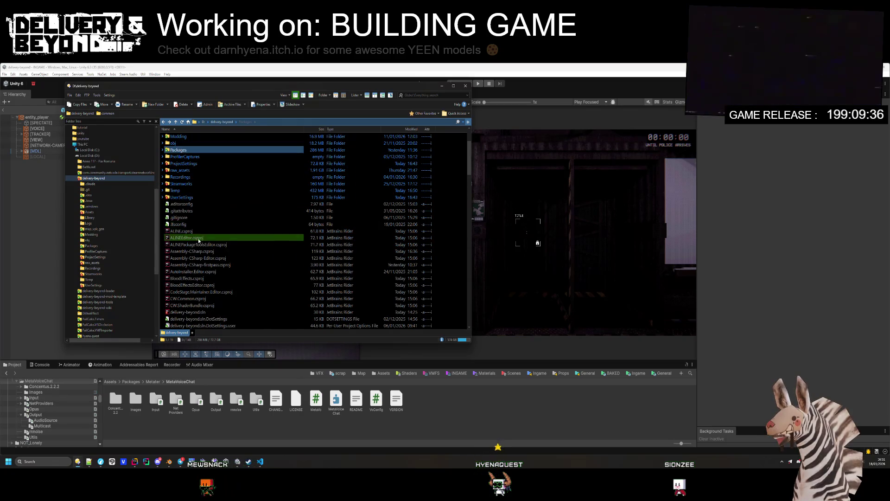
type("spa")
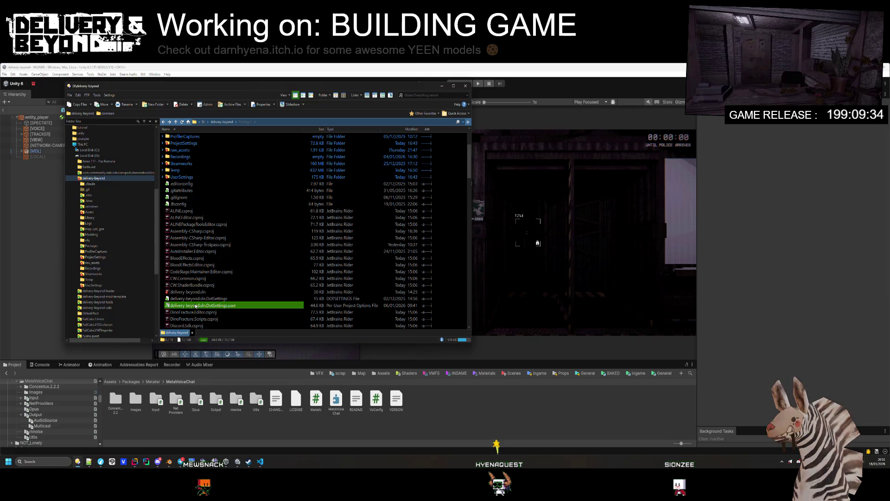
type("kag")
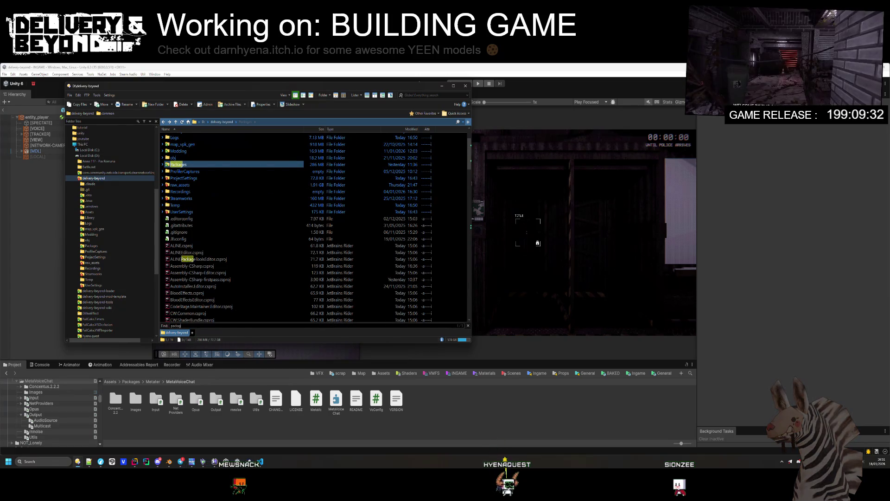
key("BackSpace")
key("BackSpace")
key("BackSpace")
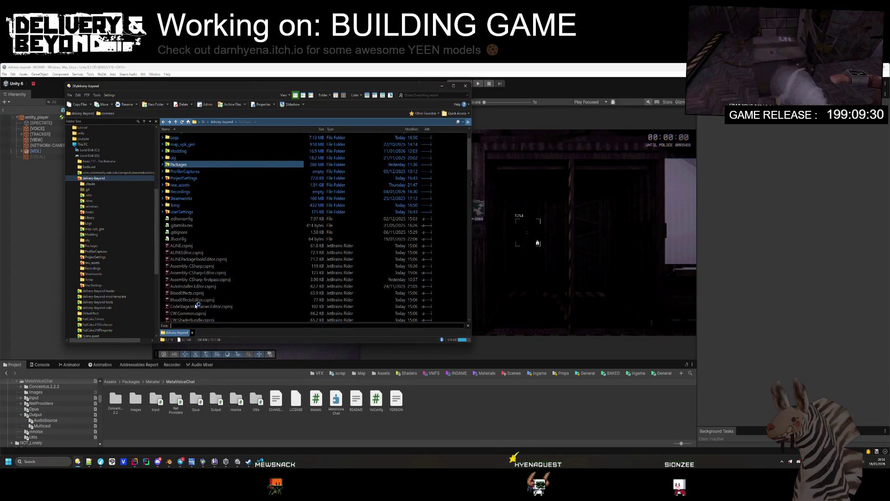
- Browse ProjectSettings and its Packages subfolder, selecting PresetManager.asset during a file search
double_click(183, 178)
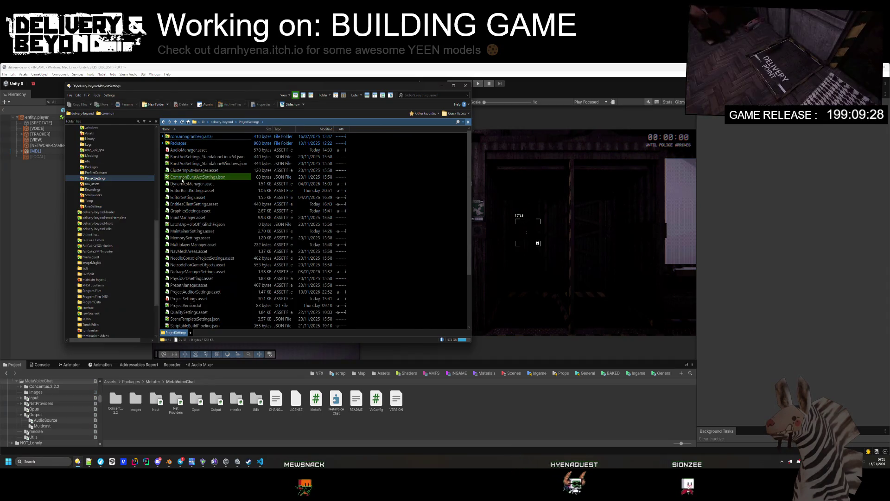
double_click(178, 143)
key("BackSpace")
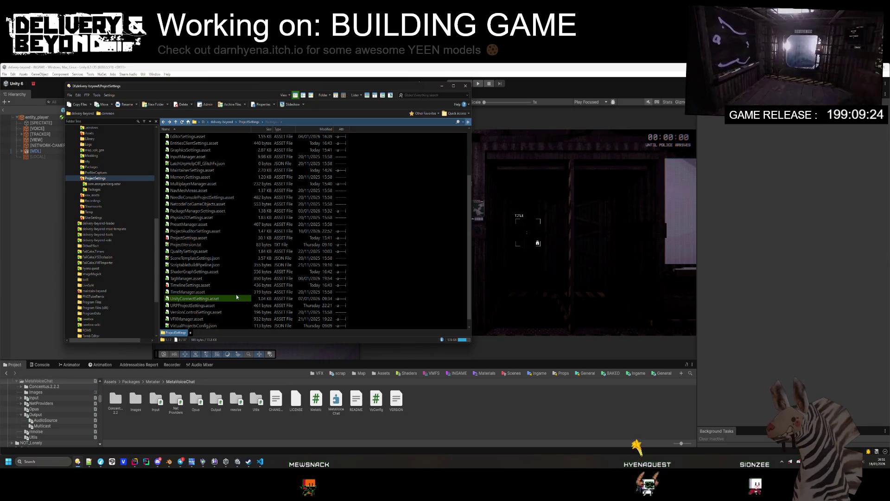
key("ctrl+f")
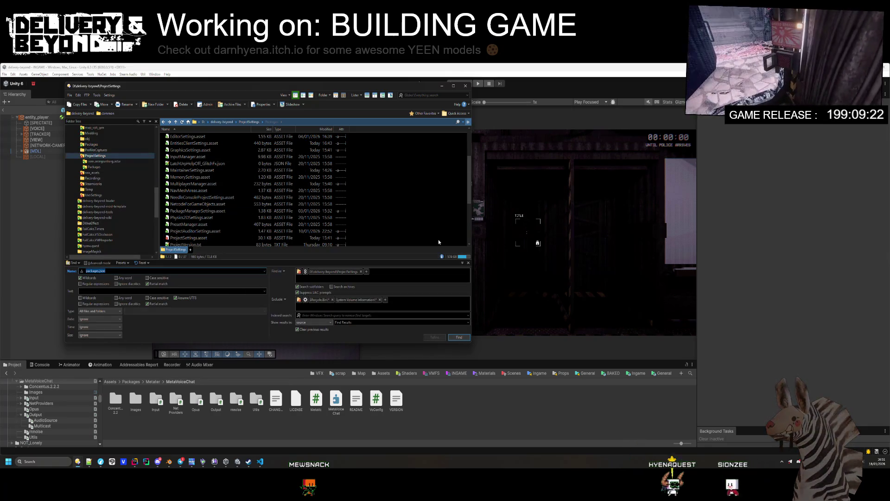
left_click(195, 224)
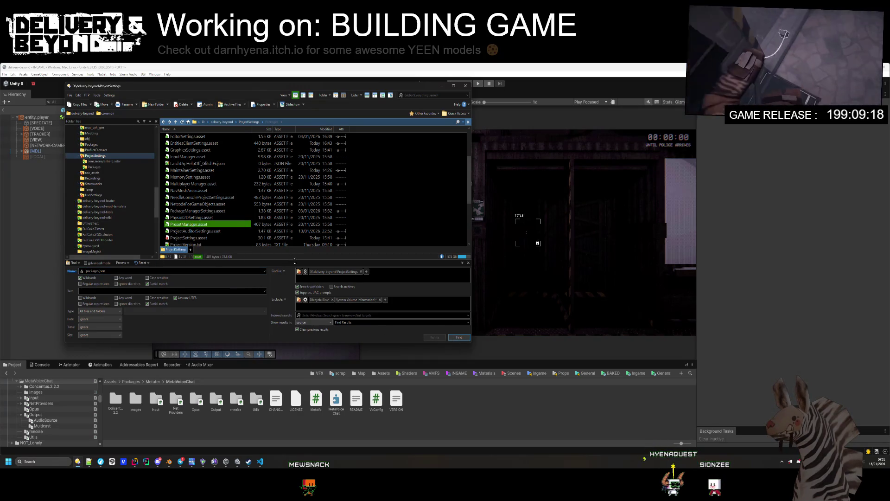
left_click(468, 264)
- Search the folder for packages.json, then go back up to the delivery-beyond folder
key("ctrl+f")
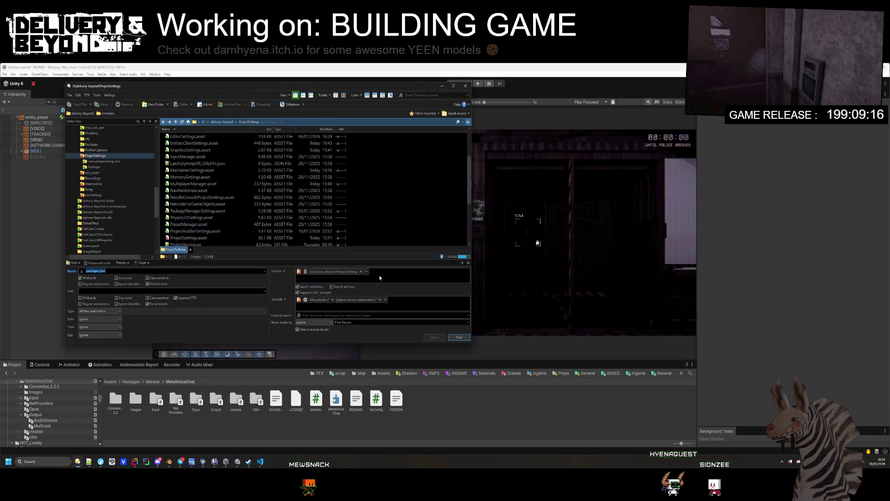
left_click(468, 263)
type("f")
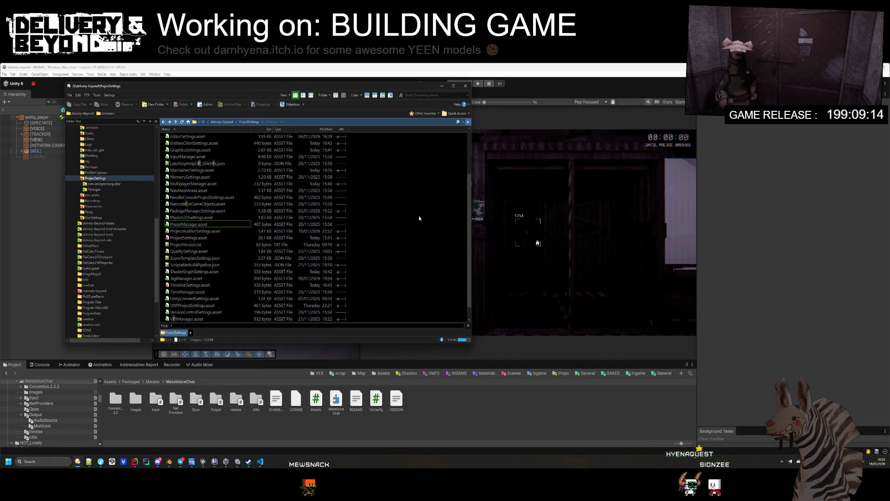
key("BackSpace")
type("packages.json")
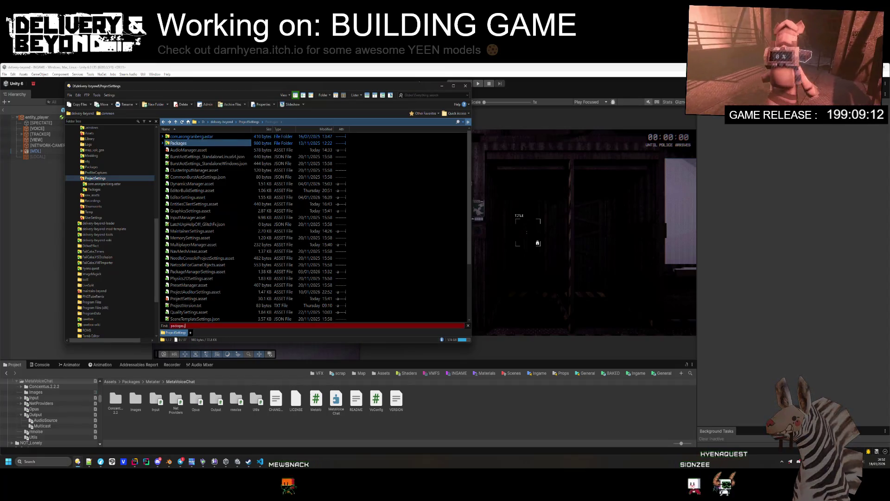
key("Escape")
key("BackSpace")
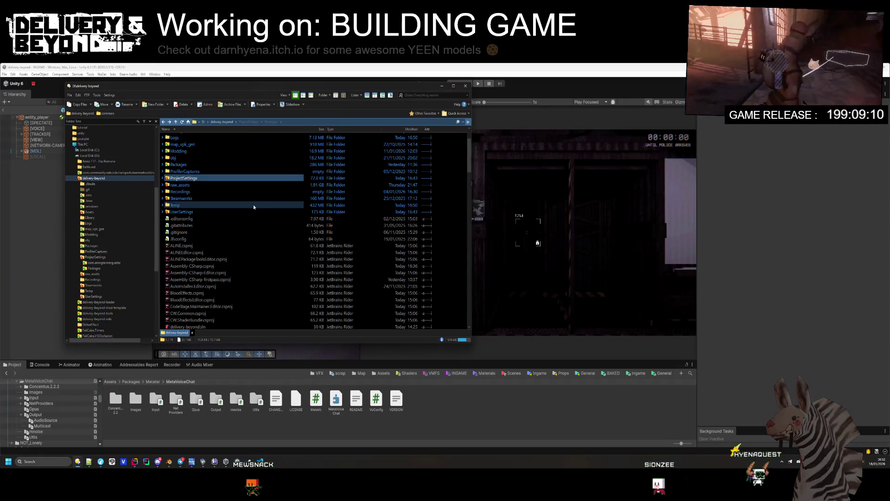
- Open the Packages folder and open manifest.json in Notepad++
left_click(459, 122)
scroll(176, 204, "up", 3)
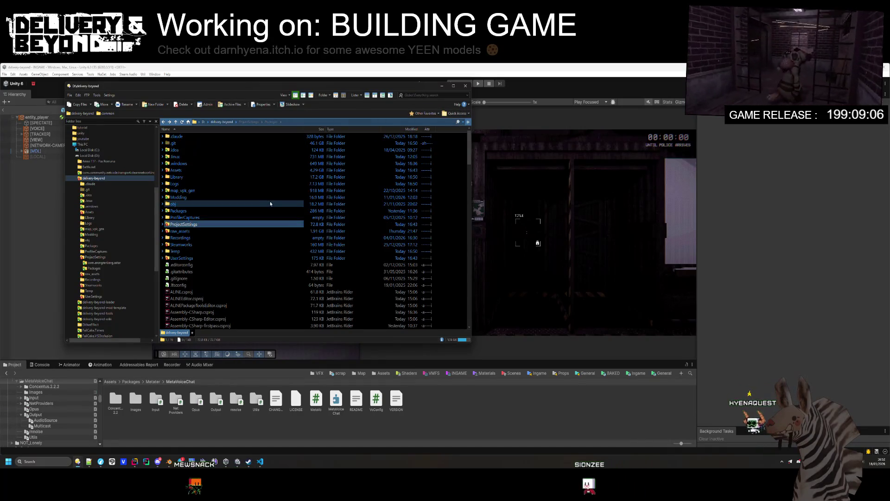
double_click(175, 211)
double_click(185, 204)
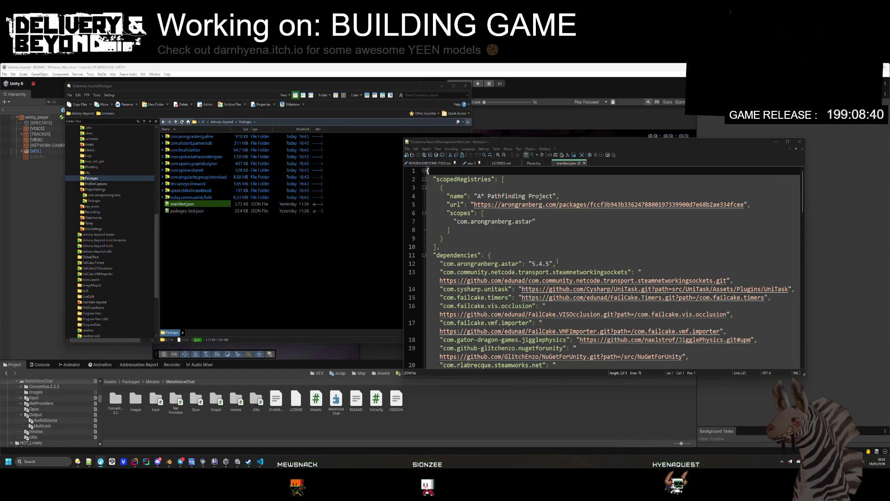
- Paste an npmjs scoped registry with scopes com.npmjs and com.adrenak.rnnoise4unity into manifest.json and save it
left_click(467, 239)
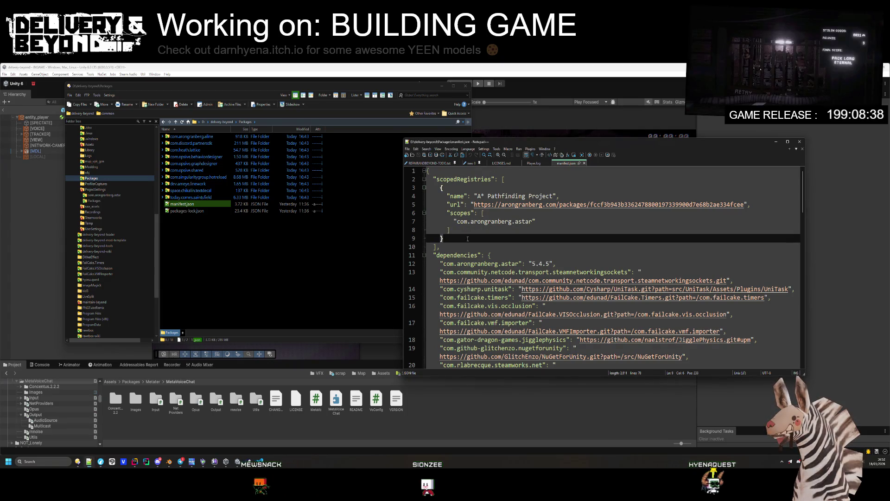
key("ctrl+v")
left_click(499, 289)
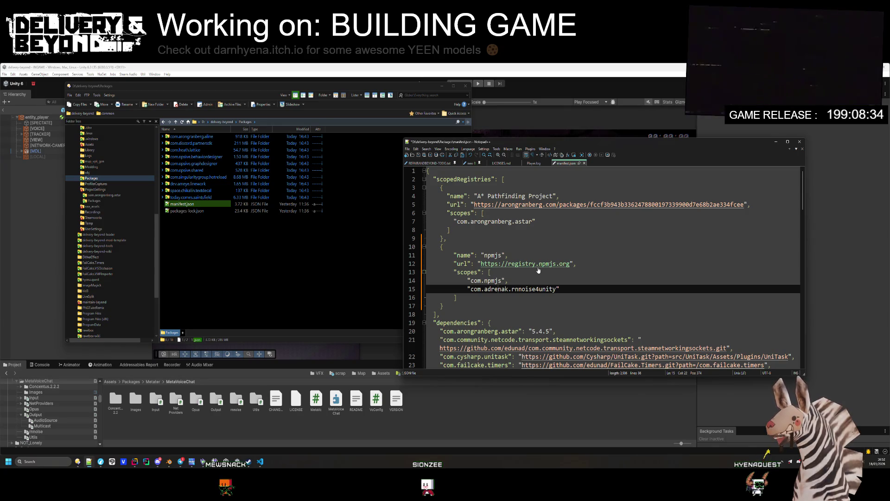
key("Down")
key("Down")
key("ctrl+s")
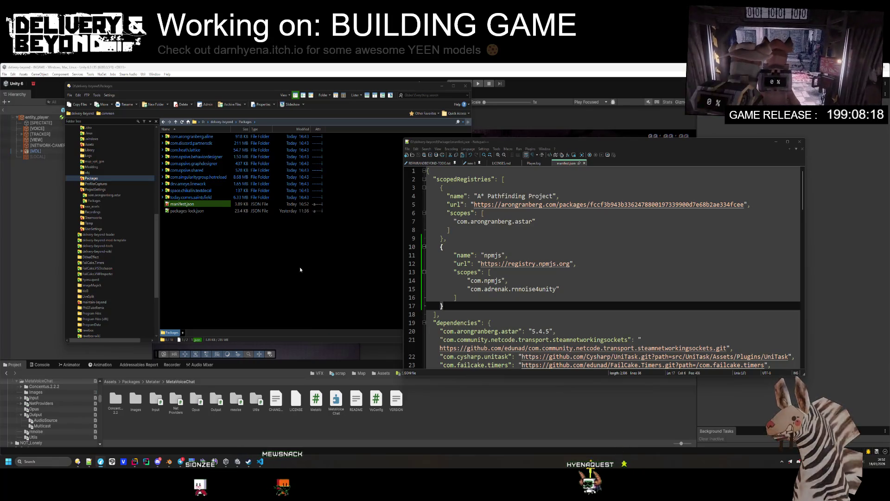
left_click(24, 94)
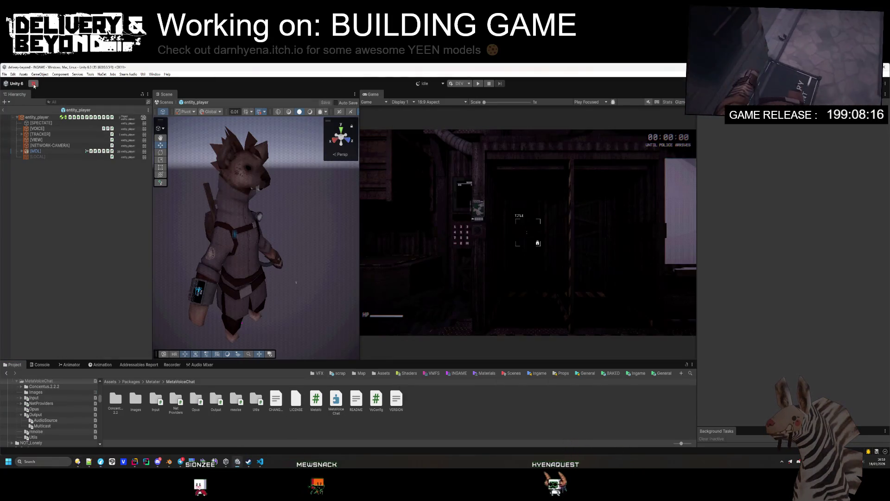
- Install com.adrenak.rnnoise4unity version 1.0.0 by name and dismiss the Missing Signature warning
left_click(237, 132)
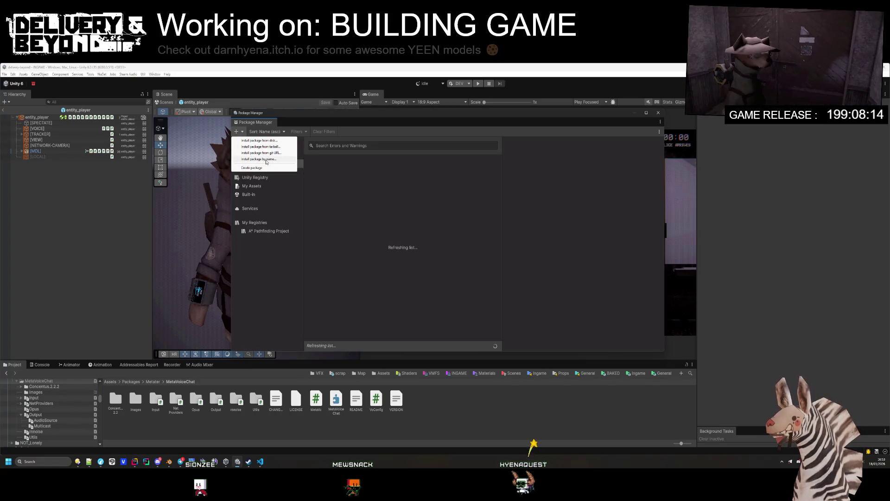
left_click(259, 160)
type("com.adrenak.rnnoise4unity")
left_click(274, 156)
type("1.0.0")
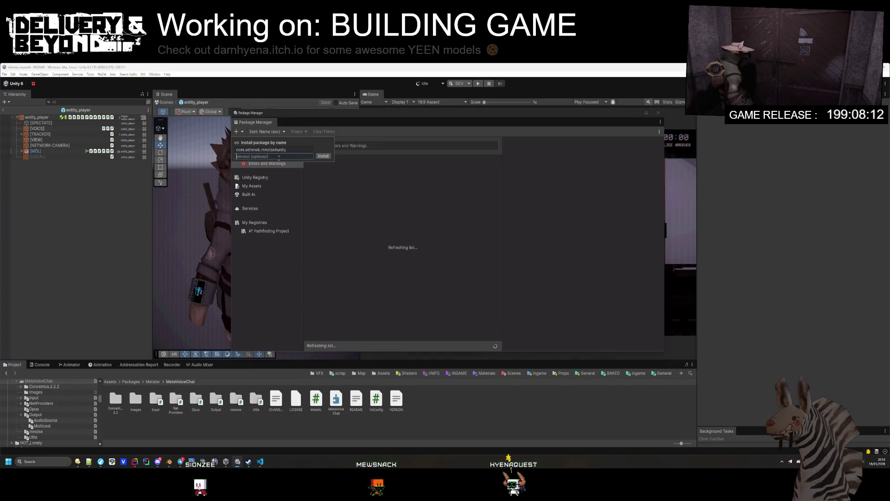
key("Return")
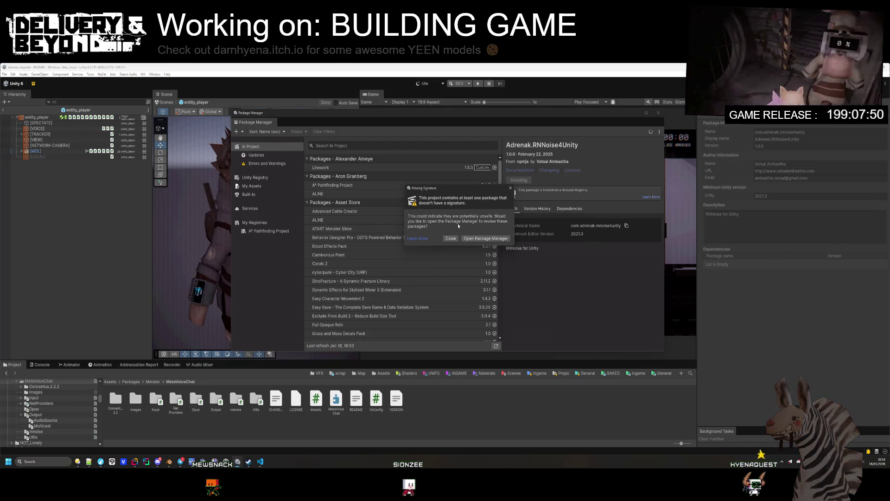
left_click(485, 238)
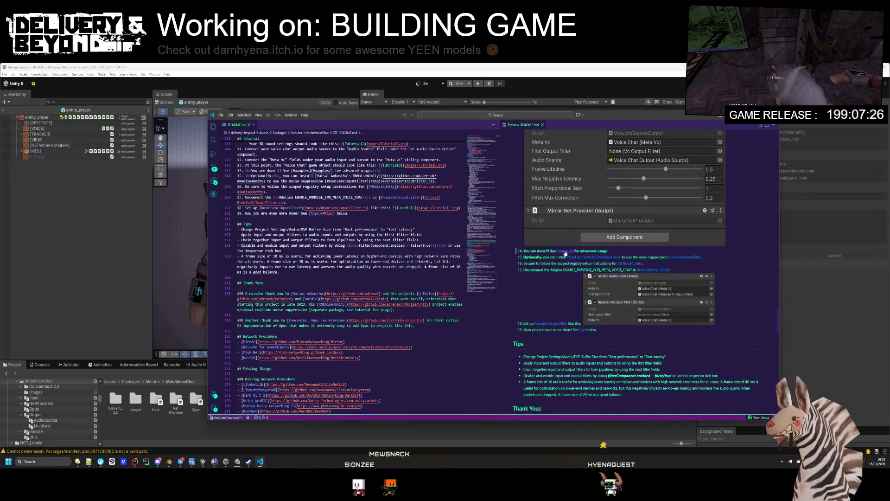
- Select ENABLE_RNNOISE_FOR_META_VOICE_CHAT in the README preview for copying
double_click(599, 269)
key("ctrl+c")
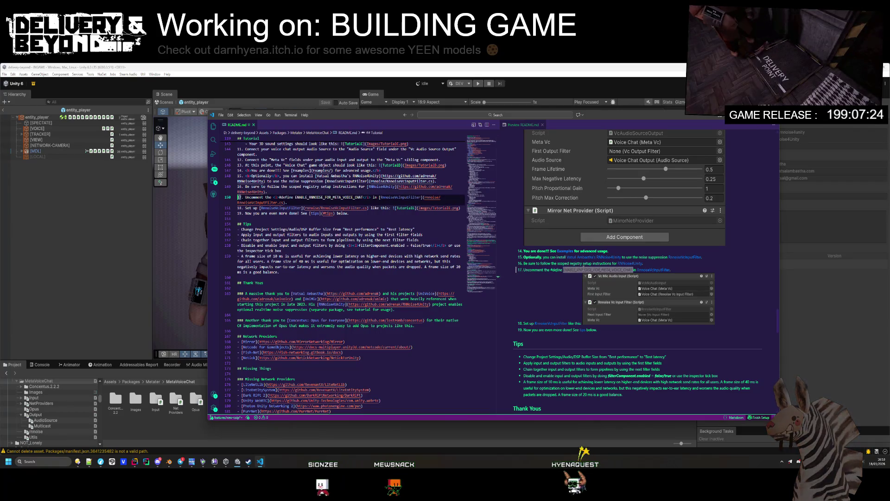
left_click(621, 276)
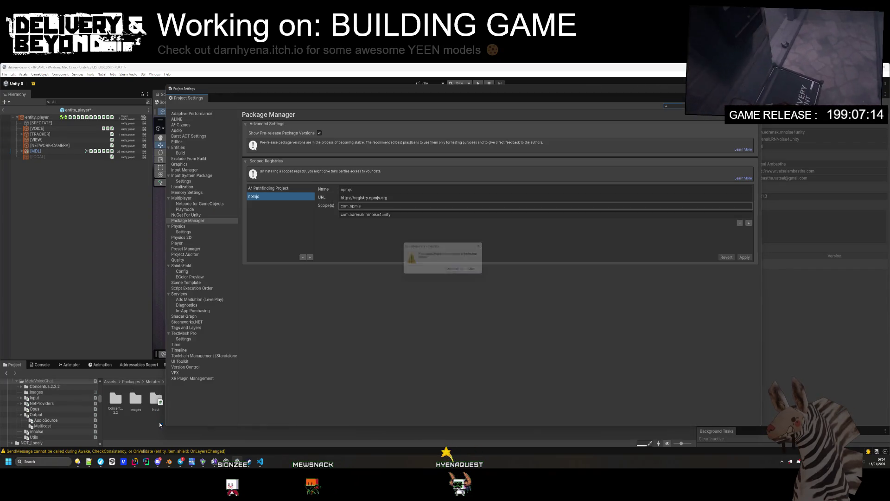
- Dismiss the 'Importing a scoped registry' notice and close the Project Settings and Package Manager windows
left_click(477, 271)
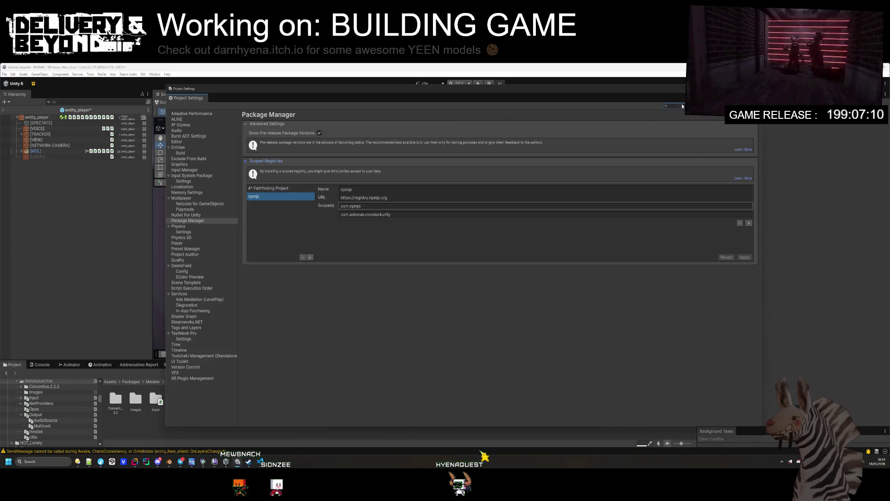
left_click(757, 88)
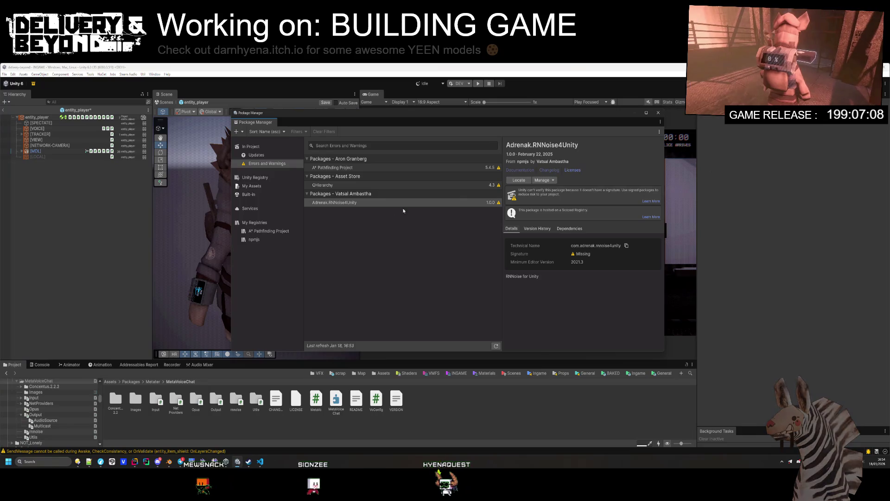
left_click(658, 113)
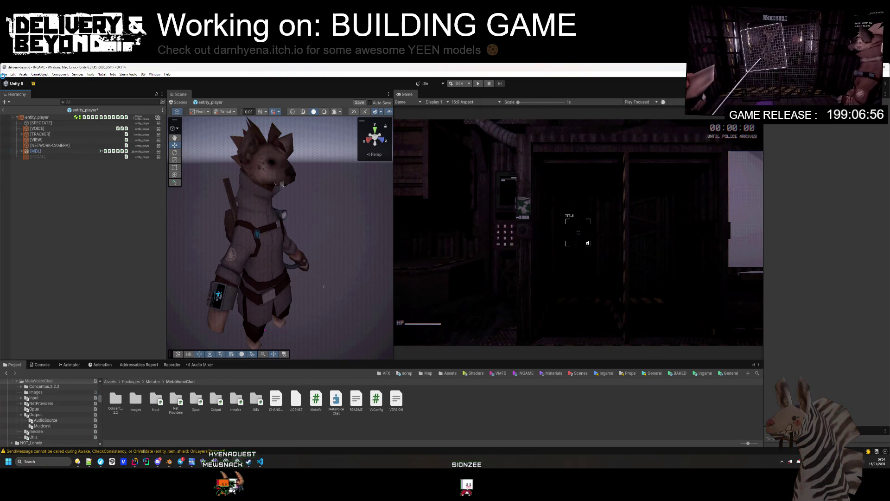
left_click(4, 74)
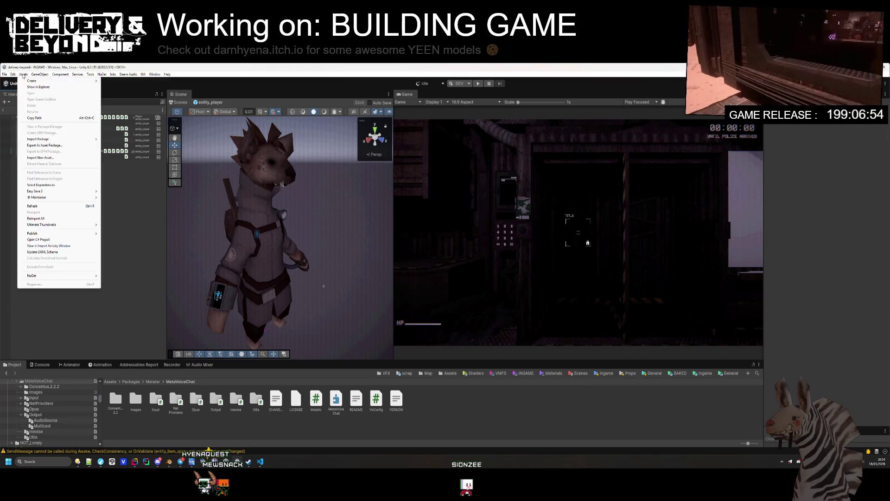
- Add ENABLE_RNNOISE_FOR_META_VOICE_CHAT to the Player settings' Scripting Define Symbols and apply it
left_click(302, 293)
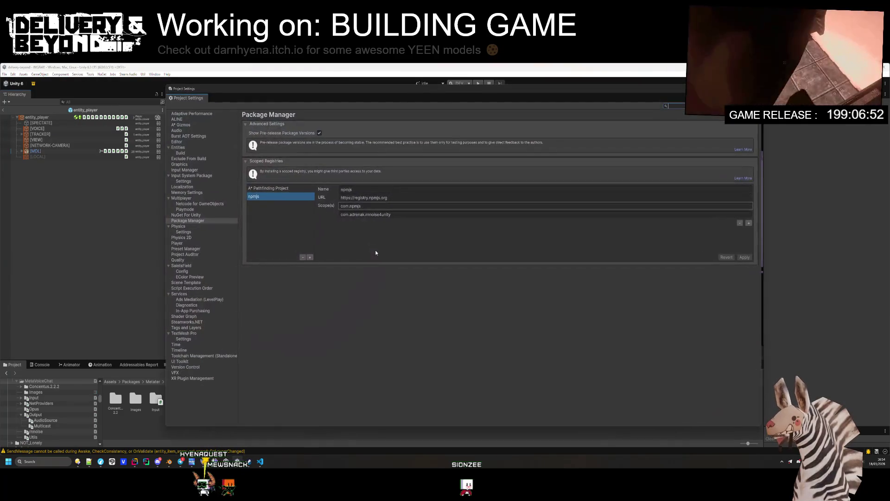
left_click(177, 243)
scroll(464, 327, "down", 10)
scroll(506, 325, "down", 10)
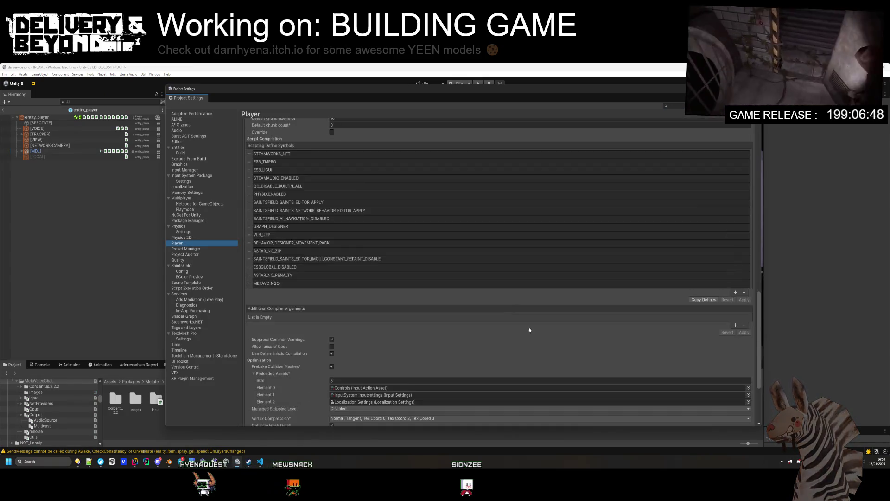
left_click(736, 292)
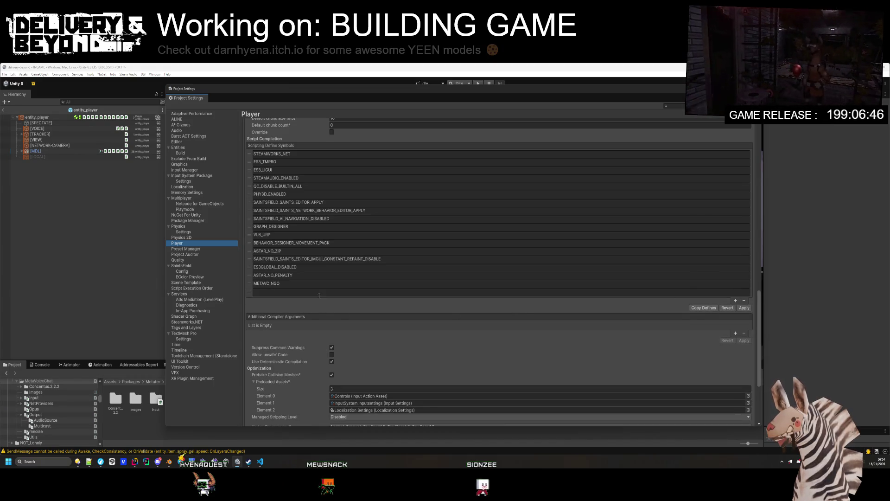
left_click(319, 291)
key("ctrl+v")
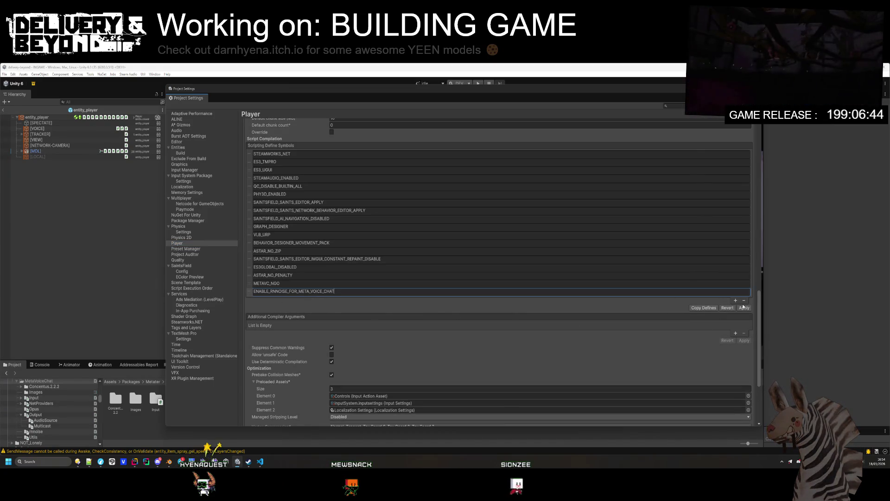
left_click(743, 308)
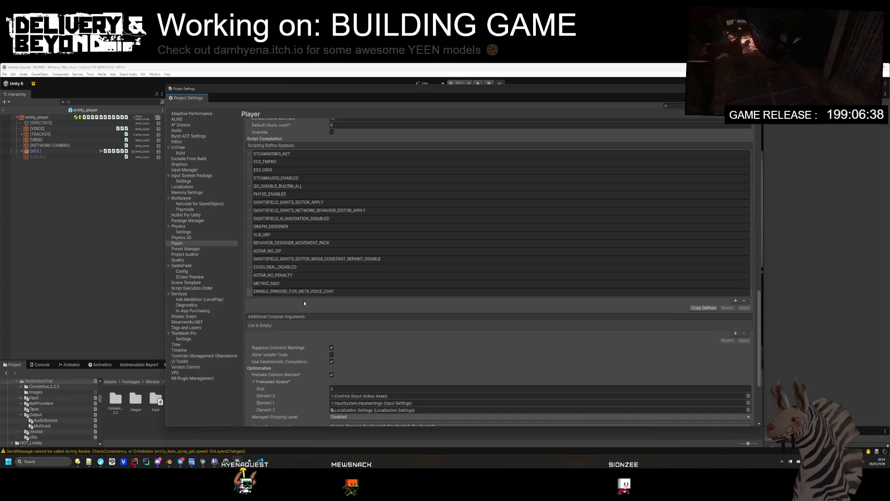
left_click(759, 89)
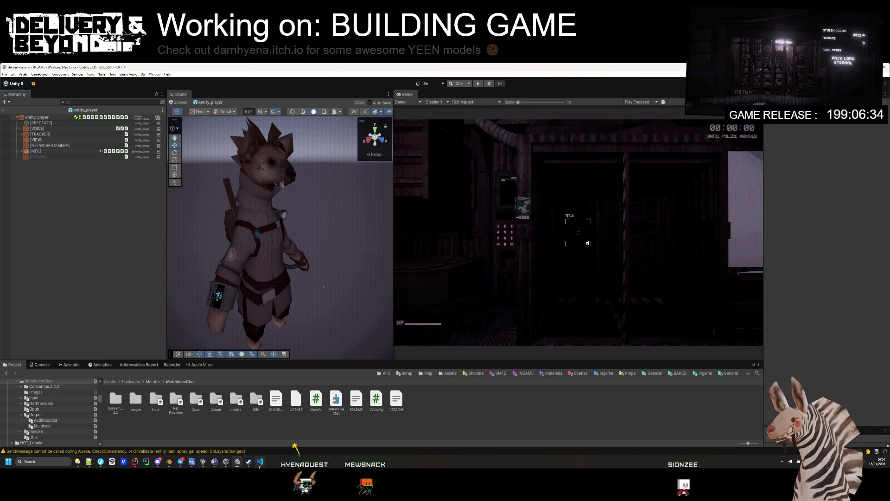
- Following the README, add an Rnnoise Vc Input Filter to [VOICE] above NGO Net Provider
left_click(259, 464)
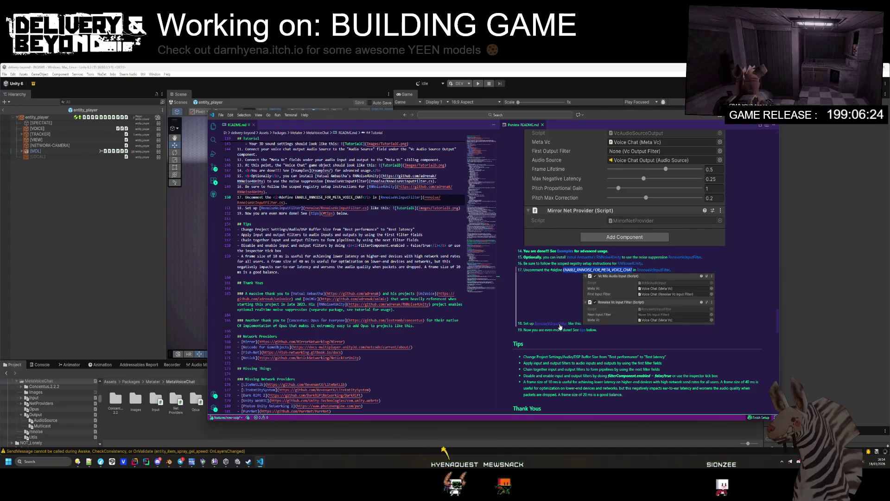
left_click(463, 428)
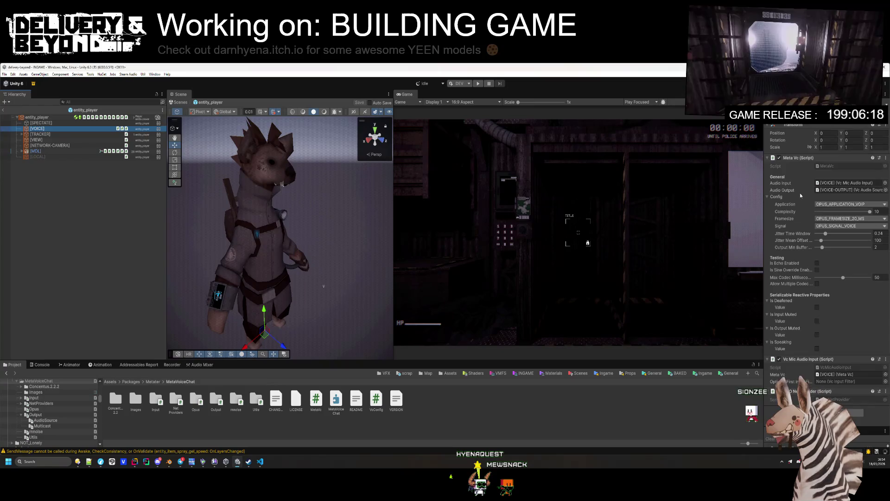
left_click(800, 160)
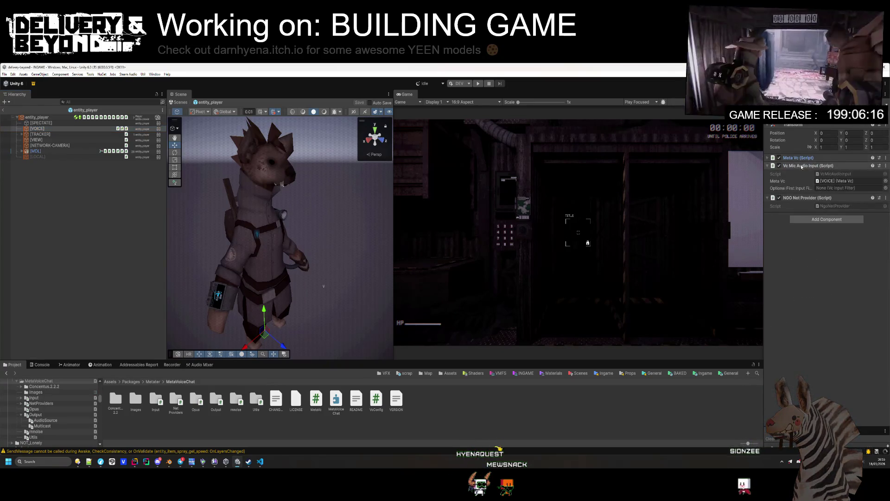
left_click(807, 220)
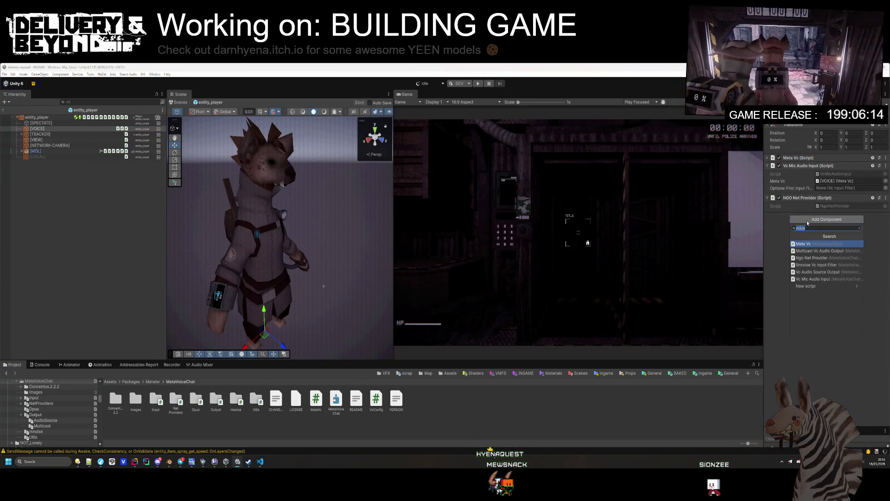
left_click(819, 265)
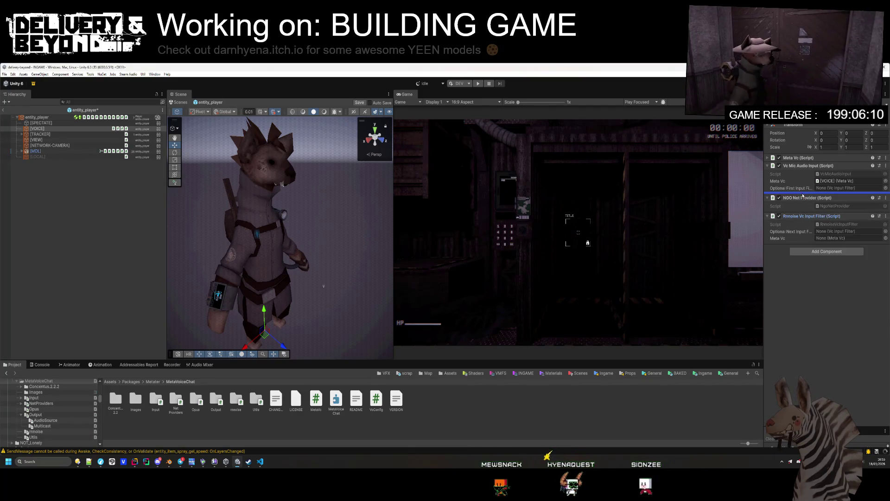
left_click_drag(805, 221, 806, 207)
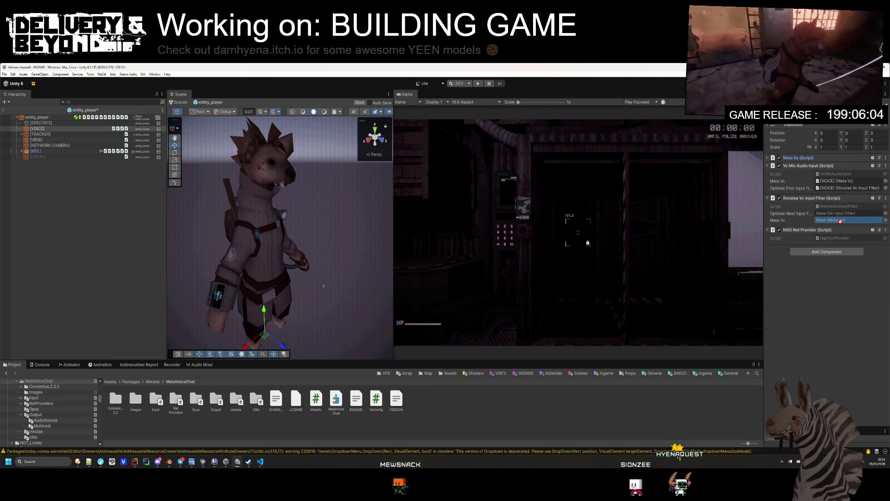
- Check the README's final setup step in VS Code, then return and deselect [VOICE]
key("alt+Tab")
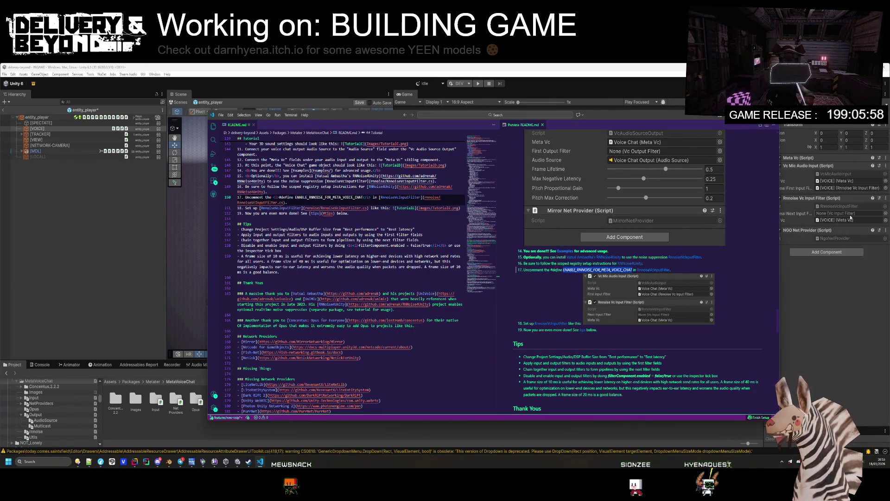
left_click(549, 330)
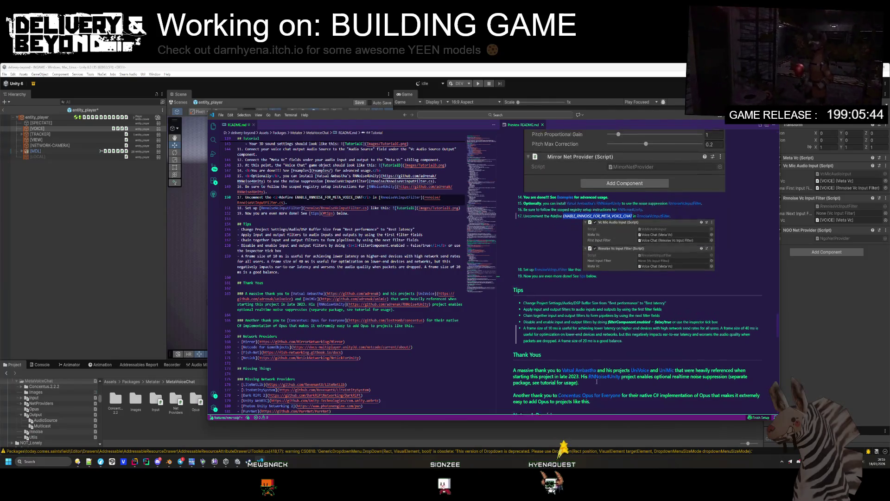
left_click(783, 319)
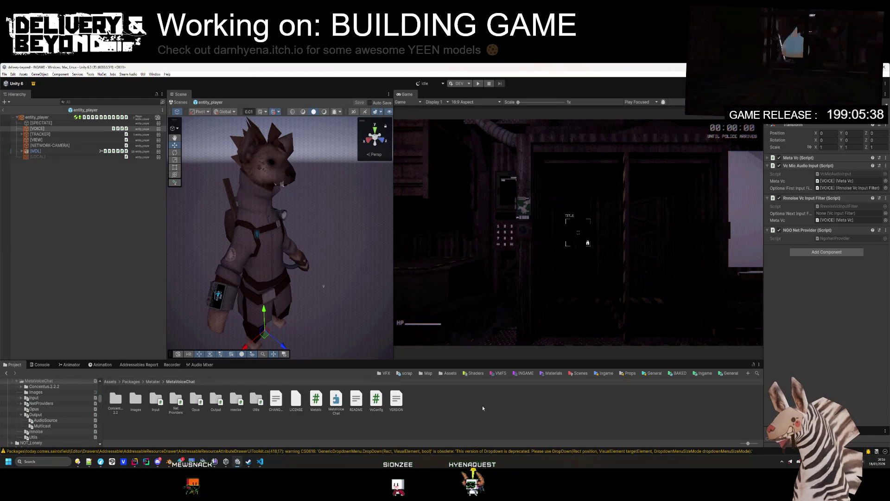
left_click(128, 253)
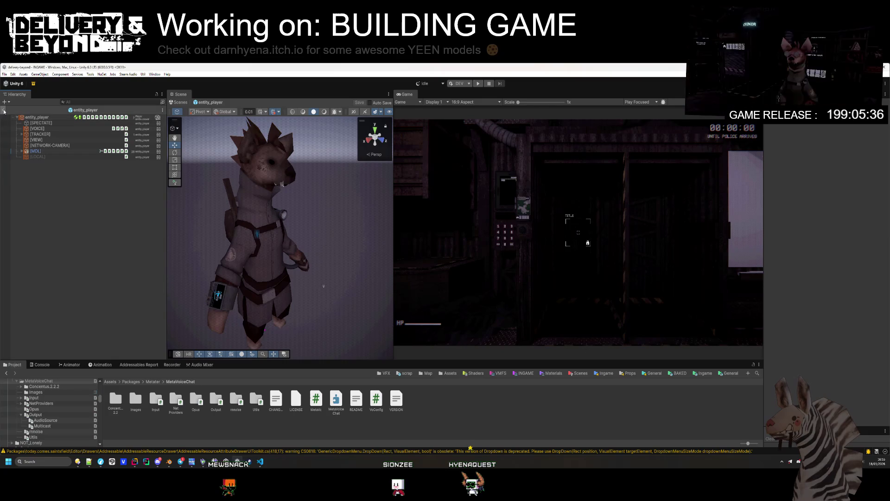
- Exit the player prefab and start a Windows build from Build Profiles
left_click(4, 111)
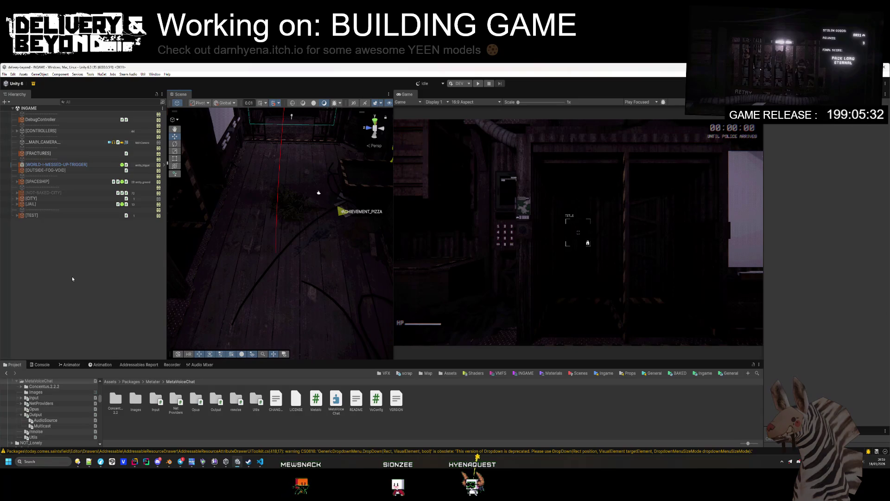
key("ctrl+shift+b")
left_click(288, 361)
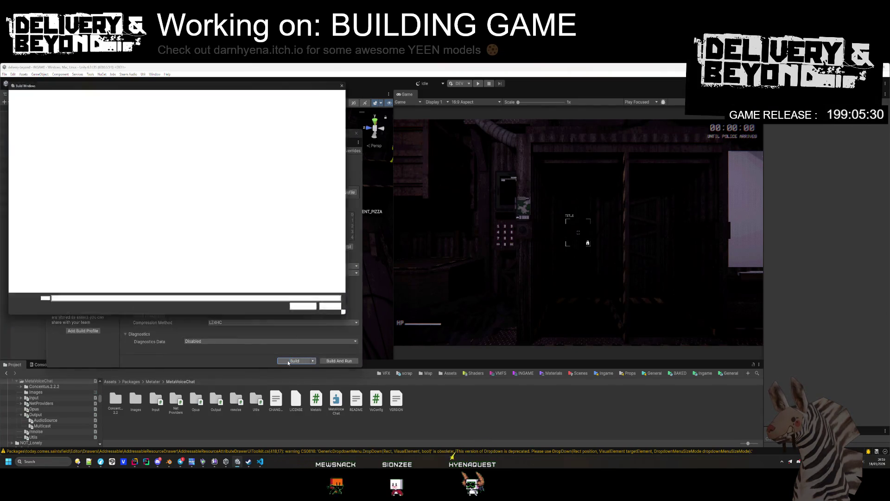
left_click(307, 312)
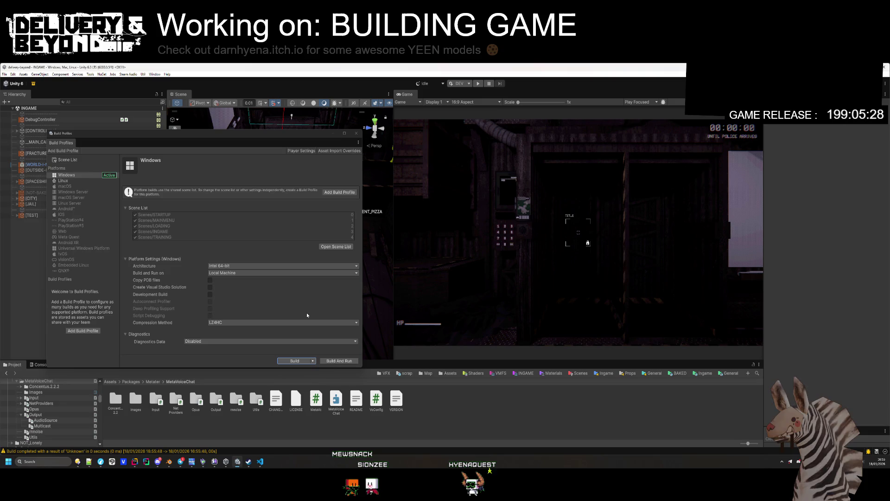
- Show only errors in the Console to read the CS0246 missing 'Adrenak' and 'Denoiser' errors
left_click(38, 365)
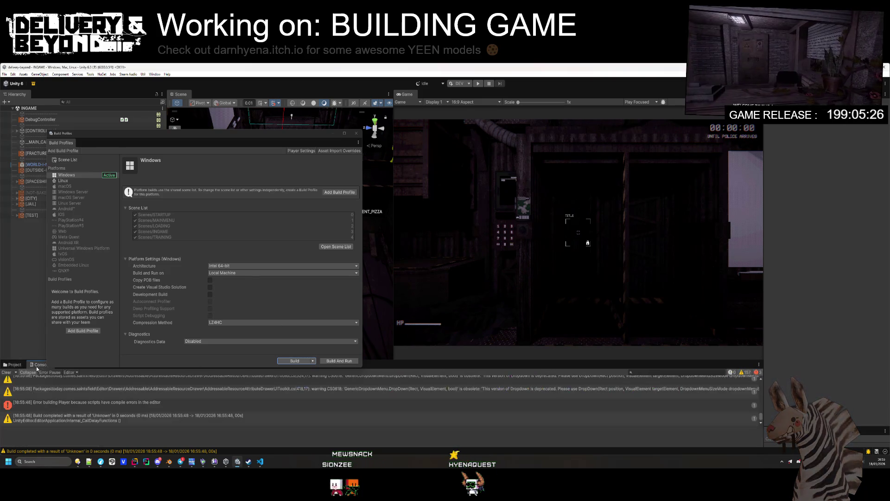
left_click(191, 404)
scroll(201, 408, "up", 3)
scroll(202, 411, "up", 3)
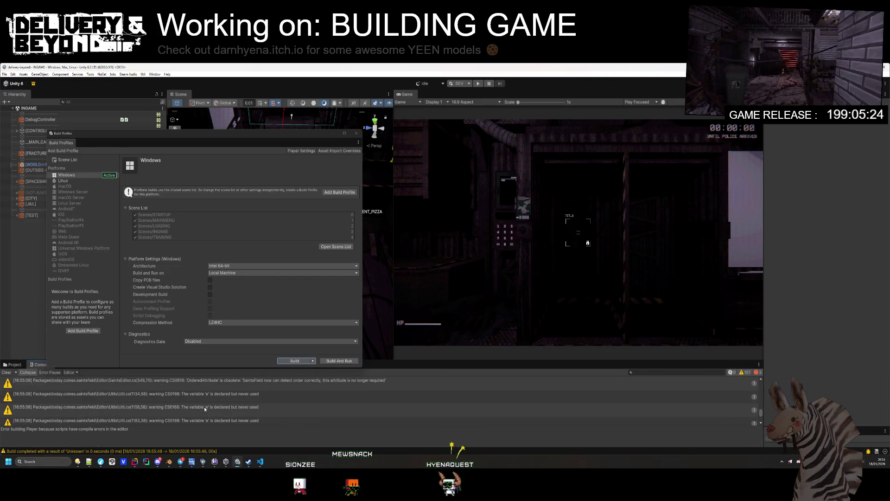
left_click(743, 373)
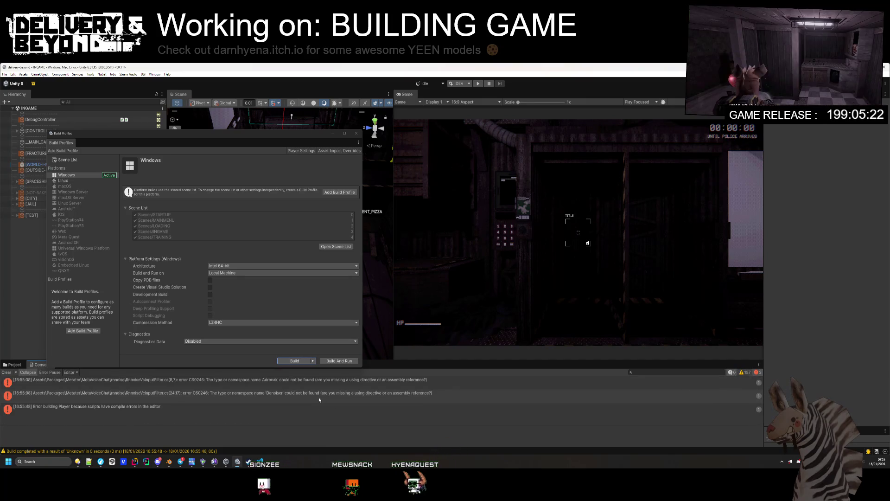
left_click(315, 385)
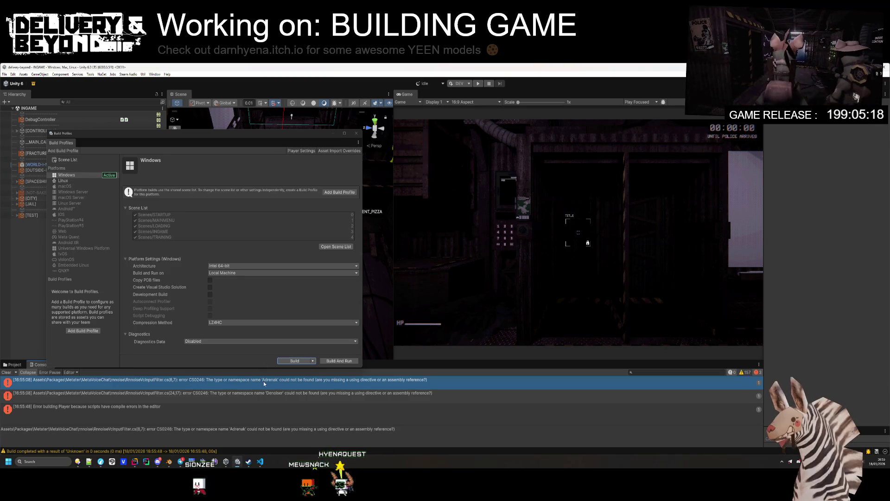
left_click_drag(452, 362, 455, 336)
- Close Build Profiles and delete the empty Plugins/Dissonance folder in the Project window
left_click(356, 134)
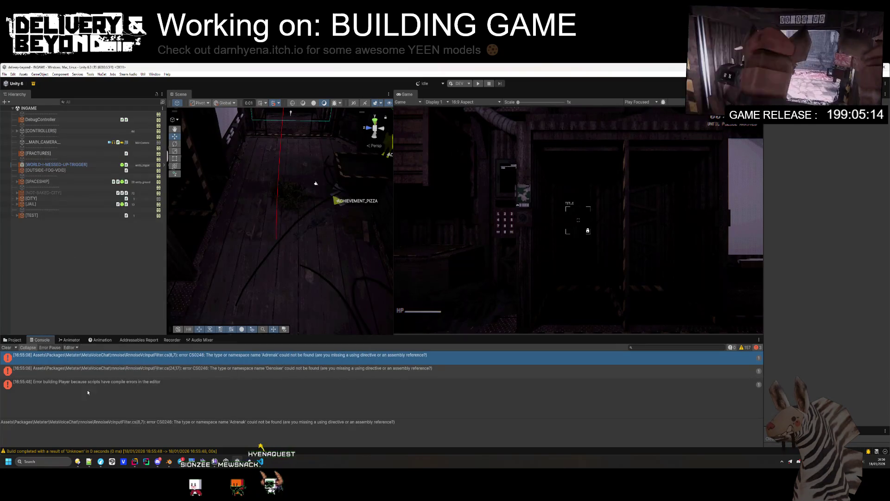
left_click(14, 341)
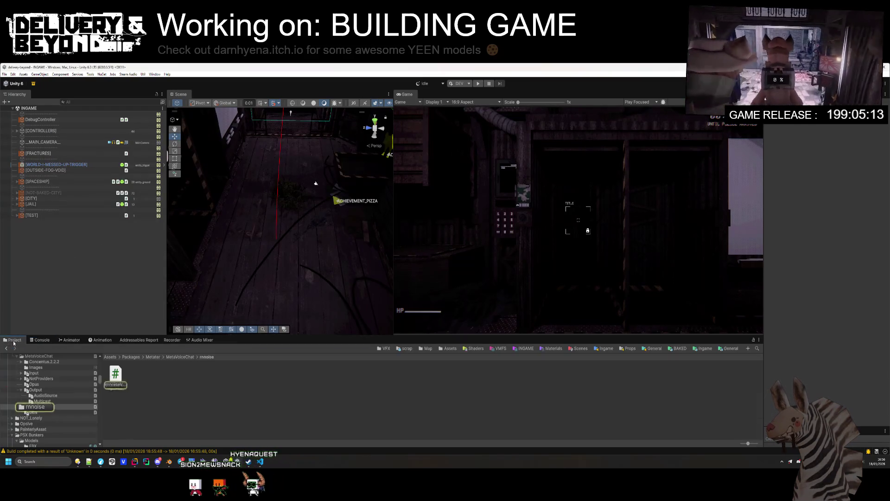
left_click(182, 357)
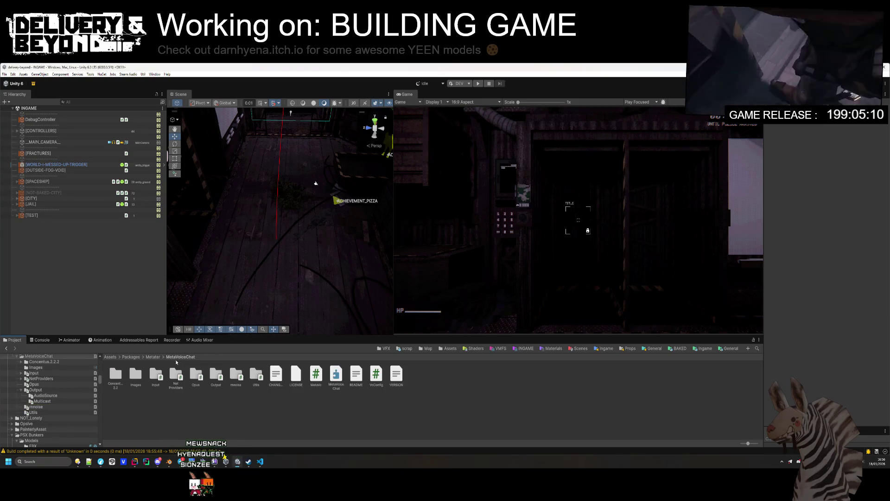
left_click(153, 357)
left_click(137, 357)
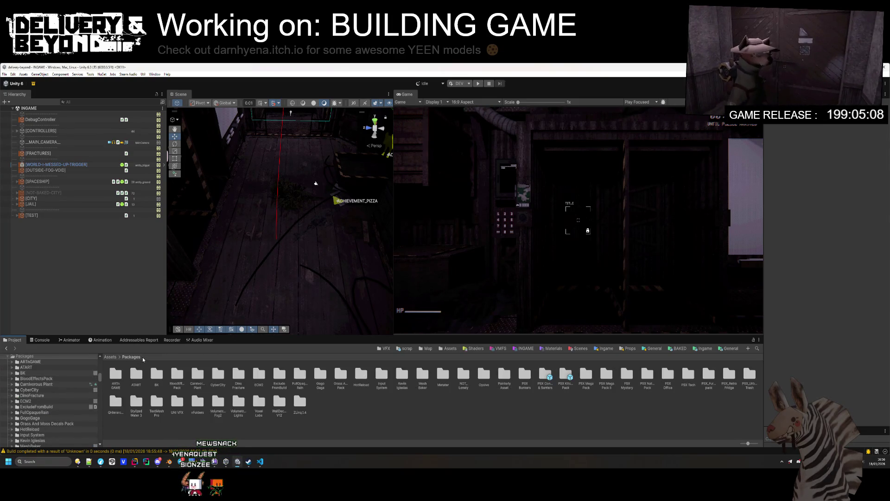
scroll(50, 395, "up", 2)
left_click(9, 378)
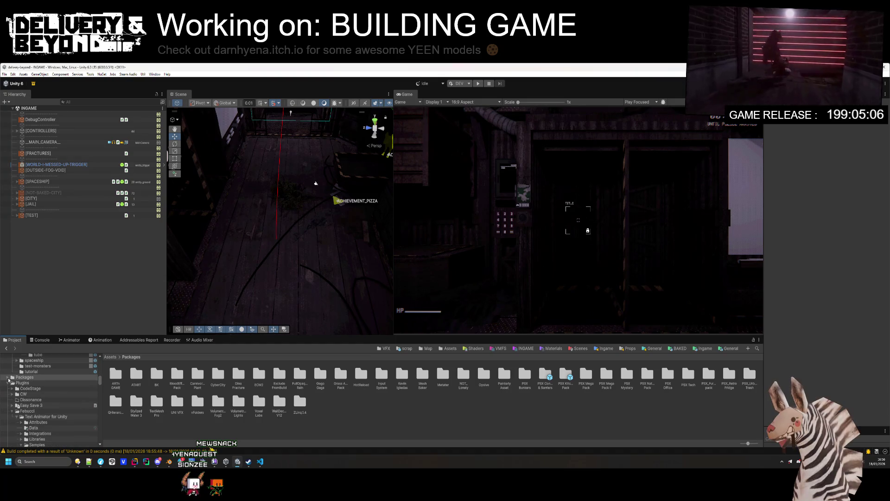
left_click(30, 400)
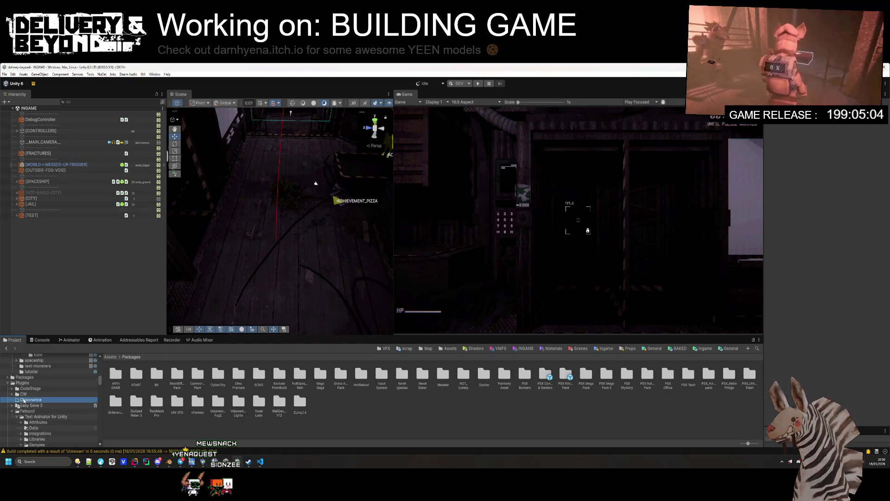
key("Delete")
key("Return")
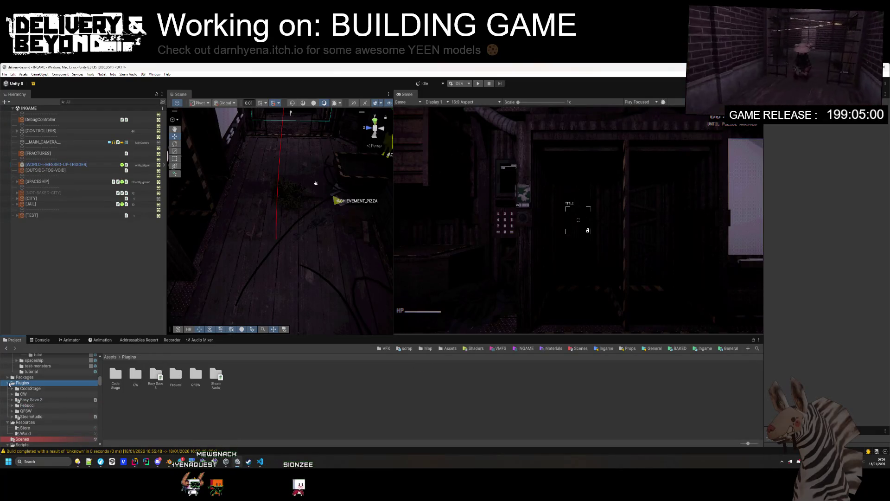
- Collapse the Plugins, Resources and Scripts folders and open the package errors and warnings list
left_click(10, 383)
left_click(7, 388)
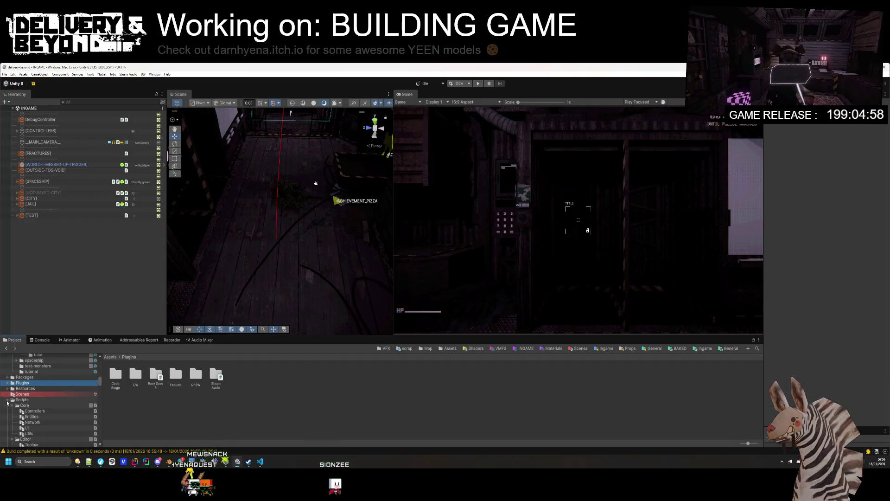
left_click(7, 400)
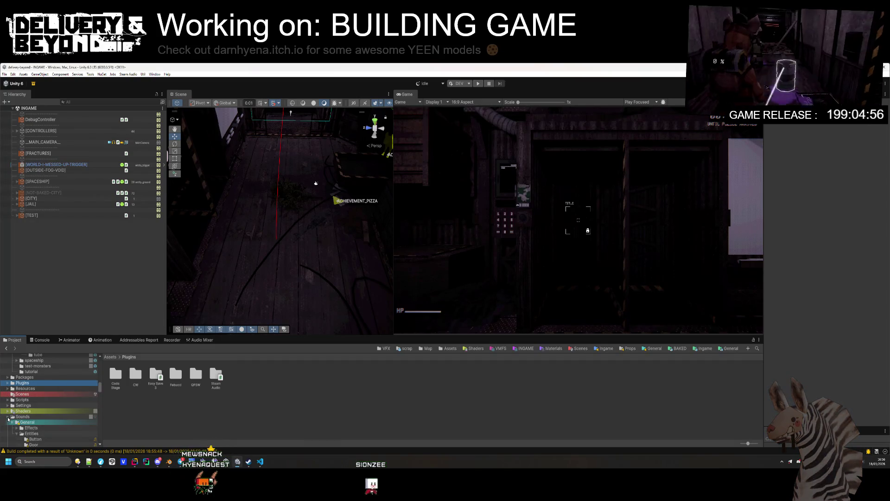
scroll(8, 419, "down", 10)
scroll(33, 414, "down", 10)
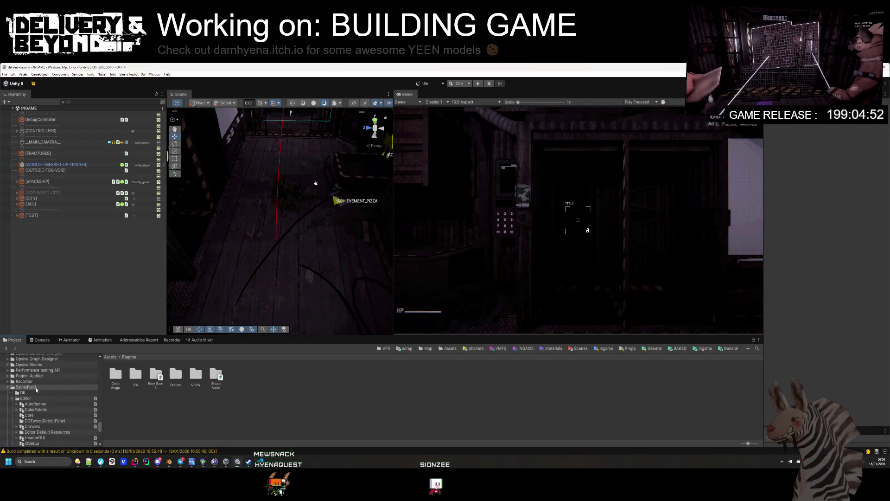
left_click(36, 84)
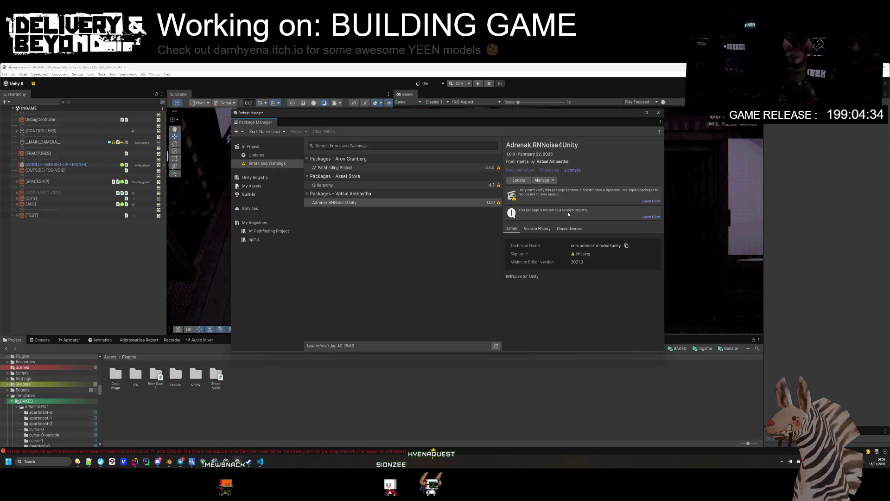
left_click(658, 113)
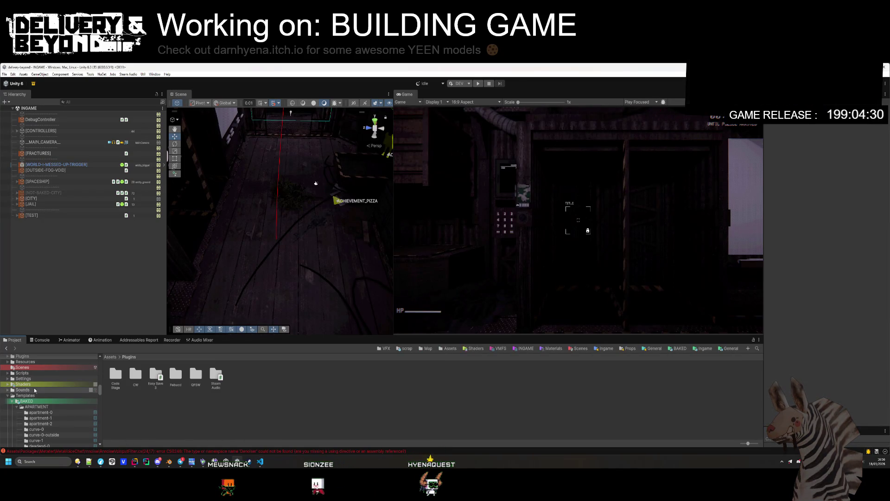
left_click(11, 395)
scroll(10, 398, "down", 10)
scroll(9, 401, "down", 10)
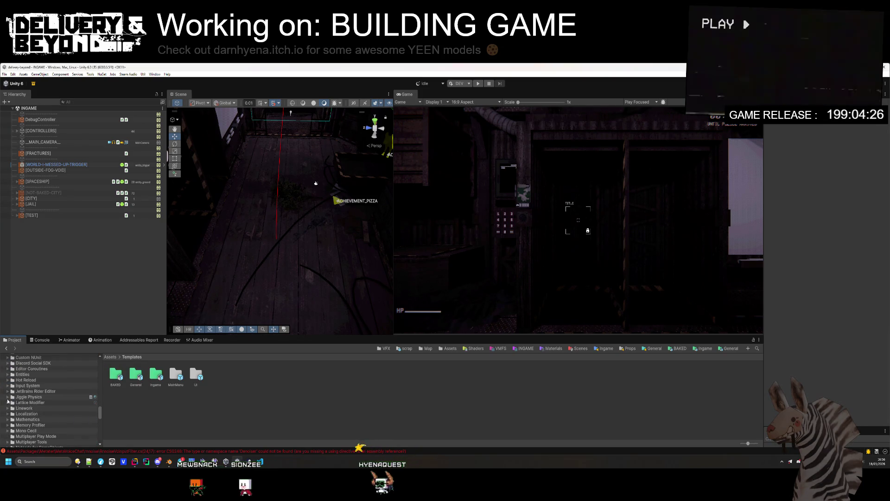
scroll(8, 401, "down", 10)
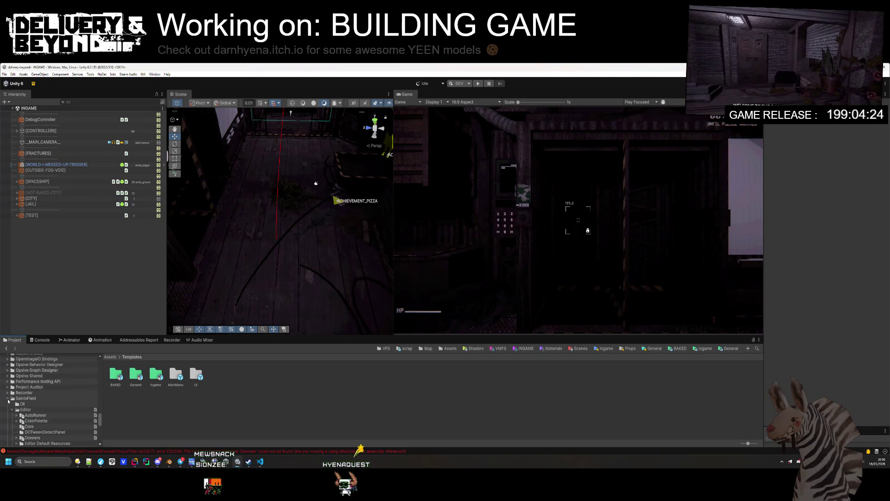
scroll(9, 400, "down", 3)
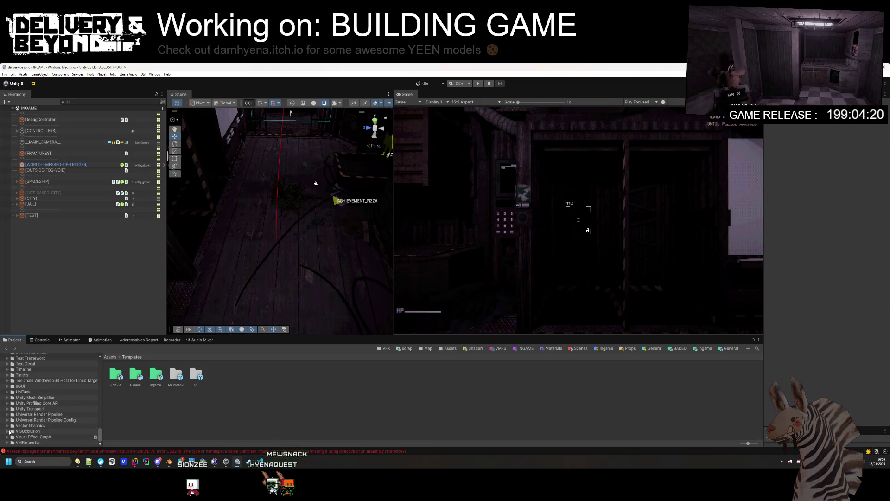
scroll(9, 430, "up", 20)
scroll(13, 429, "down", 4)
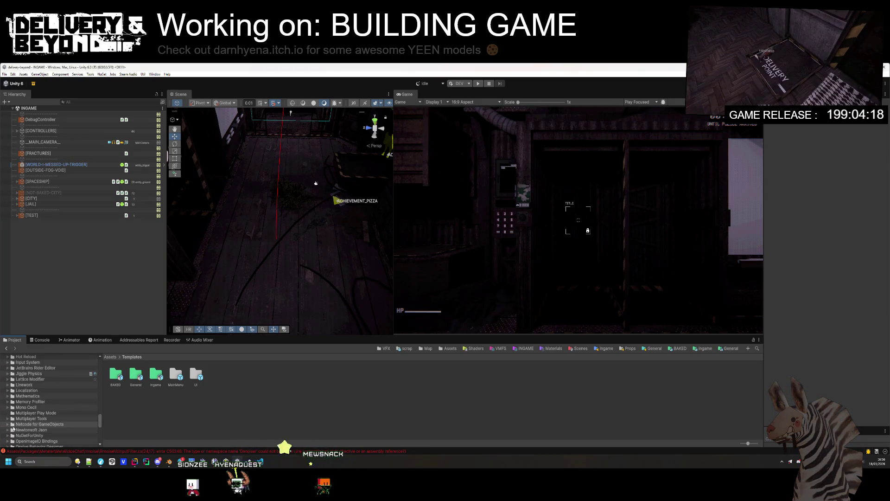
scroll(43, 431, "down", 3)
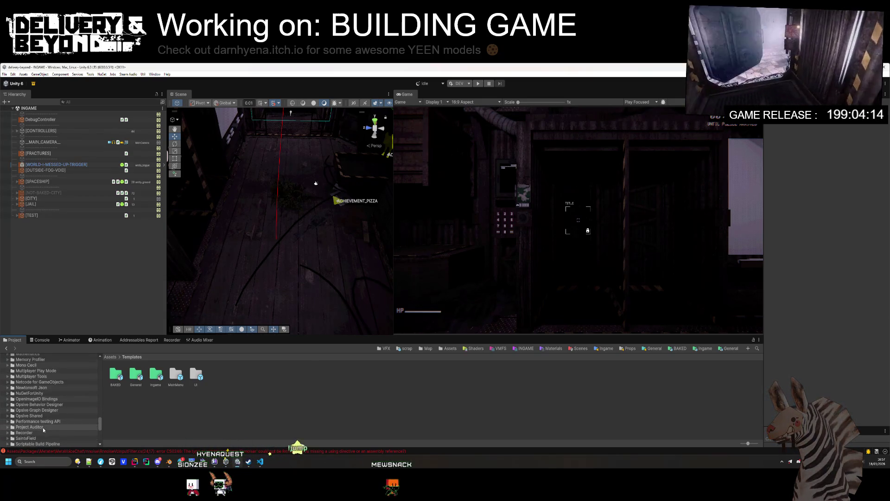
scroll(42, 427, "down", 3)
scroll(42, 425, "down", 6)
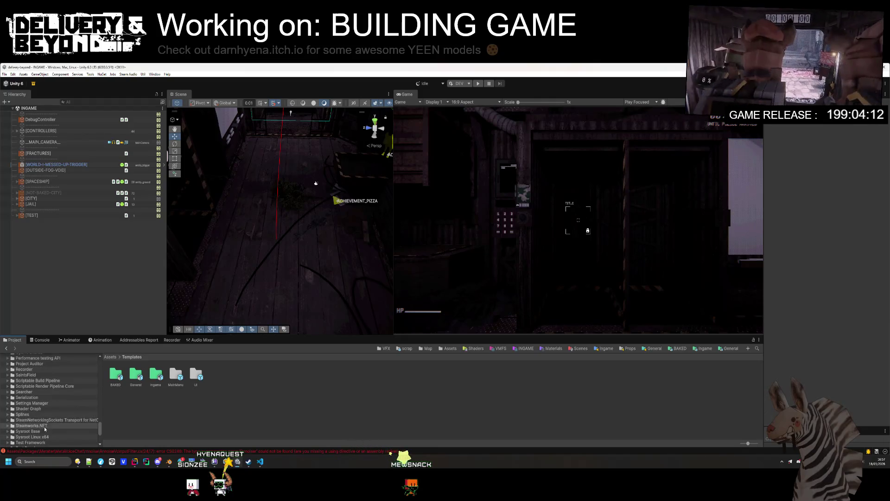
scroll(49, 411, "down", 2)
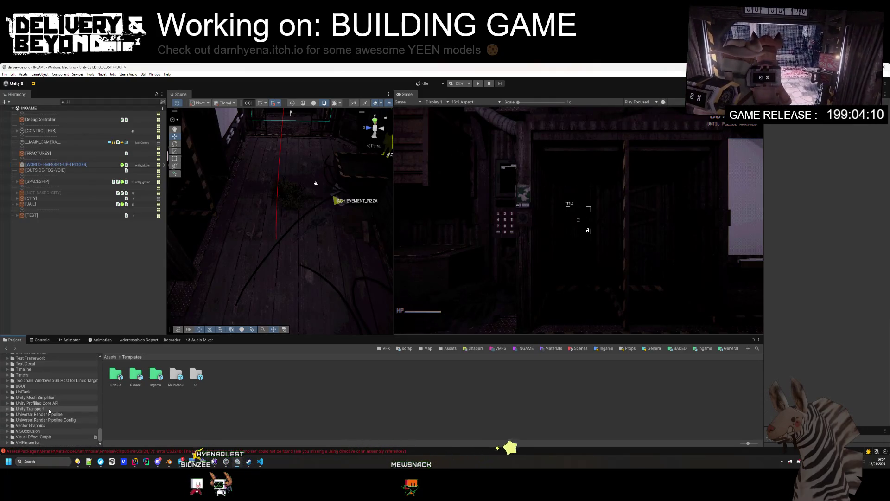
scroll(56, 422, "up", 15)
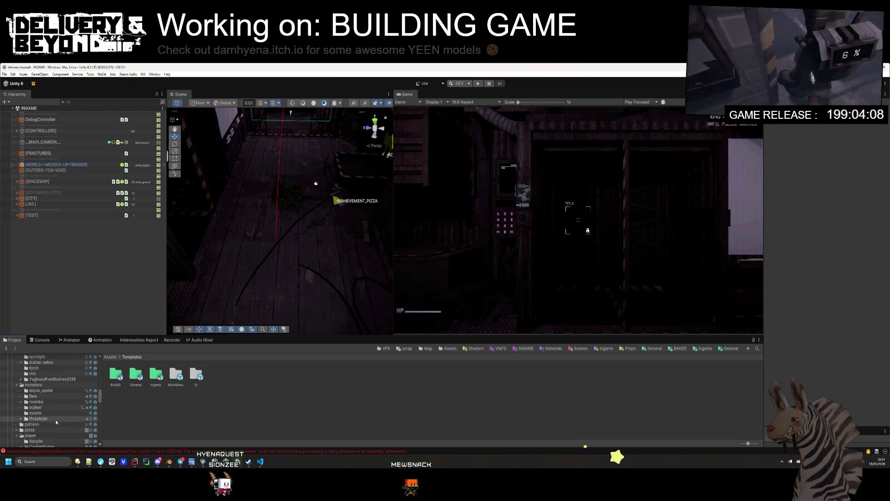
- Browse the Adrenak.RNNoise4Unity package's Plugins > Windows > x86_64 native plugin folder
left_click(51, 390)
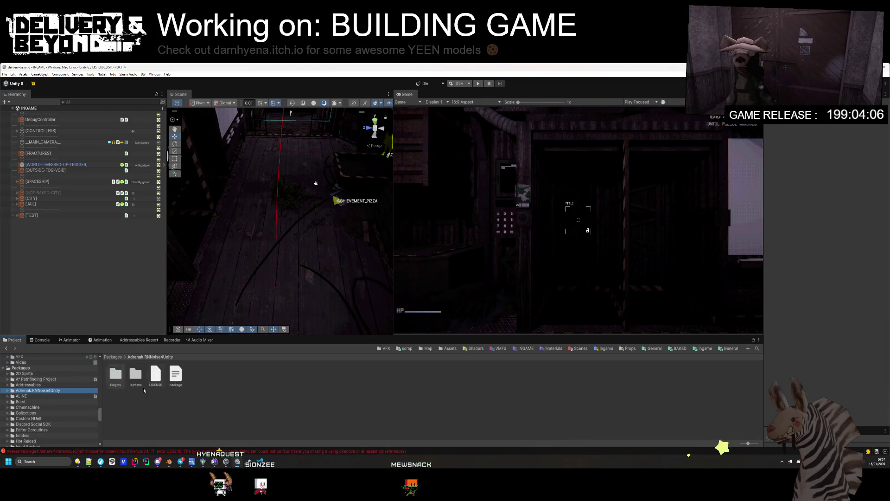
double_click(119, 378)
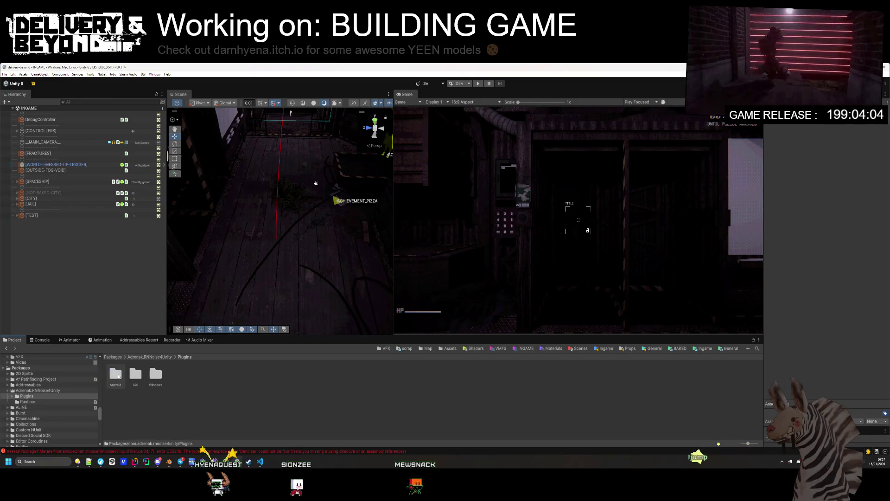
double_click(155, 376)
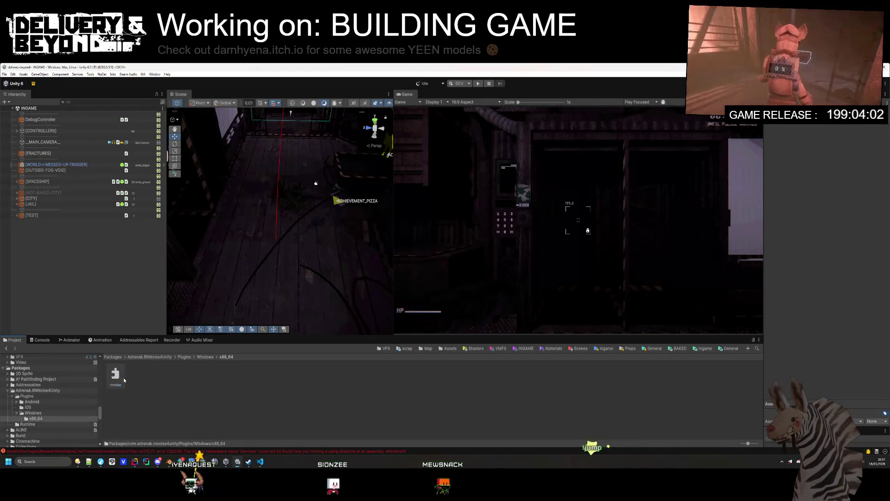
left_click(122, 376)
key("BackSpace")
key("BackSpace")
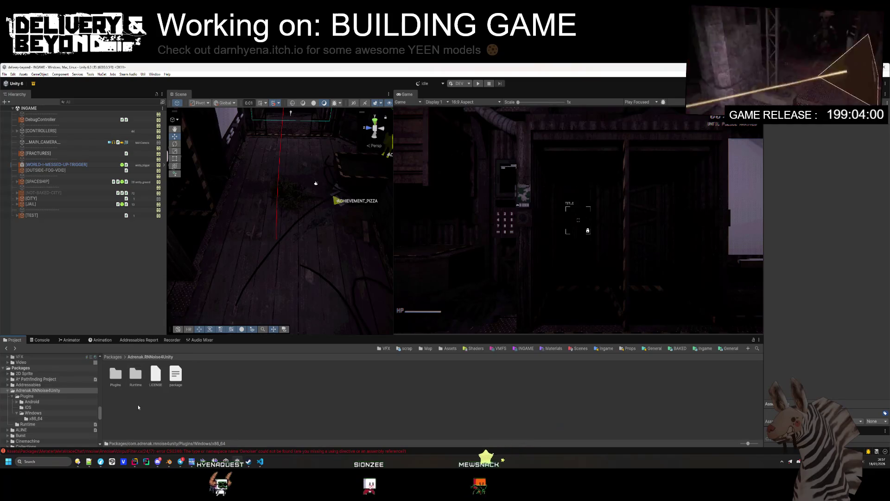
- Open the package's Runtime folder, inspect its asmdef, then open the package errors and warnings
double_click(137, 375)
left_click(115, 374)
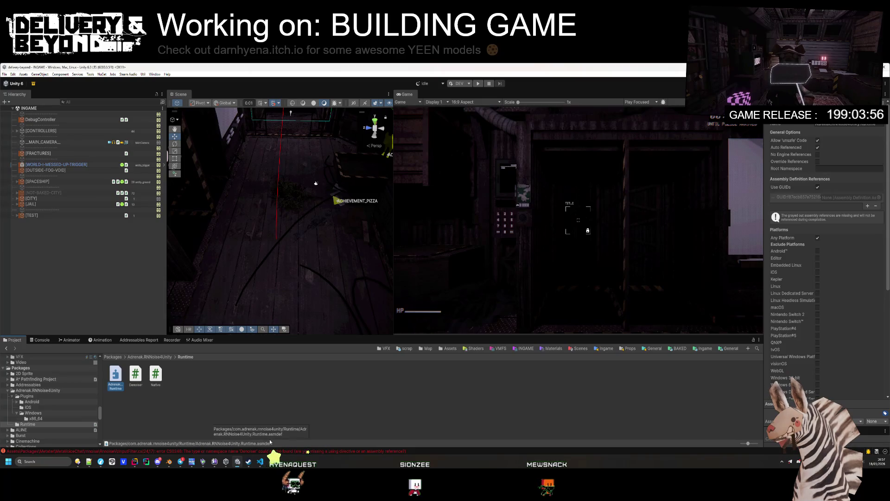
left_click(819, 187)
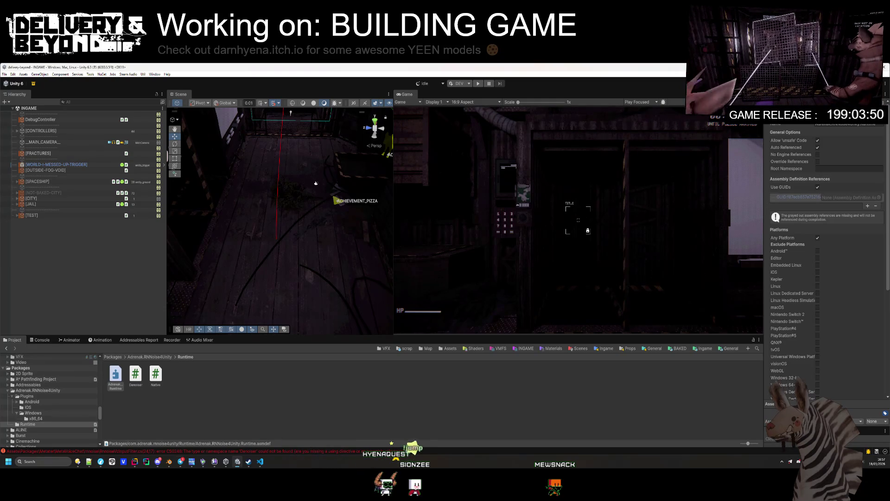
left_click(214, 404)
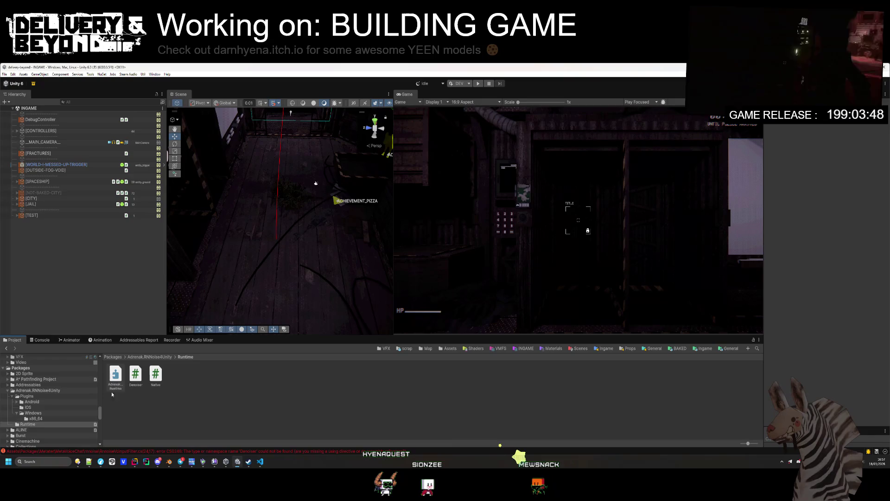
left_click(96, 379)
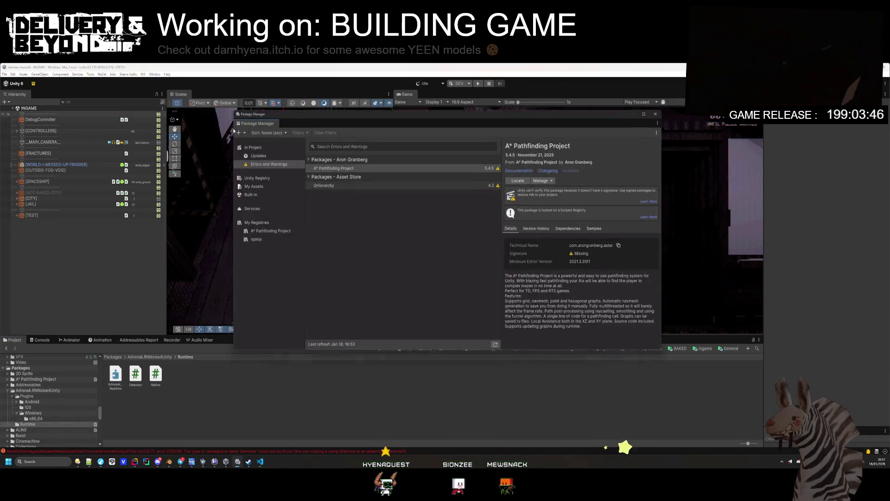
- Remove Adrenak.RNNoise4Unity from the In Project packages, confirm, and close Package Manager after refresh
left_click(253, 147)
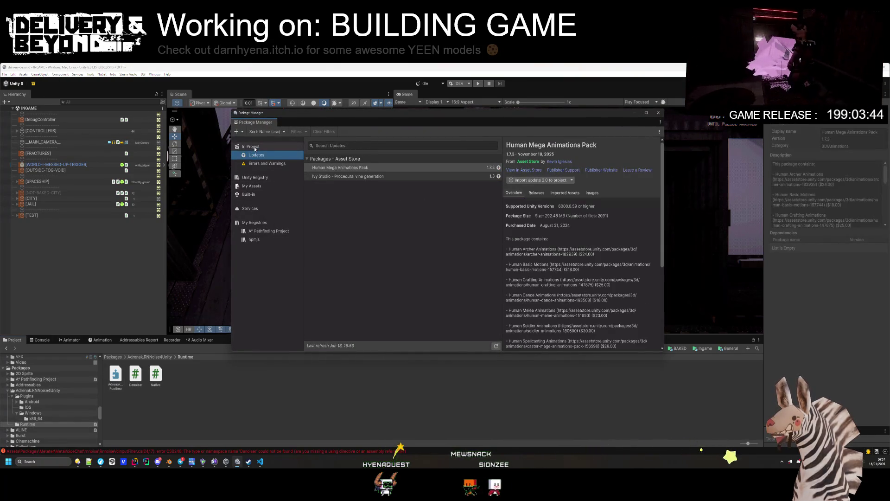
left_click(569, 182)
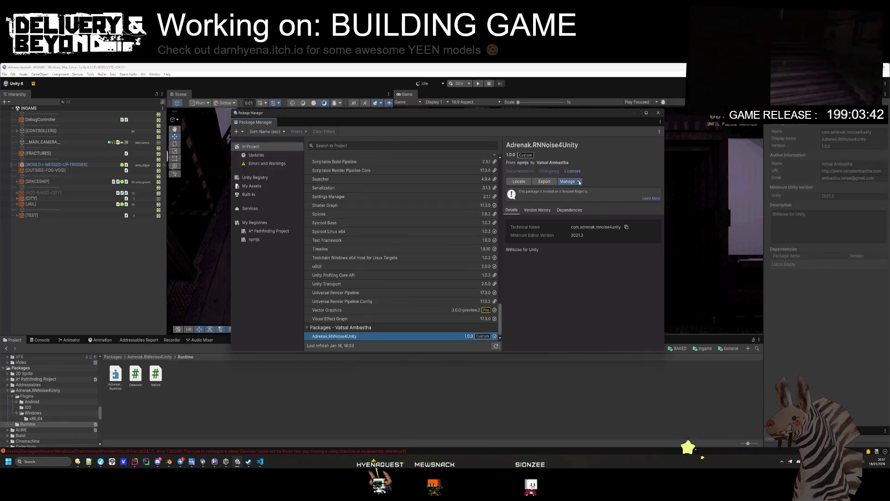
left_click(571, 205)
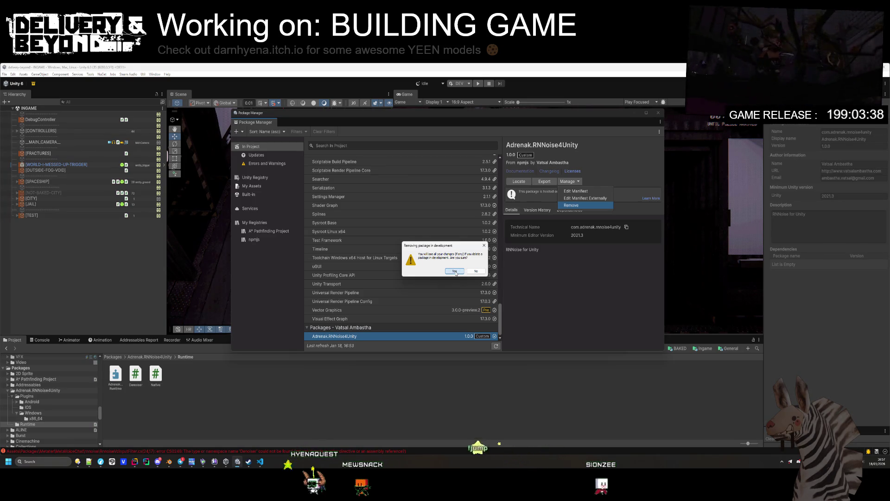
left_click(456, 271)
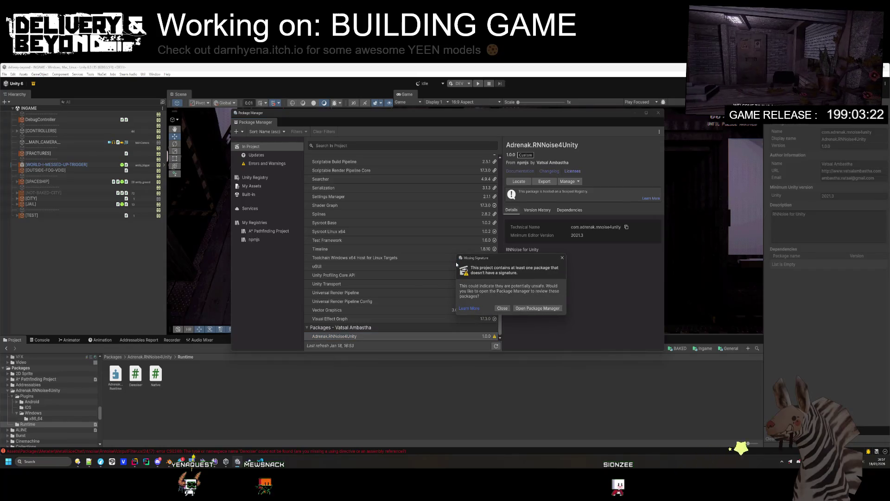
left_click(537, 308)
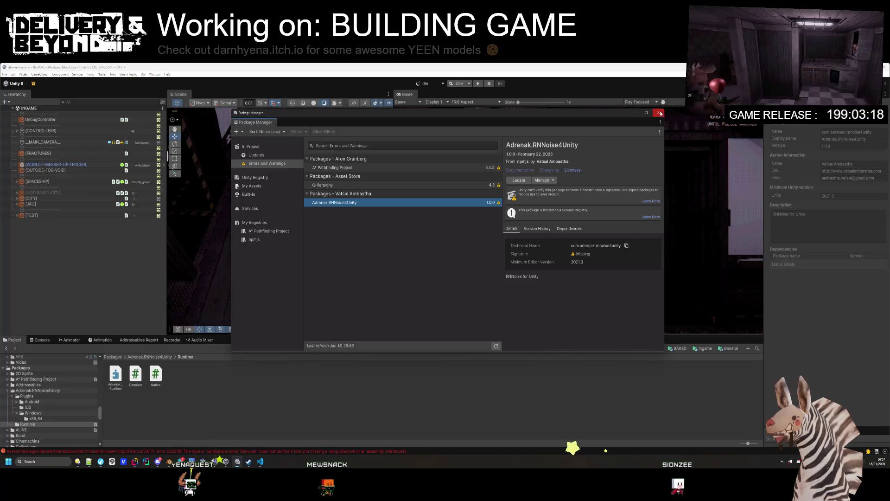
left_click(260, 371)
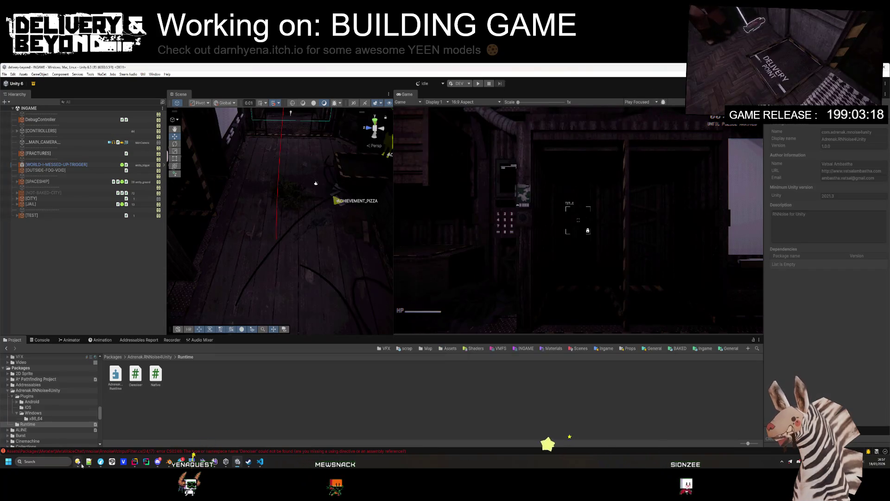
- Browse the Packages folder back into the Adrenak.RNNoise4Unity Runtime folder
left_click(113, 357)
right_click(187, 430)
key("Escape")
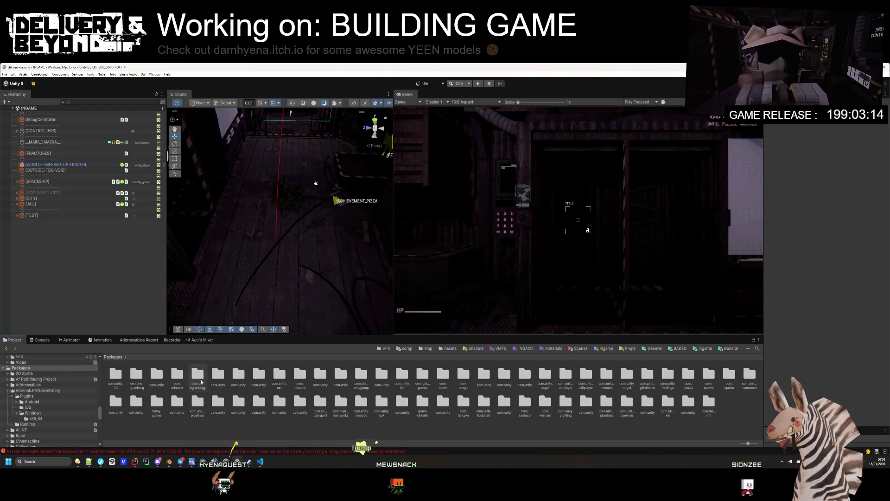
left_click(35, 121)
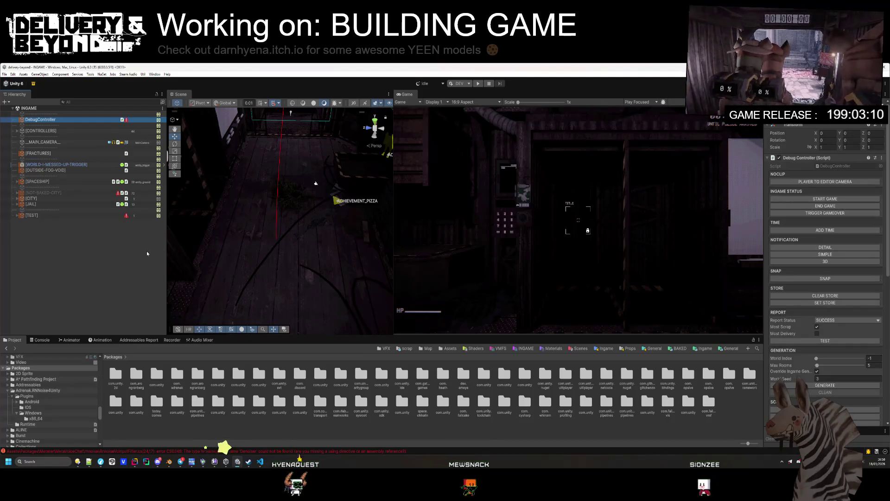
left_click(162, 386)
double_click(170, 387)
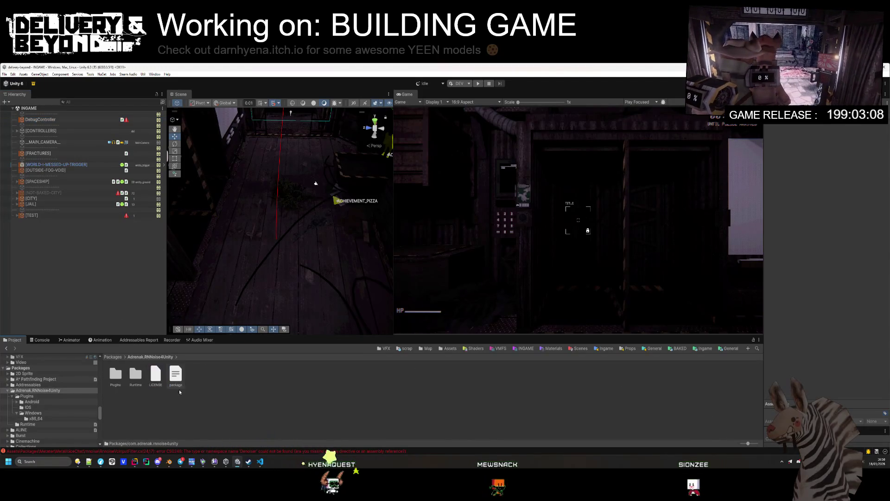
left_click(119, 356)
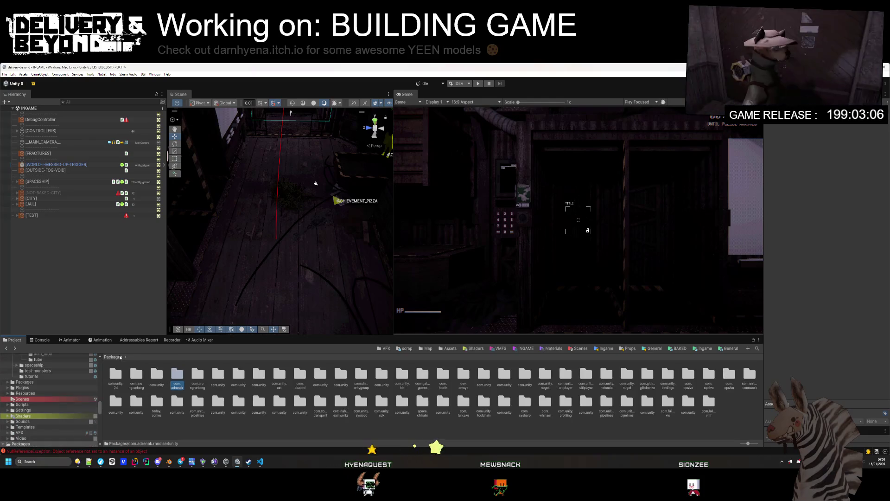
double_click(178, 380)
left_click(136, 375)
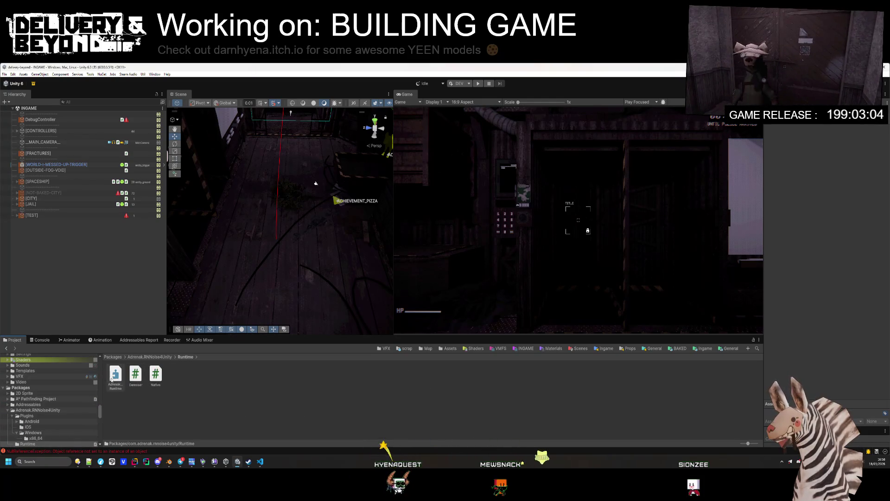
- Jump to Assets via the favourites bar and open Packages > Metater
left_click(705, 348)
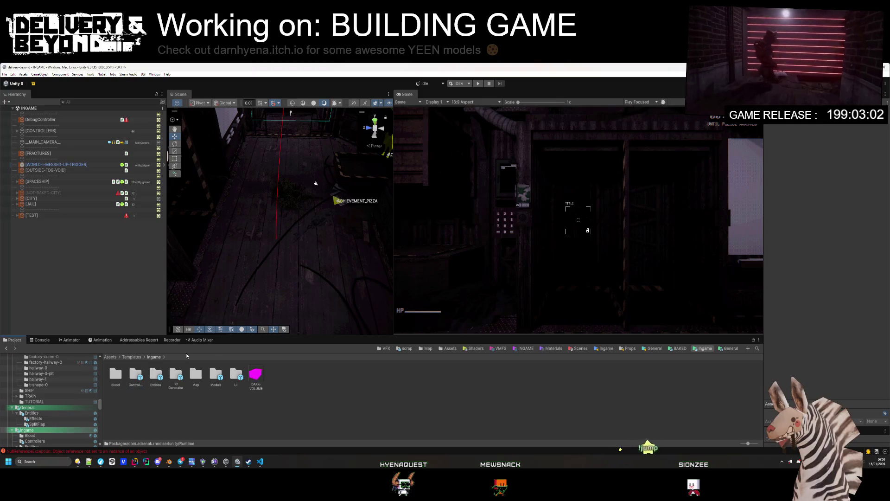
left_click(580, 348)
left_click(446, 348)
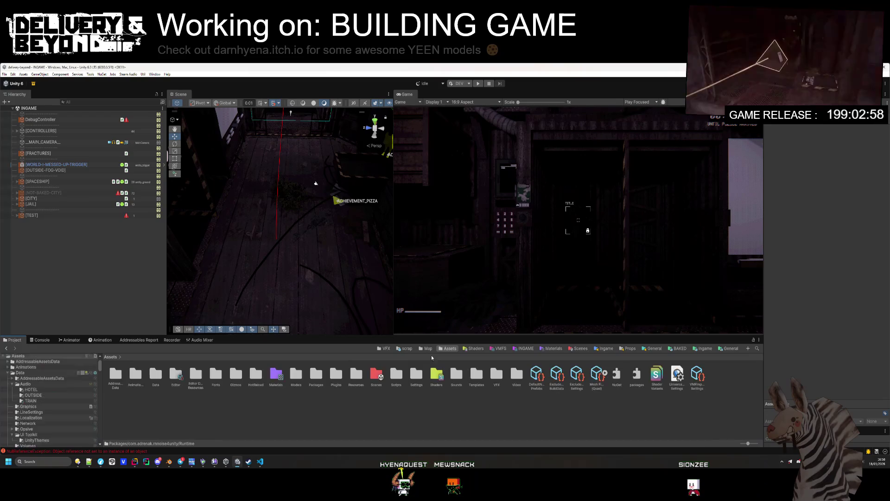
double_click(318, 376)
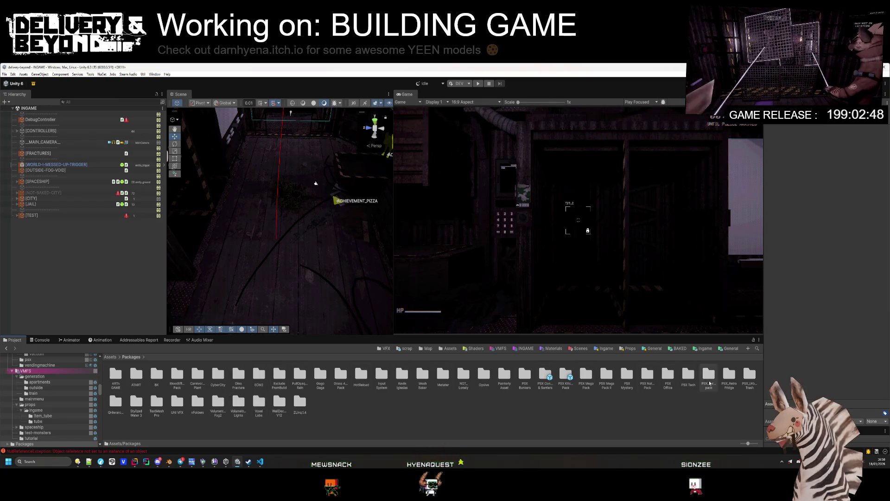
double_click(444, 376)
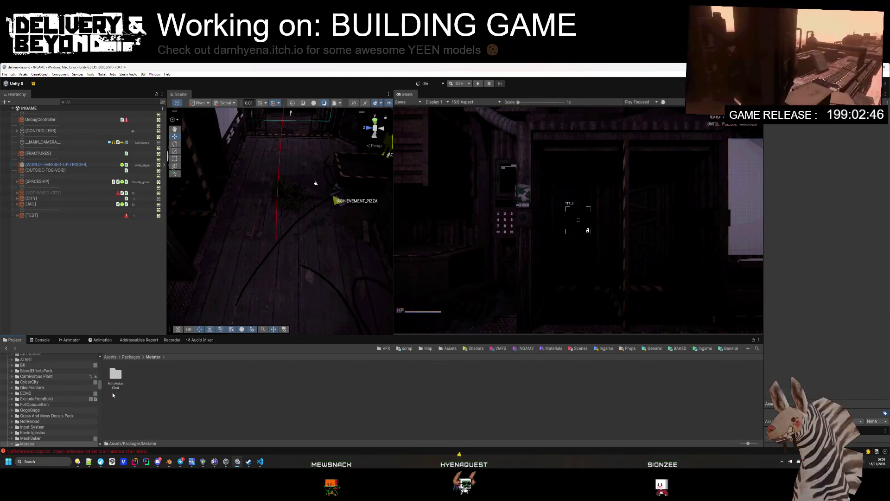
- Add Adrenak.RNNoise4Unity.Runtime to the MetaVoice Chat asmdef's Assembly Definition References
double_click(121, 379)
left_click(336, 375)
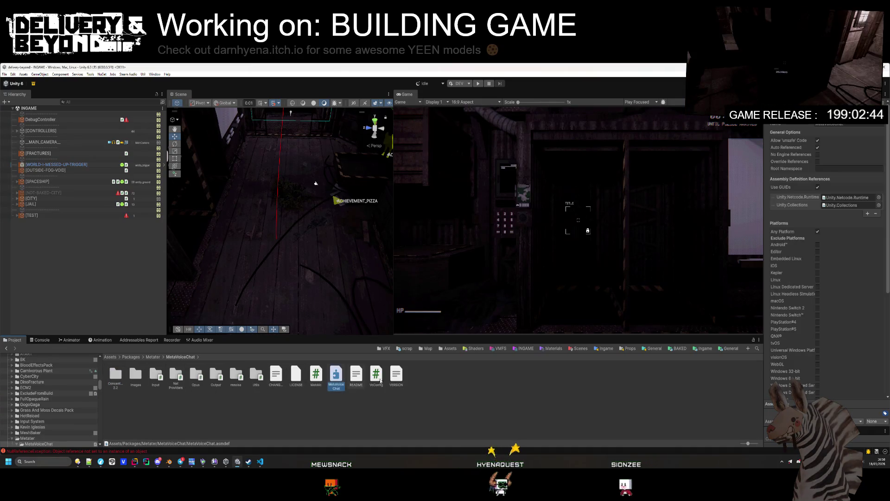
left_click(867, 213)
left_click(878, 212)
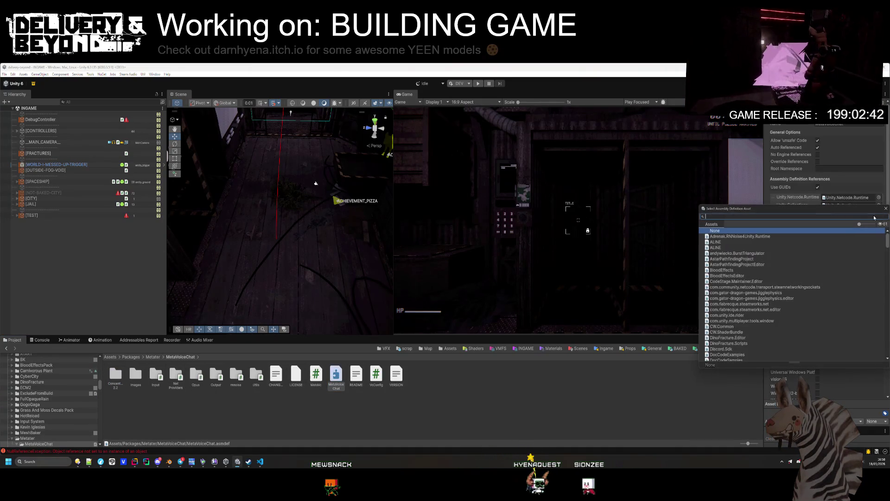
type("Ad")
double_click(758, 237)
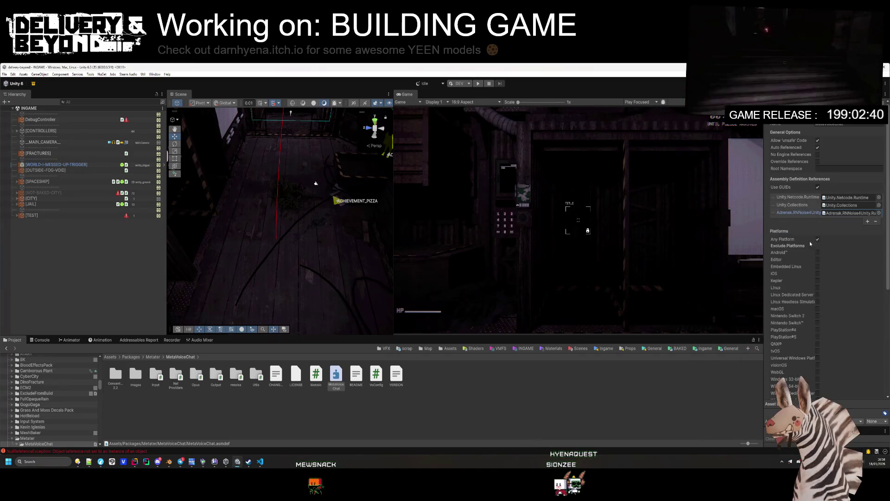
scroll(826, 279, "down", 5)
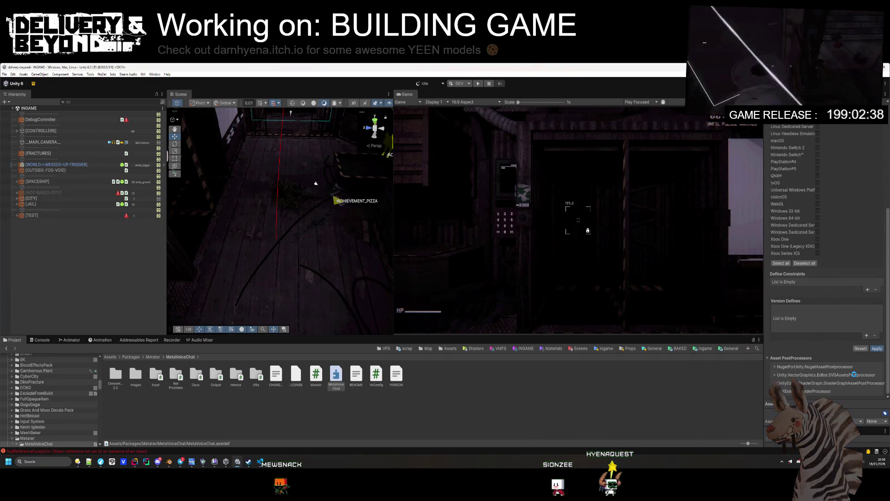